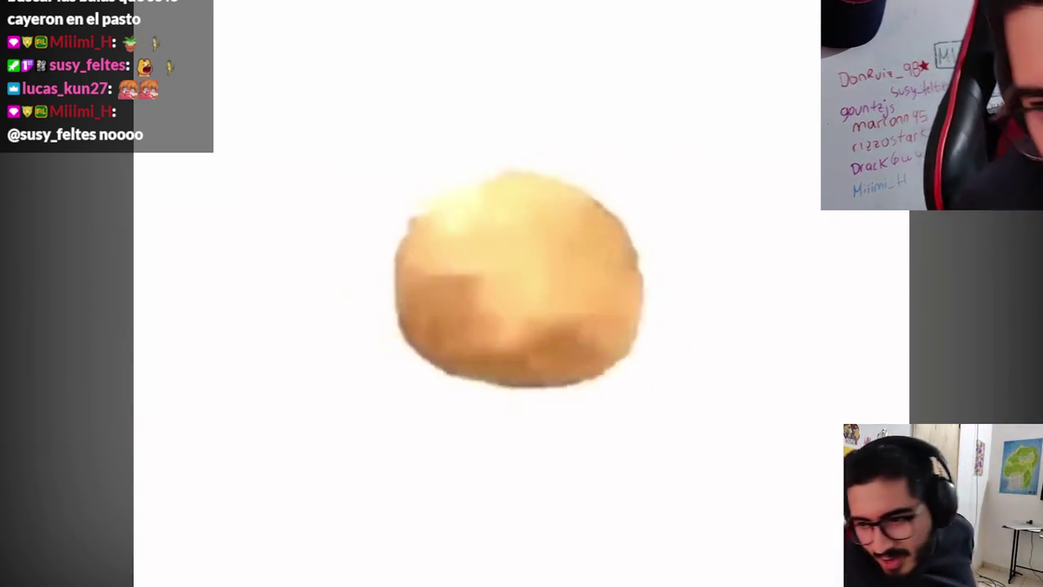
Leave the fullscreen bread clip, go back to the Brand-New Day video, and return to Godot.
key(Escape)
key(alt+Left)
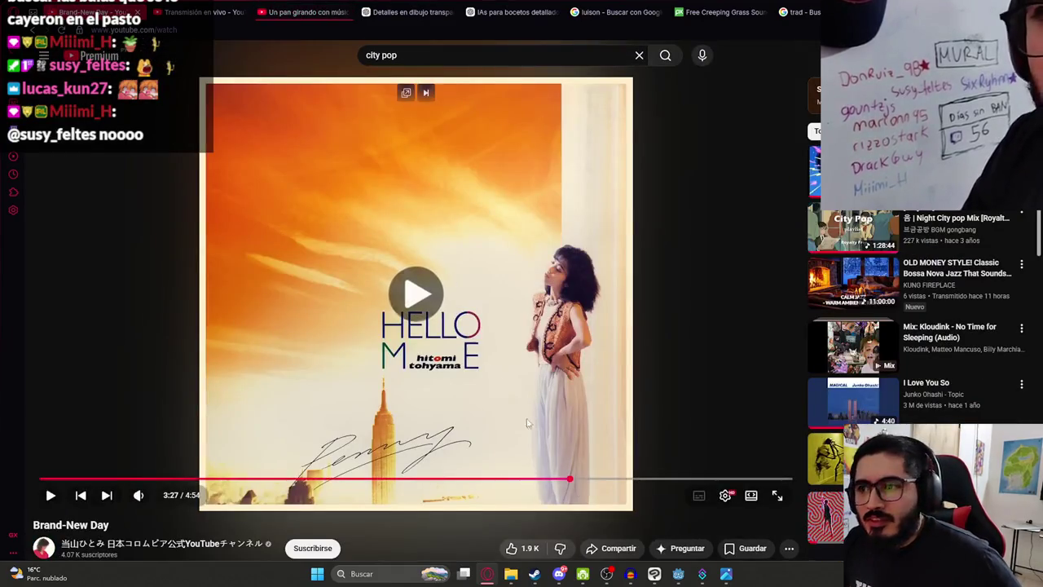
click(681, 574)
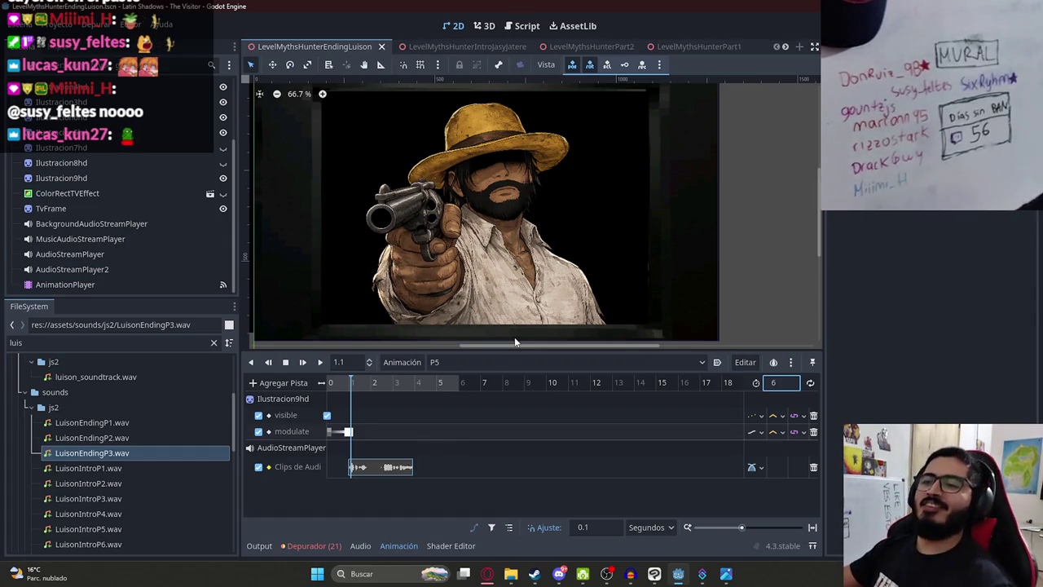
Rewind the P5 animation playhead to 0 and select the FileSystem filter text.
click(346, 382)
click(331, 383)
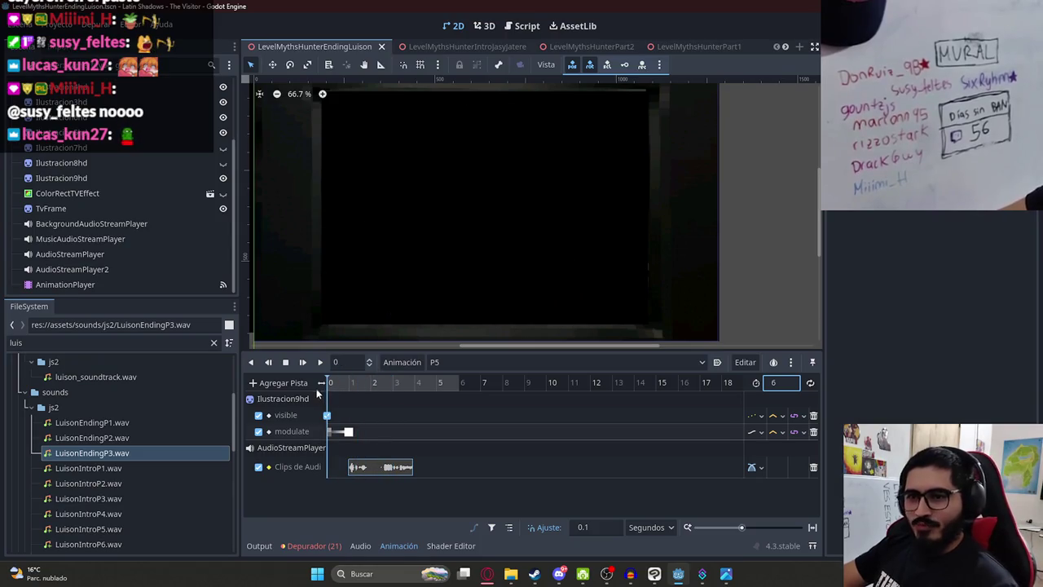
scroll(169, 154, up, 3)
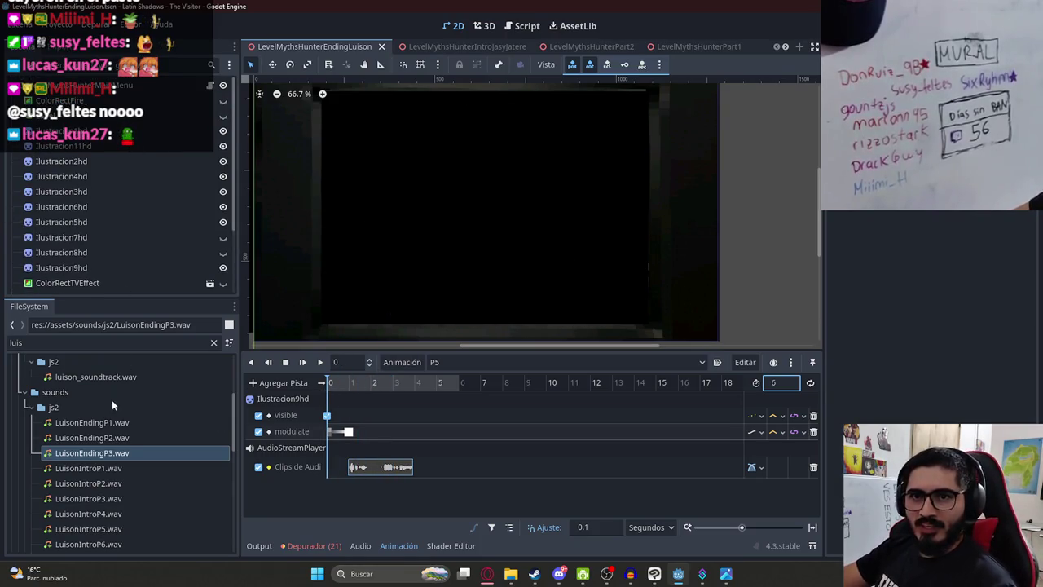
double_click(73, 342)
Filter the FileSystem by 'ilus' and collapse the unneeded illustration folders.
text(ilus)
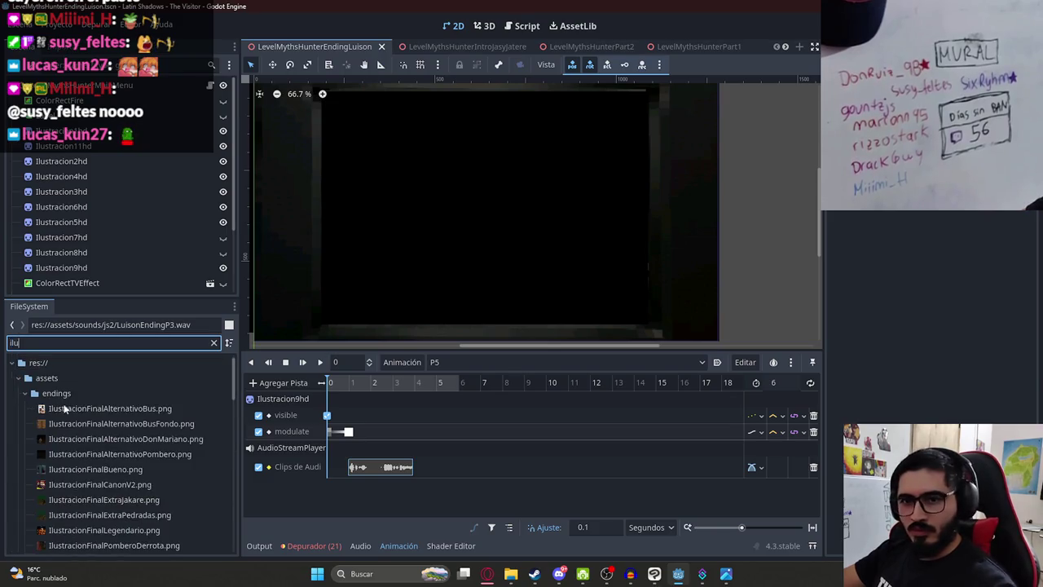
scroll(125, 489, down, 3)
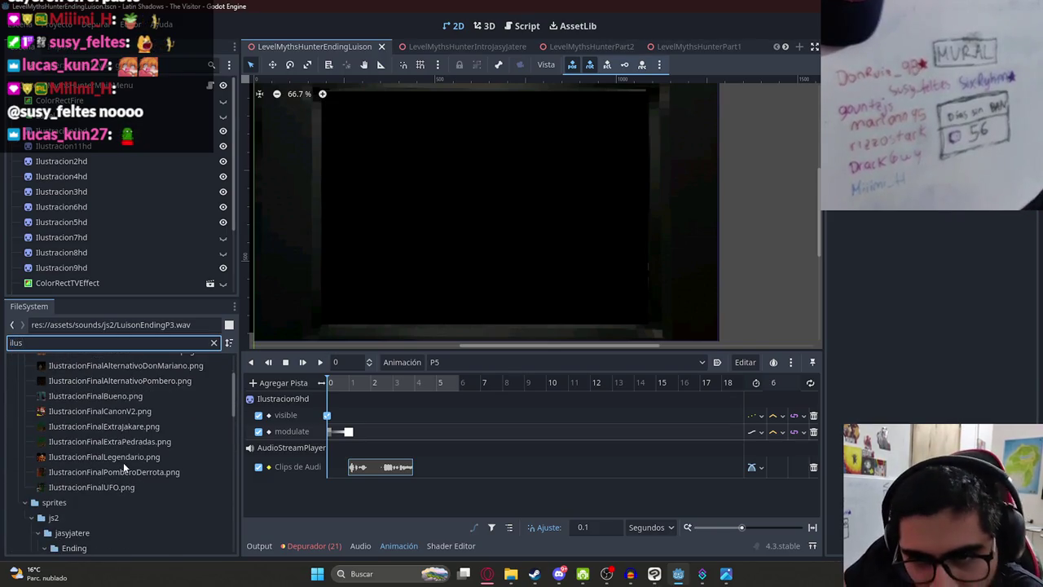
scroll(116, 449, down, 5)
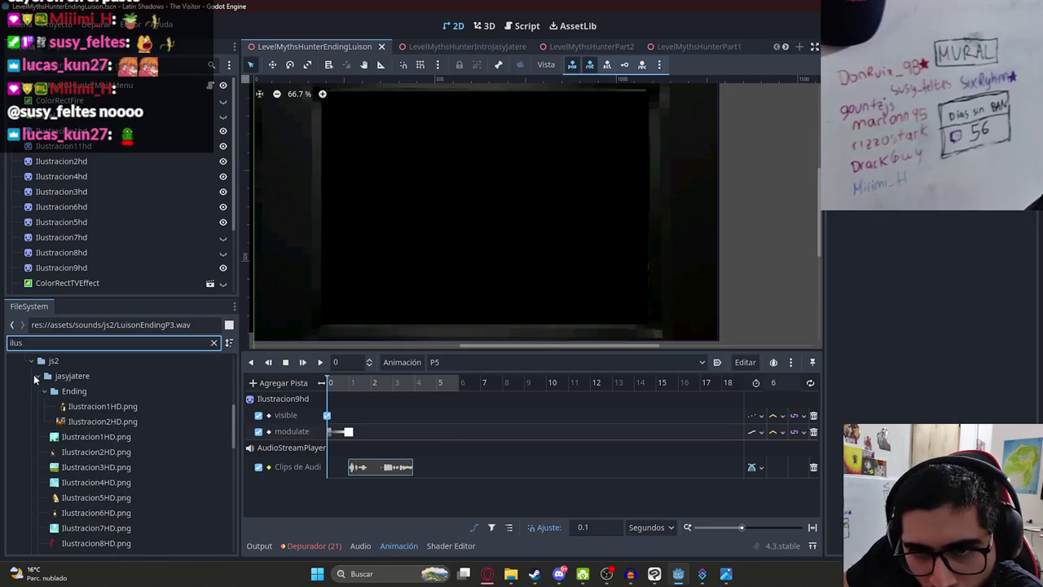
click(35, 374)
click(44, 382)
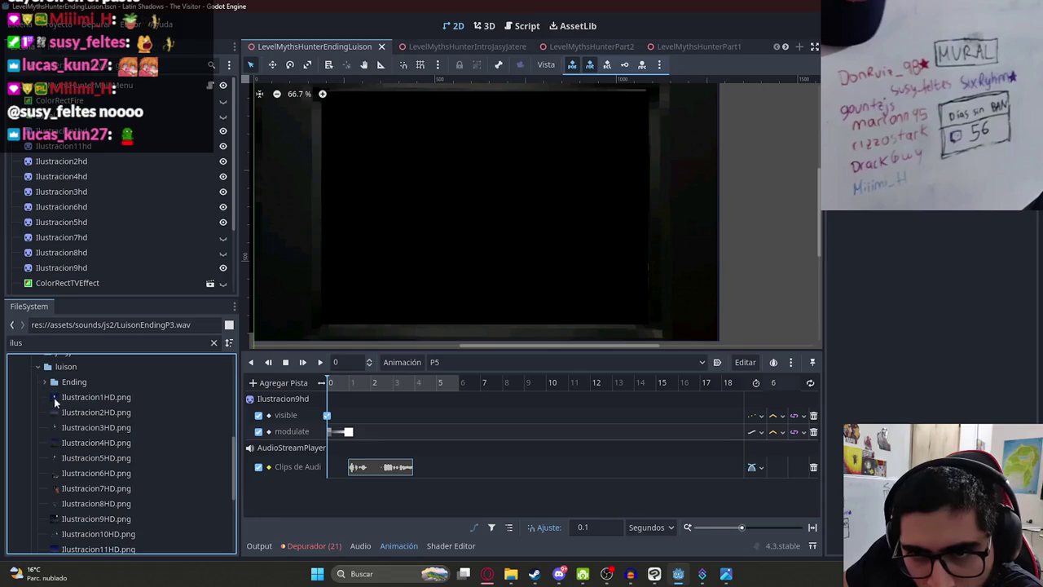
Drop Ilustracion1HD.png into the viewport and move the new sprite behind the TV frame.
click(85, 399)
mouse_move(118, 405)
mouse_down()
mouse_move(500, 226)
mouse_move(542, 231)
mouse_up()
drag(91, 282, 85, 157)
key(shift+d)
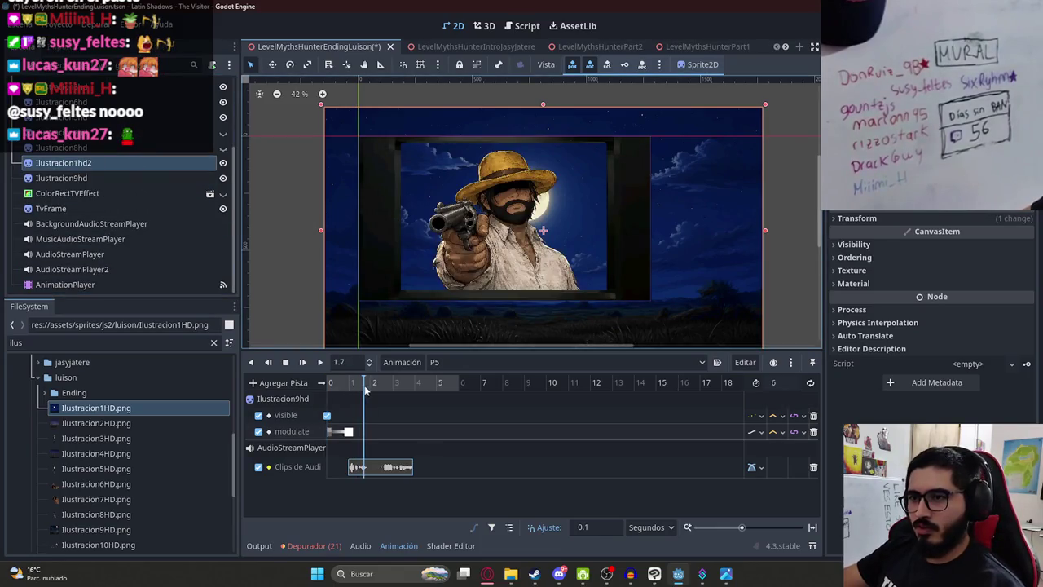
scroll(666, 269, down, 1)
Scale and reposition Ilustracion1hd2 until the moonlit image covers the whole TV frame.
mouse_move(717, 281)
mouse_down()
mouse_move(429, 144)
mouse_move(475, 174)
mouse_up()
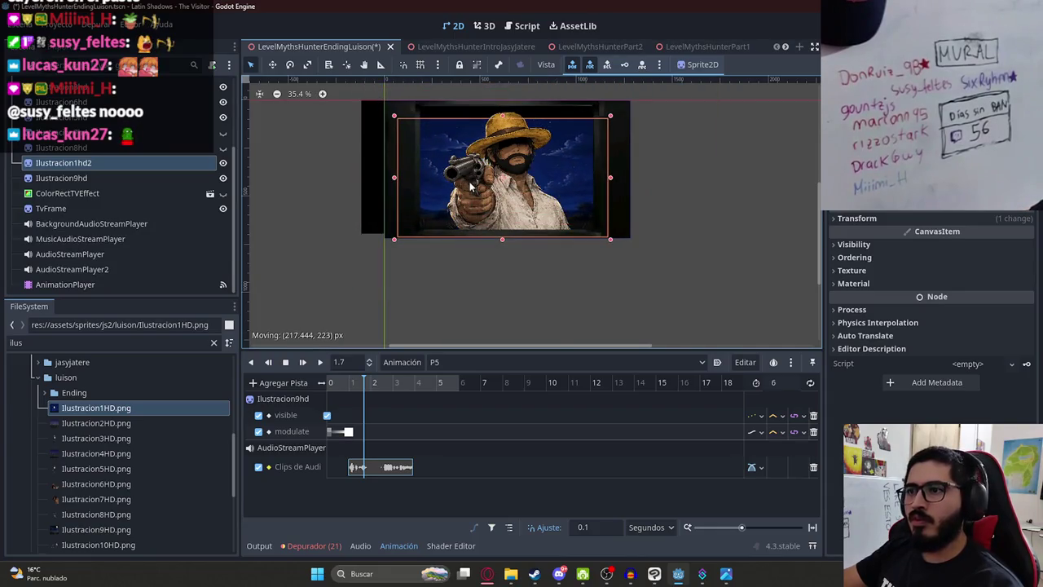
drag(503, 103, 502, 75)
mouse_move(674, 176)
mouse_down()
mouse_move(633, 180)
mouse_move(675, 173)
mouse_up()
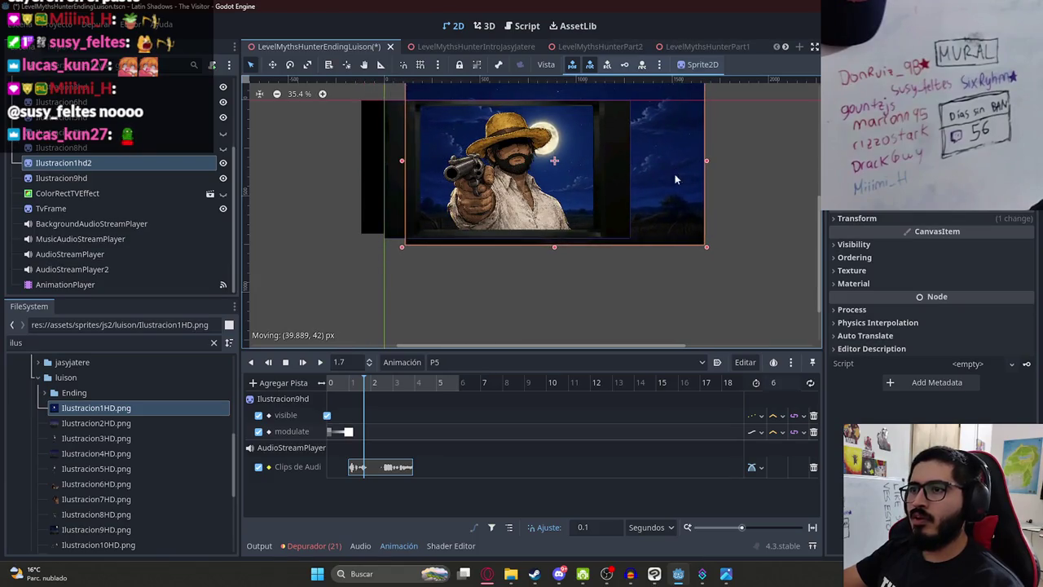
scroll(674, 173, up, 2)
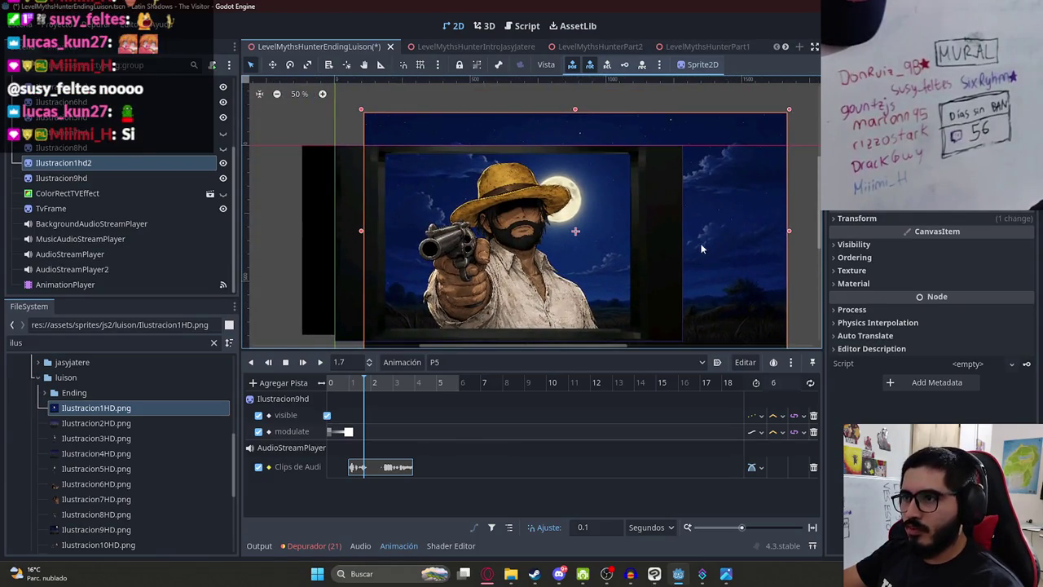
drag(710, 244, 617, 236)
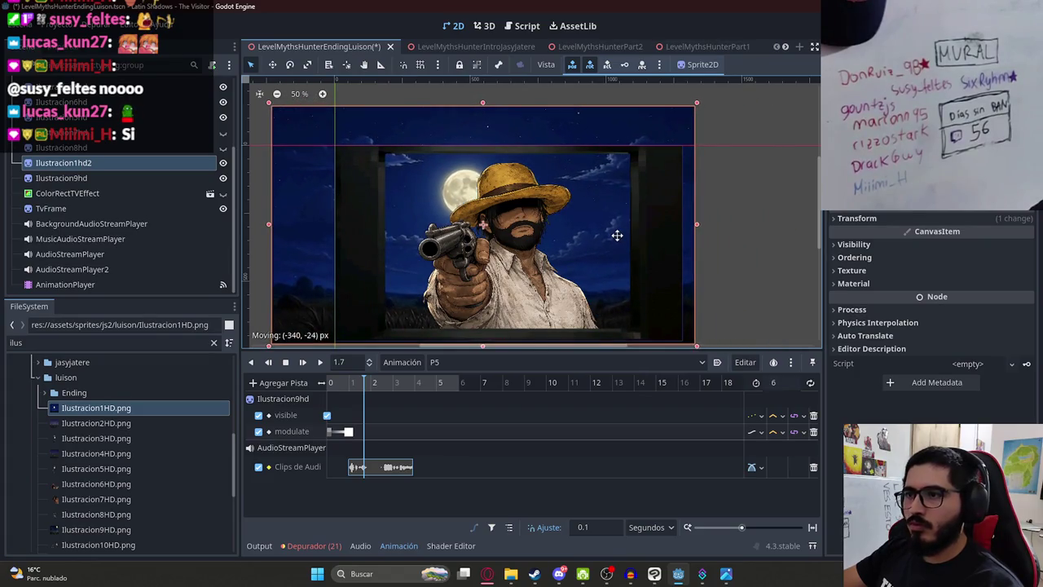
scroll(587, 208, down, 2)
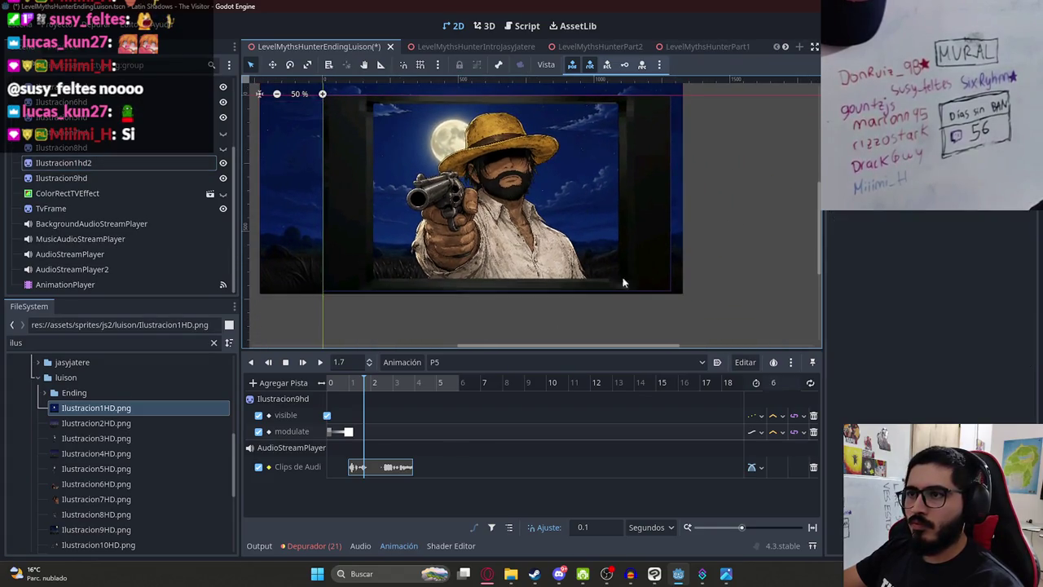
click(123, 165)
Key Ilustracion1hd2's Visible property at time 0 of P5.
click(285, 362)
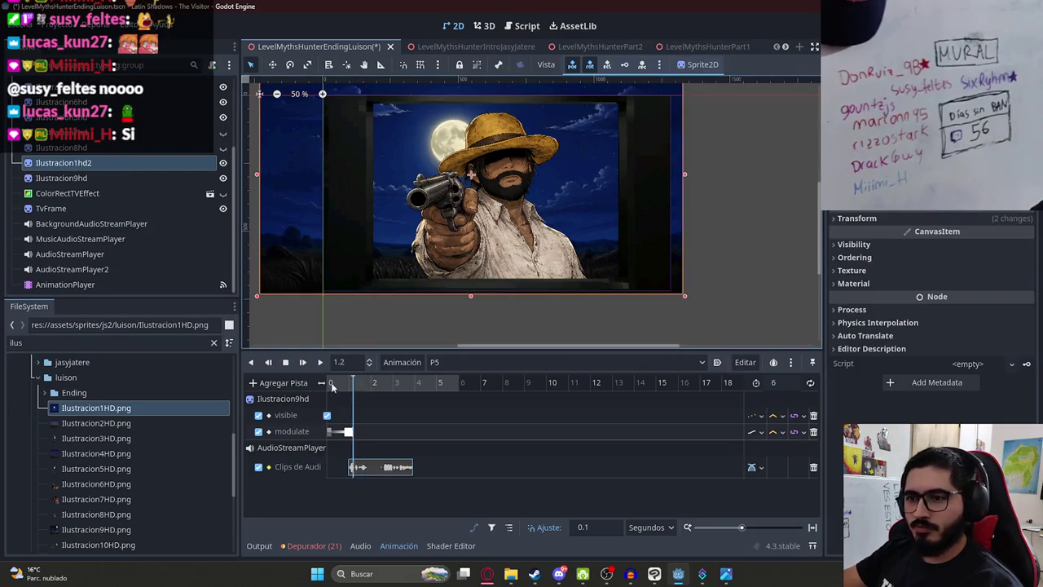
click(948, 243)
click(954, 259)
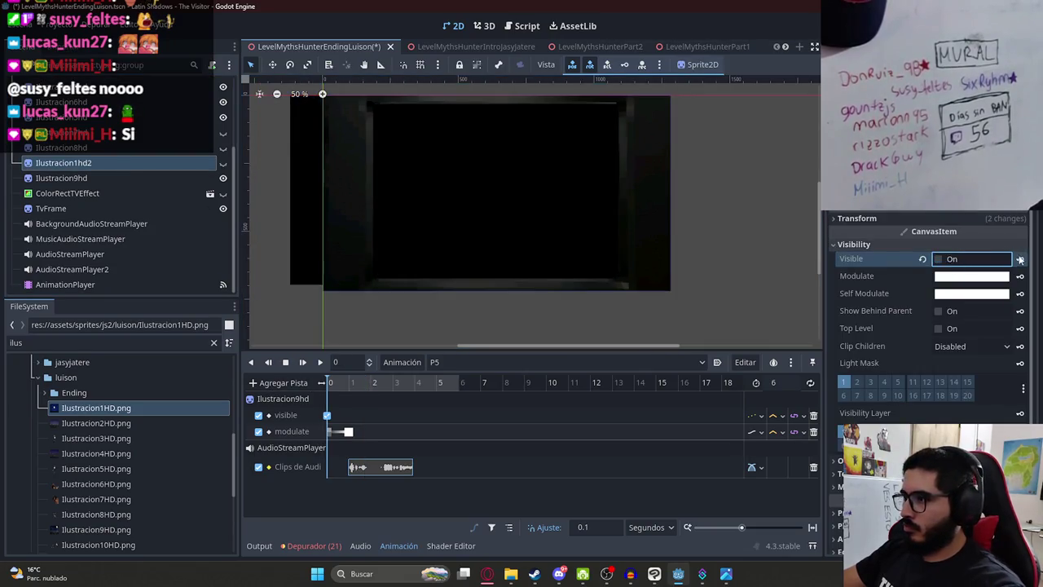
click(1019, 259)
key(Return)
click(1000, 259)
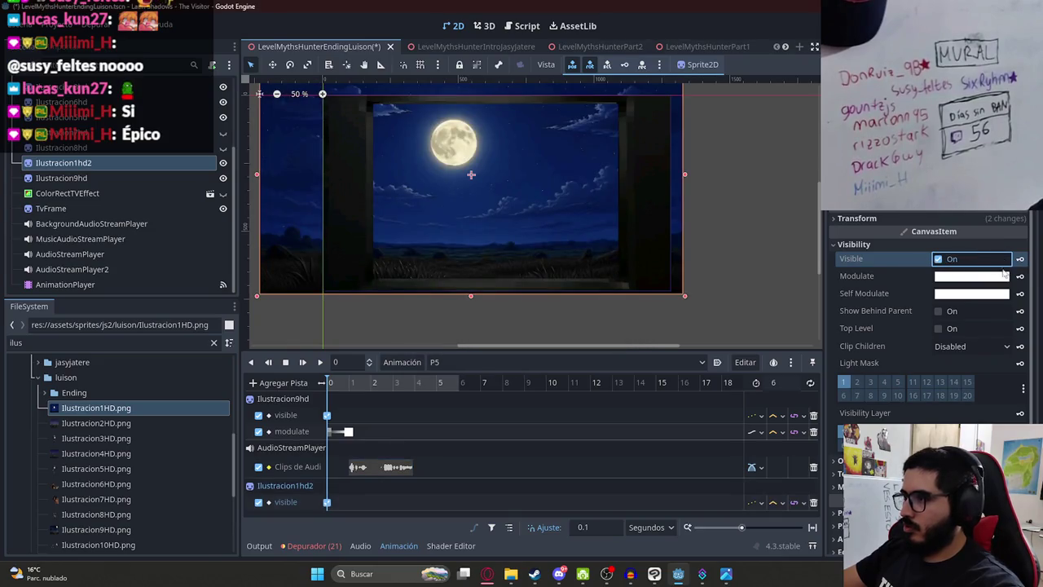
Key the sprite's Modulate tint, then reset the tint back to white.
click(981, 294)
drag(912, 403, 648, 450)
click(1020, 276)
click(1019, 276)
key(Return)
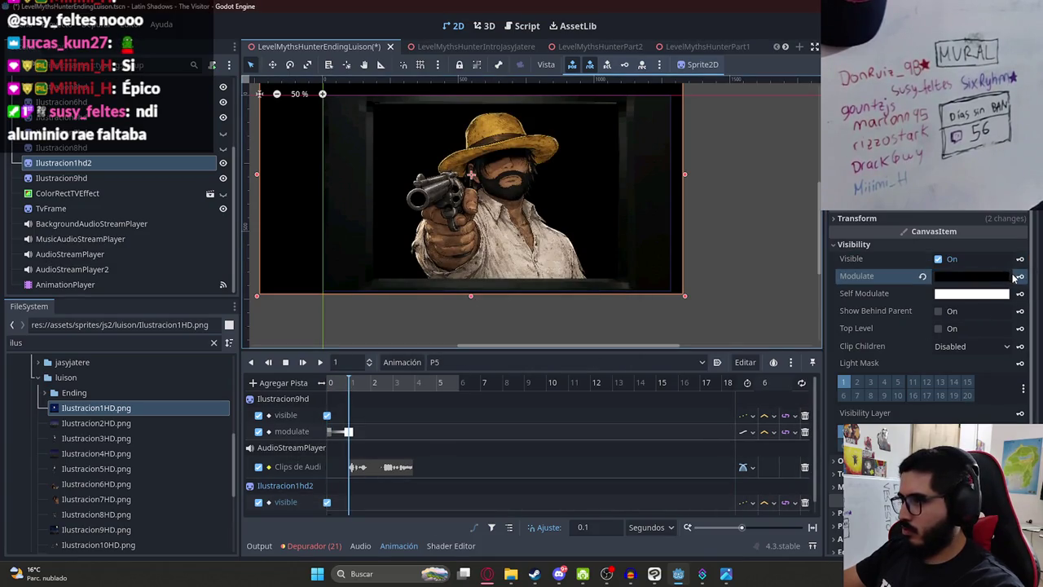
click(922, 277)
Preview the fade-in along the timeline and save the scene.
mouse_move(342, 383)
mouse_down()
mouse_move(332, 383)
mouse_move(435, 385)
mouse_move(361, 401)
mouse_move(258, 367)
mouse_up()
click(122, 177)
key(ctrl+s)
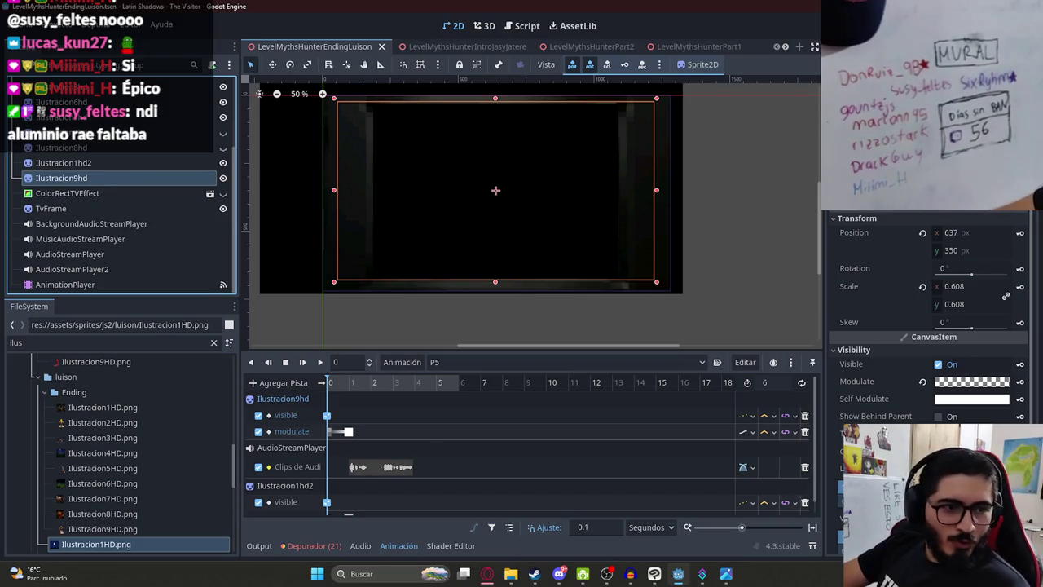
Try enlarging and nudging the cowboy illustration, then undo the changes.
mouse_move(334, 383)
mouse_down()
mouse_move(436, 392)
mouse_move(548, 359)
mouse_up()
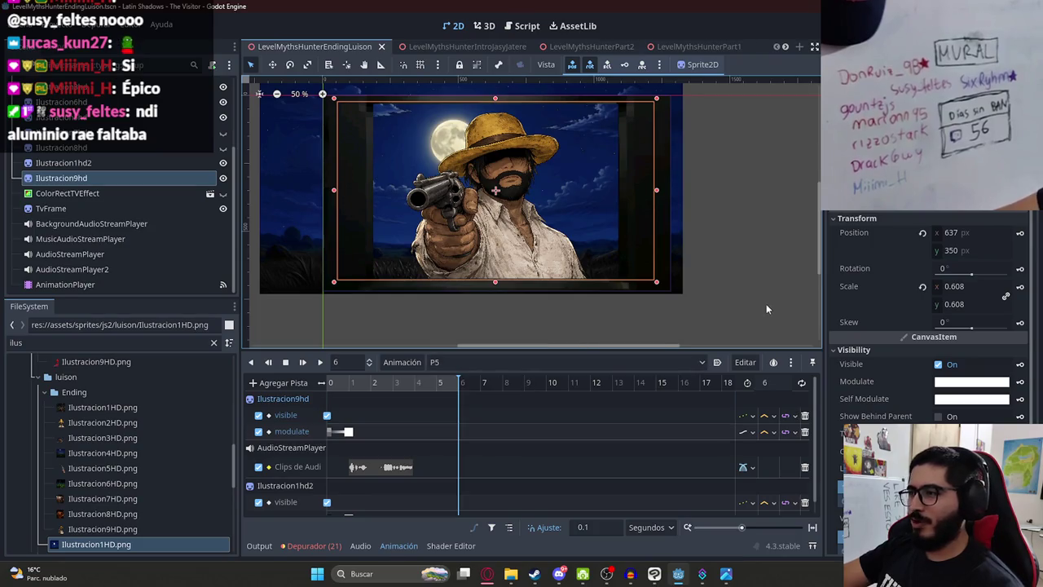
mouse_move(964, 291)
mouse_down()
mouse_move(1000, 294)
mouse_move(991, 295)
mouse_up()
drag(530, 160, 526, 153)
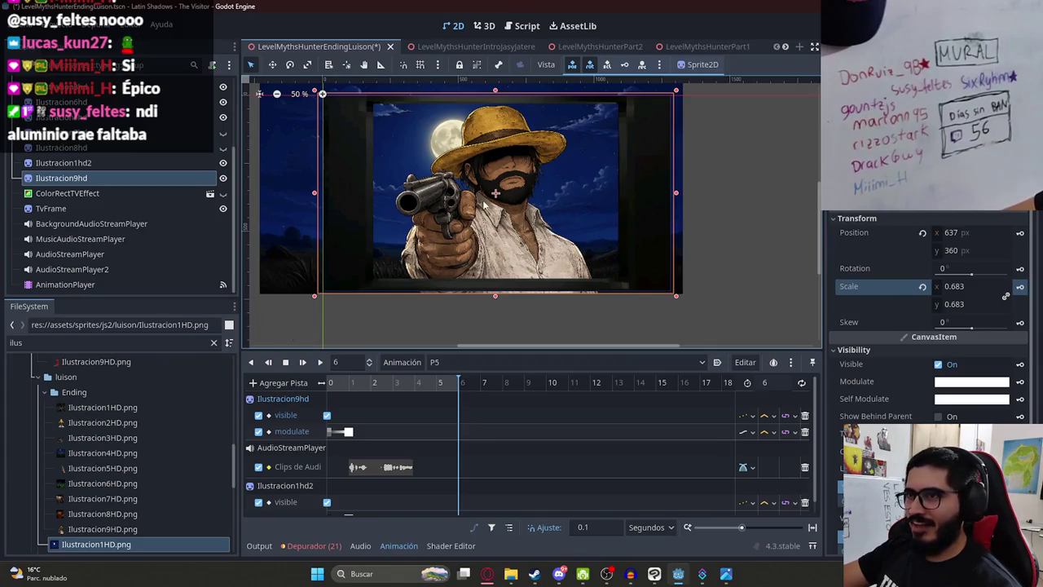
click(1019, 286)
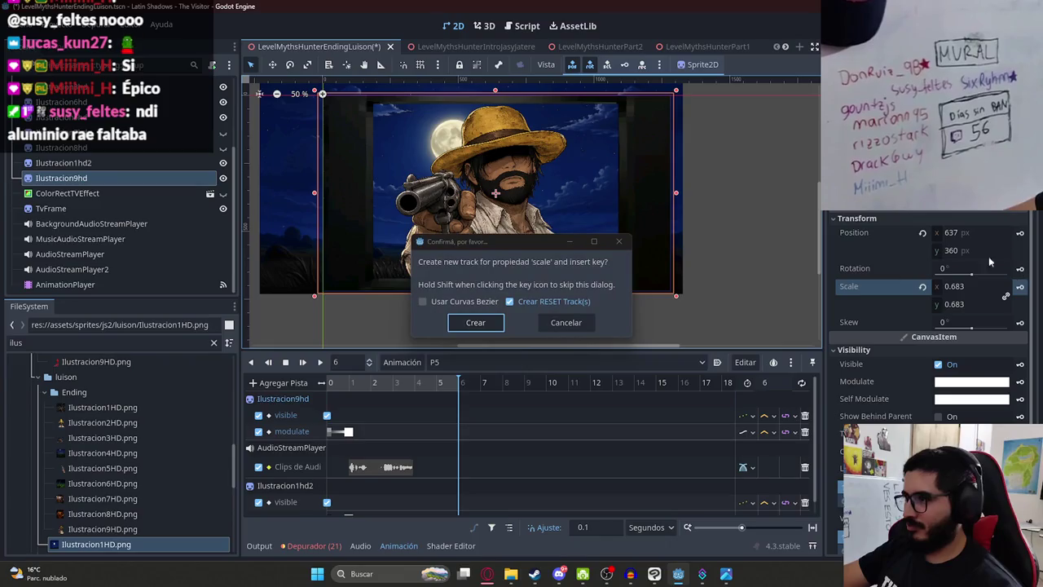
click(547, 324)
key(ctrl+z)
key(ctrl+z)
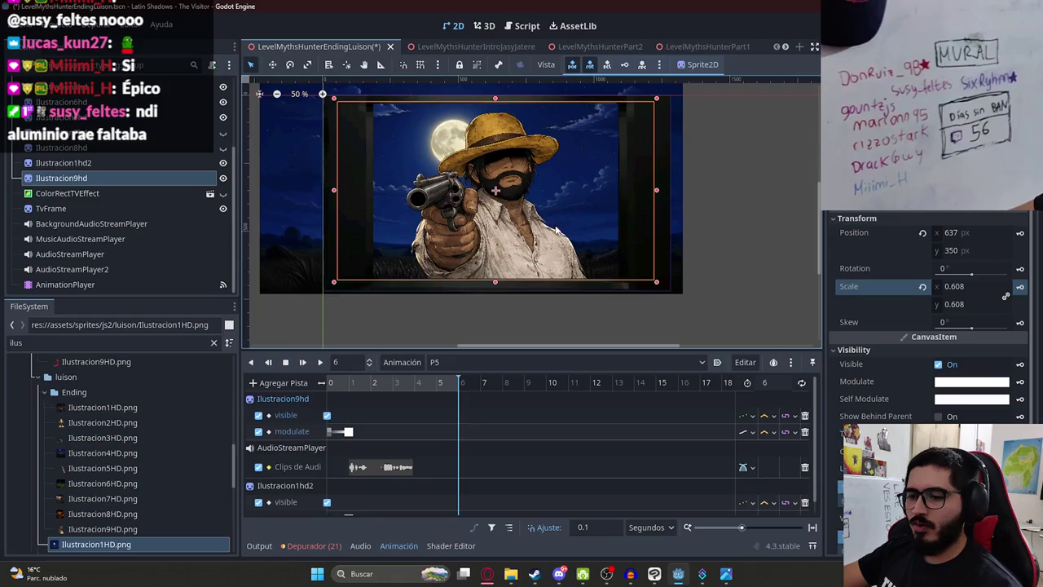
Key Ilustracion9hd's position and scale at time 0 of P5.
click(398, 382)
click(268, 362)
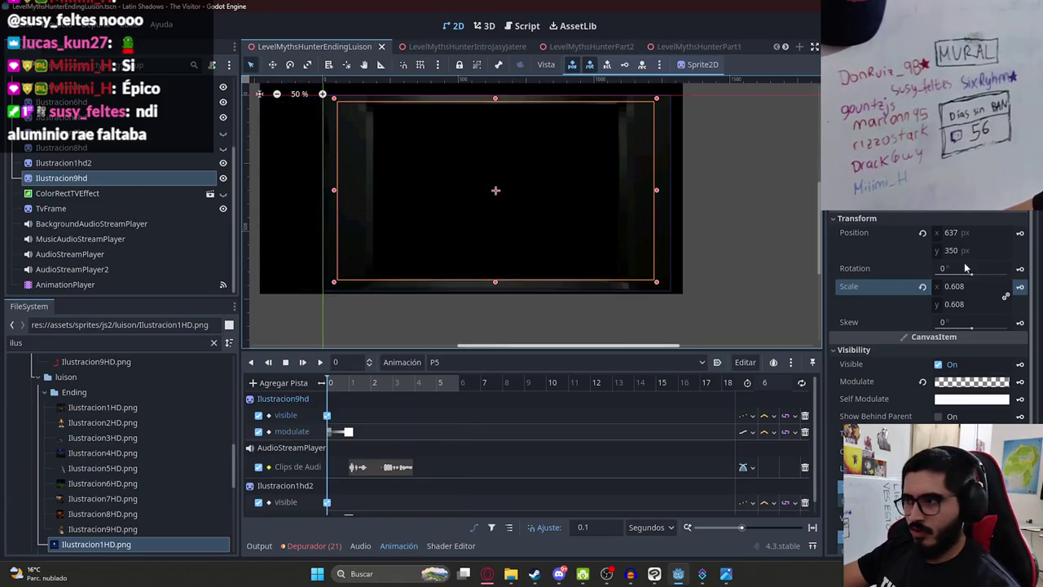
click(1020, 233)
key(Return)
click(1020, 289)
key(Return)
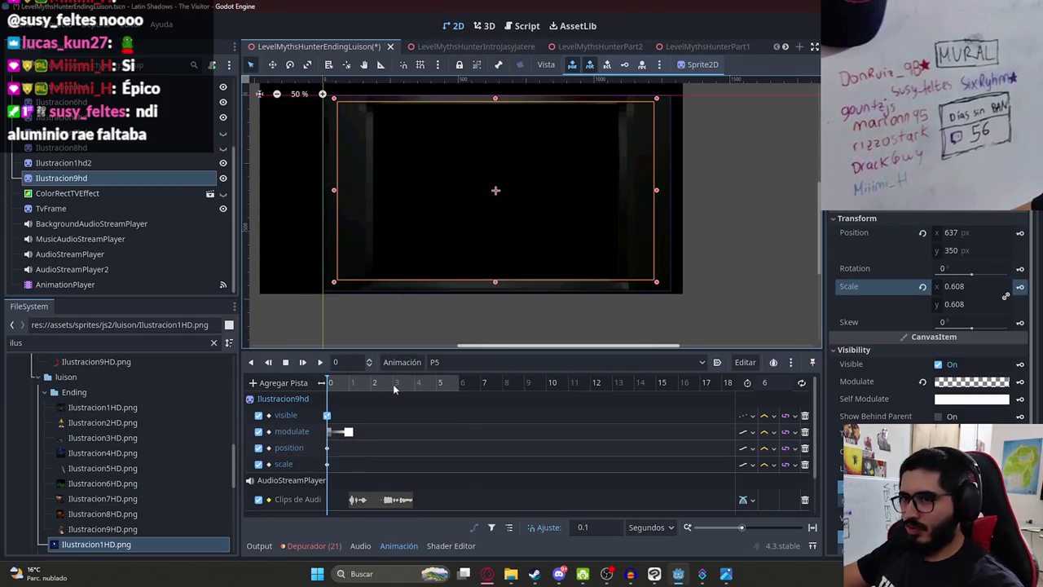
At 6 seconds, set scale 0.683, shift the cowboy down, key both, and save.
click(462, 383)
drag(958, 291, 971, 291)
click(959, 232)
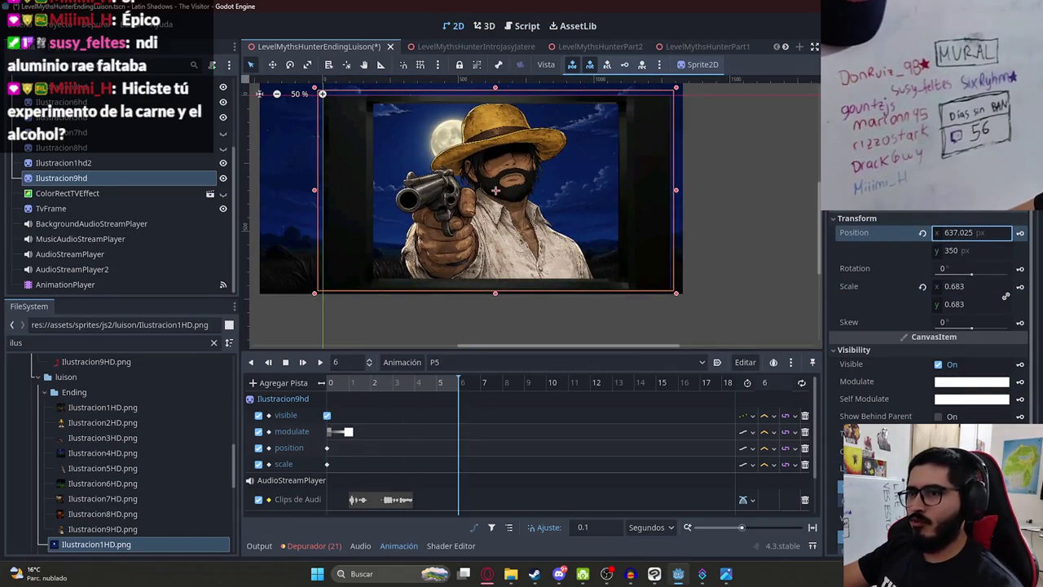
key(BackSpace)
key(BackSpace)
key(BackSpace)
drag(476, 202, 475, 211)
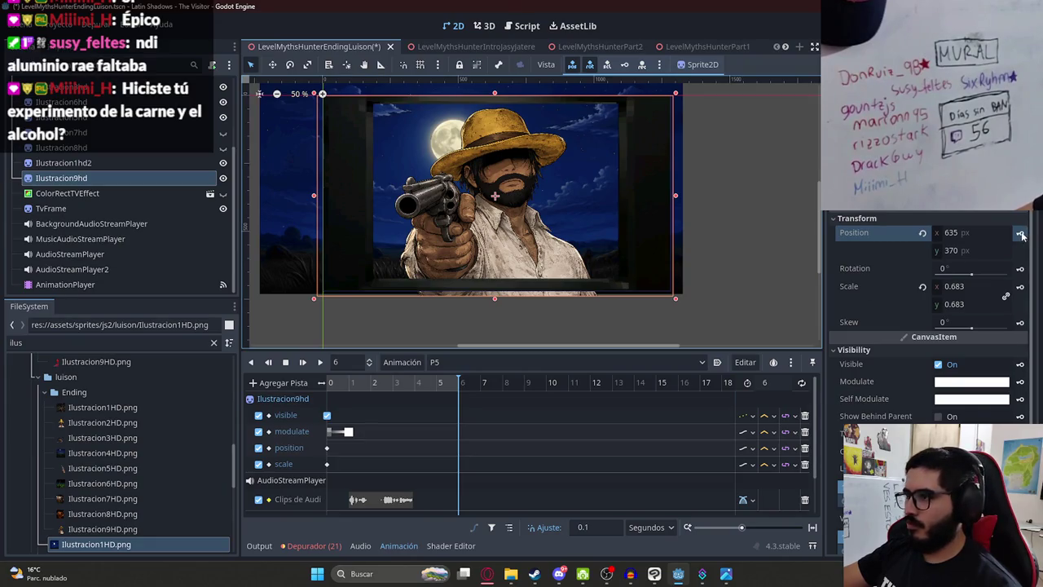
click(1019, 286)
click(374, 383)
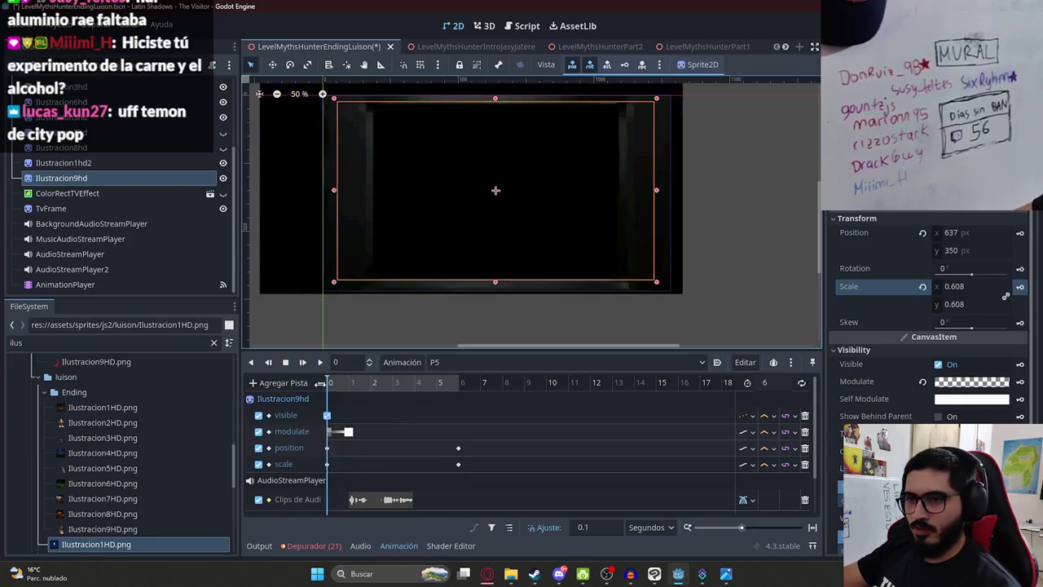
mouse_move(376, 385)
mouse_down()
mouse_move(422, 385)
mouse_move(351, 384)
mouse_move(330, 332)
mouse_up()
key(ctrl+s)
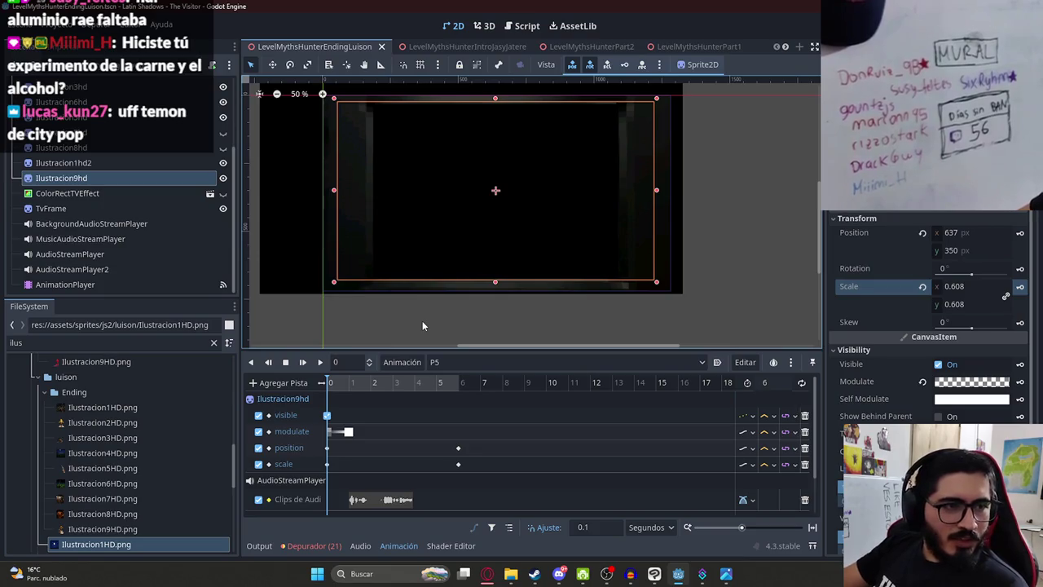
click(302, 362)
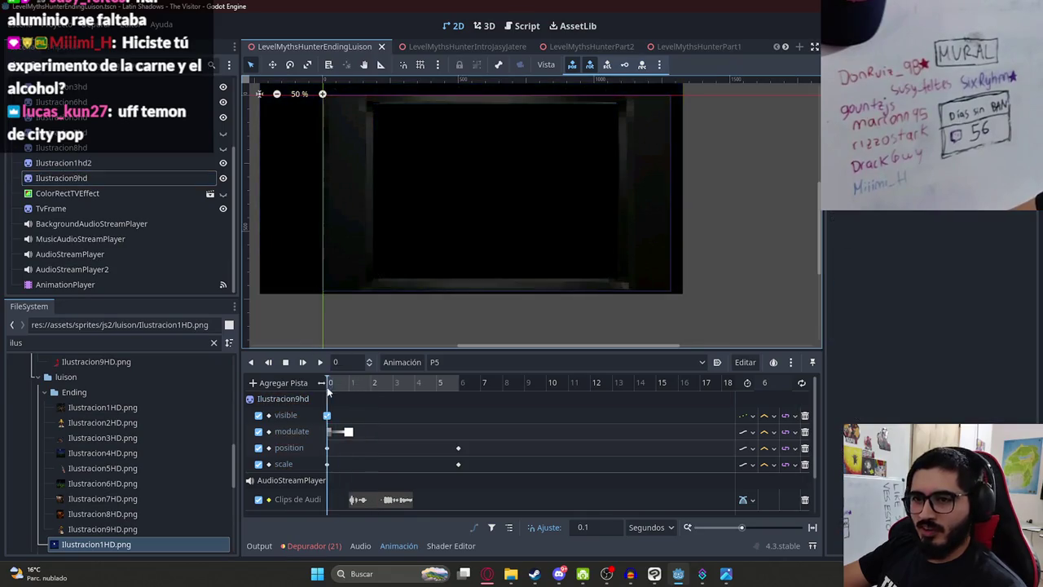
key(ctrl+s)
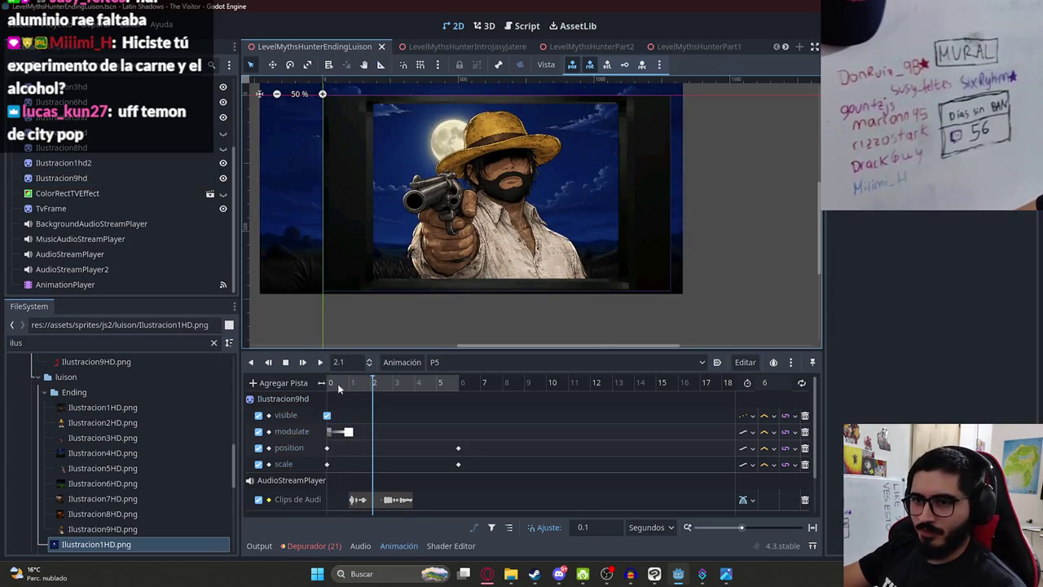
click(333, 382)
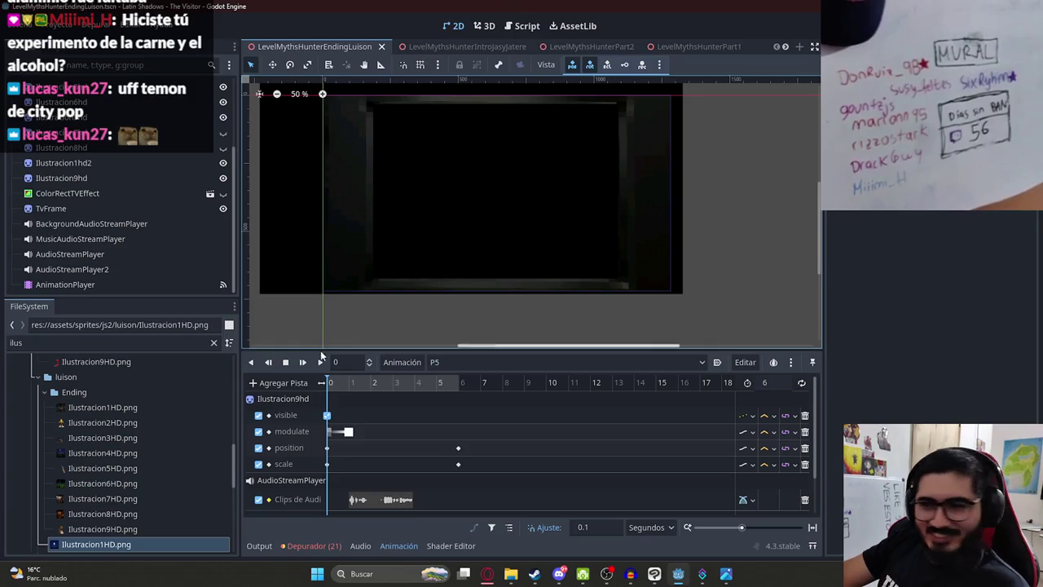
mouse_move(347, 386)
mouse_down()
mouse_move(360, 386)
mouse_move(322, 367)
mouse_up()
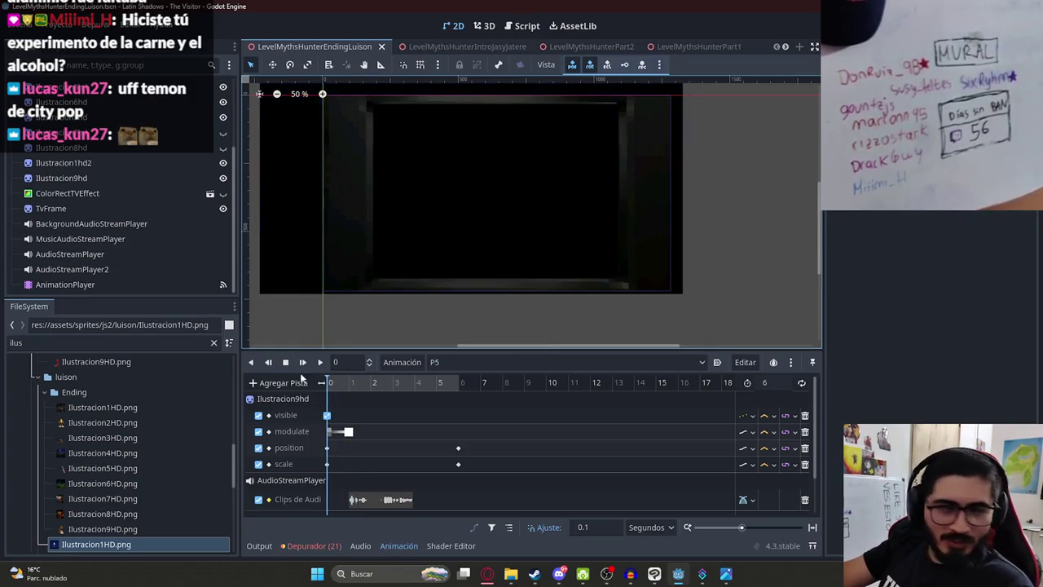
click(321, 362)
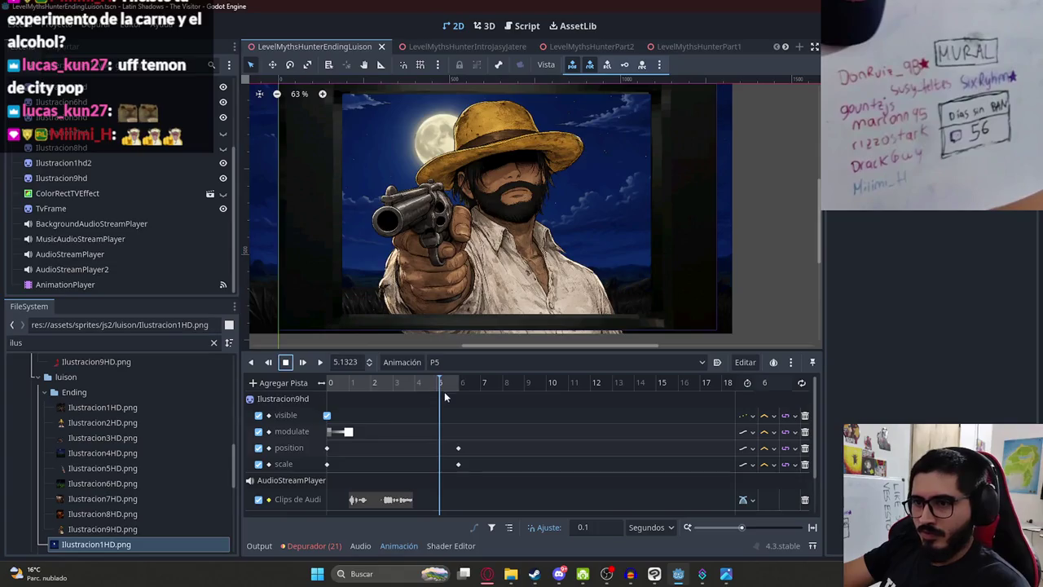
right_click(383, 275)
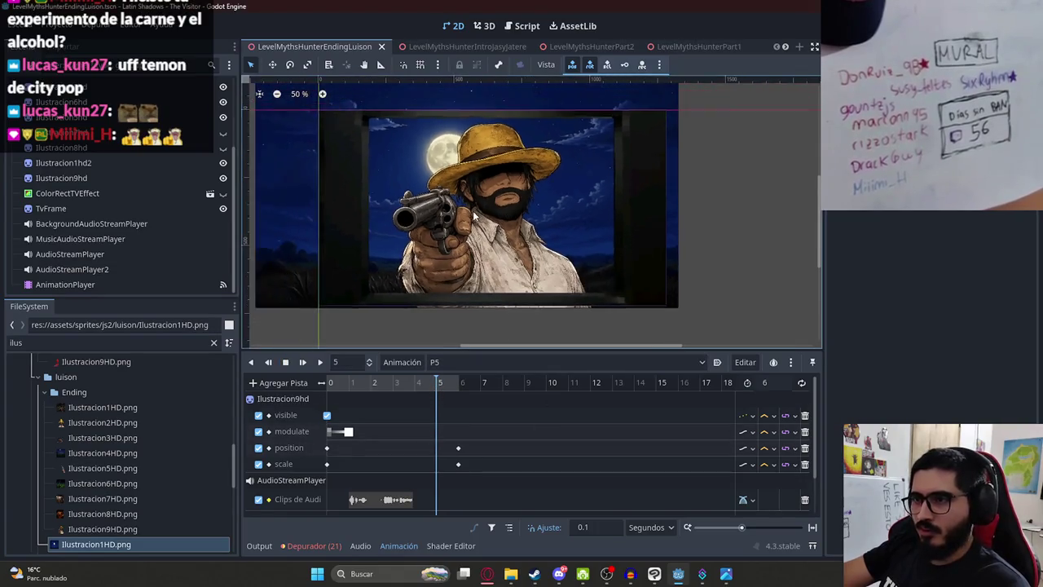
Add a ColorRect above ColorRectTVEffect and stretch it over the illustration frame.
scroll(439, 244, down, 2)
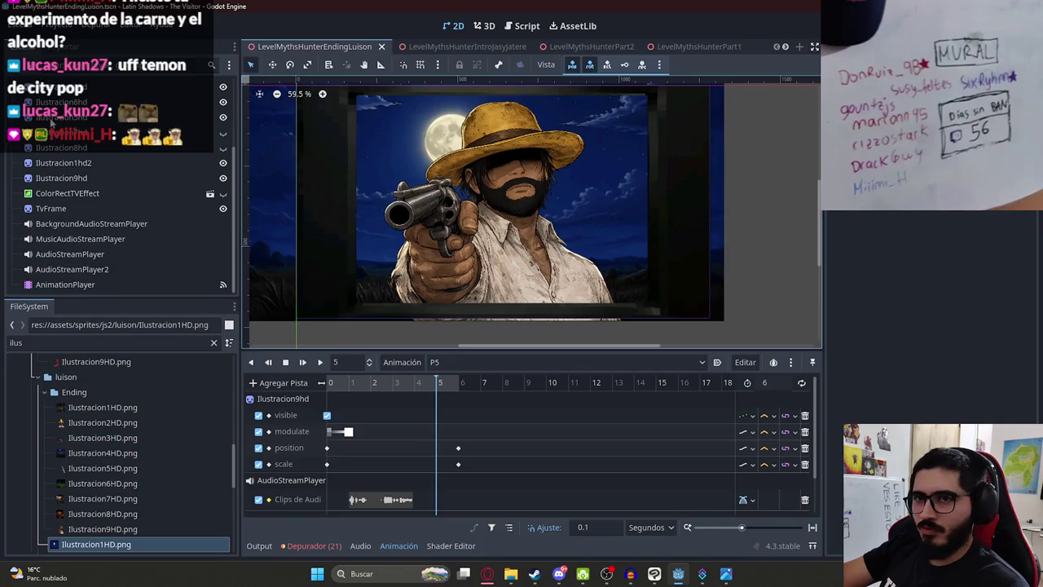
scroll(97, 150, up, 3)
right_click(61, 86)
click(90, 96)
text(colorrect)
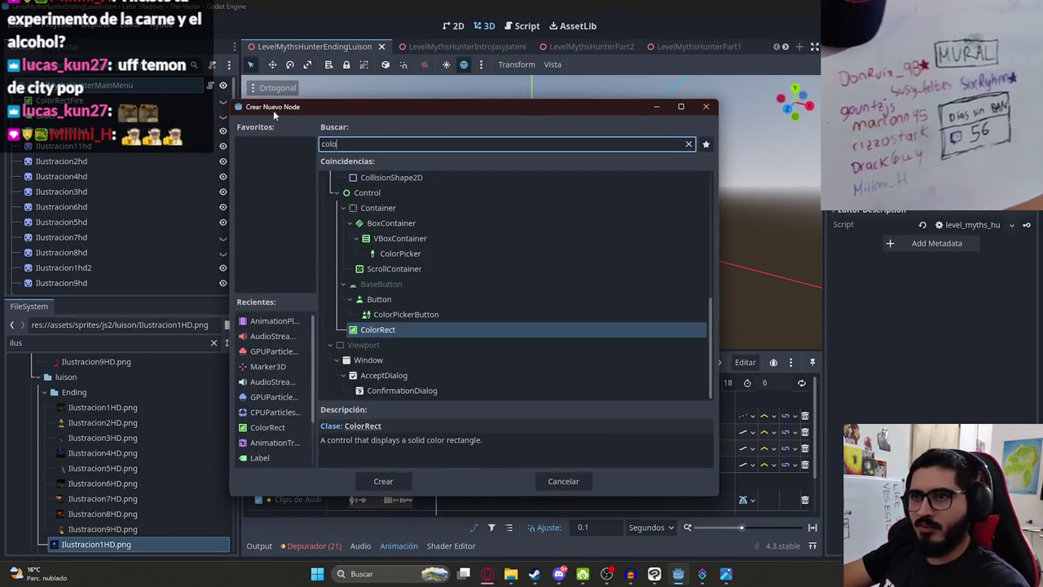
key(Return)
drag(124, 279, 120, 176)
scroll(504, 149, down, 1)
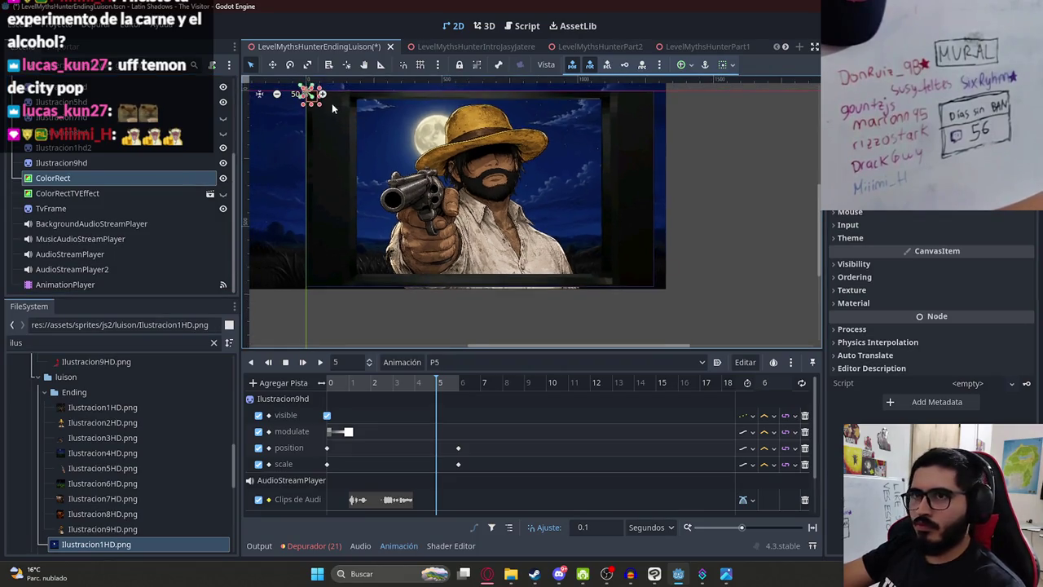
mouse_move(413, 181)
mouse_down()
mouse_move(461, 186)
mouse_move(483, 210)
mouse_move(449, 180)
mouse_up()
drag(518, 223, 613, 280)
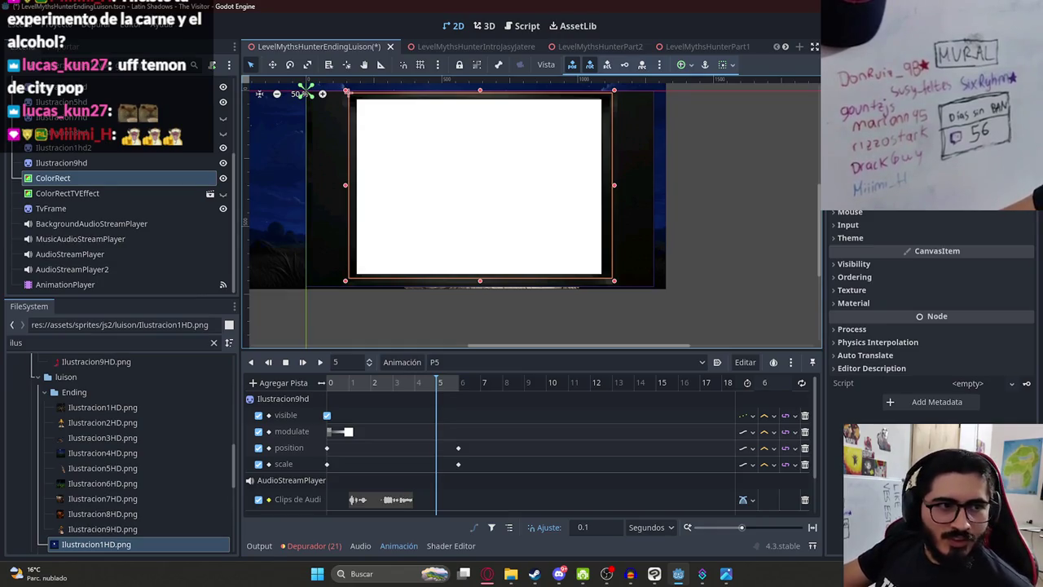
Set the rectangle's Color to e6e600 yellow after trying ffff00 and feffe9.
click(929, 200)
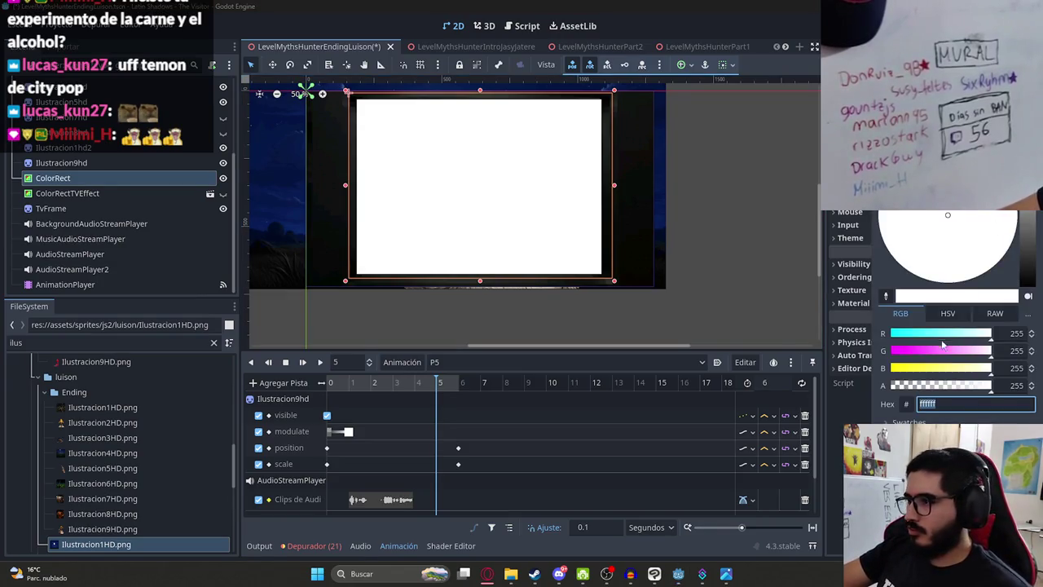
text(ffff00)
key(Return)
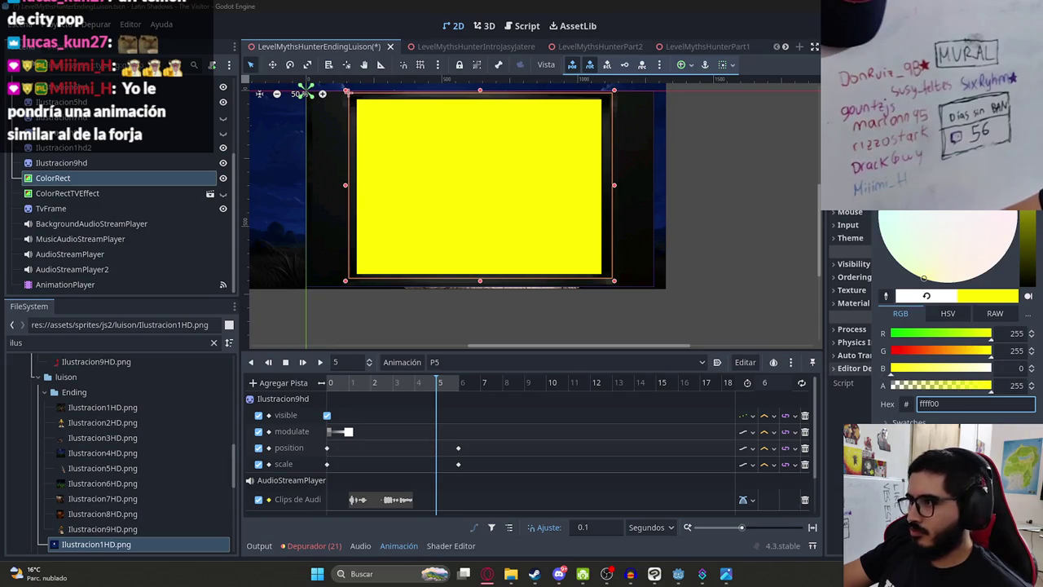
click(1033, 232)
text(feffe9)
key(Return)
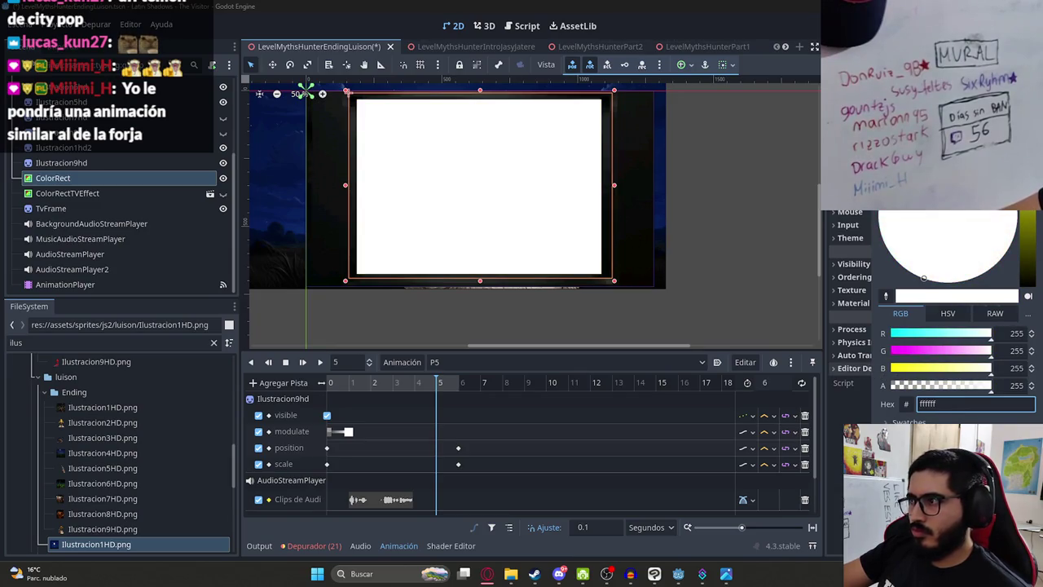
text(e6e600)
key(Return)
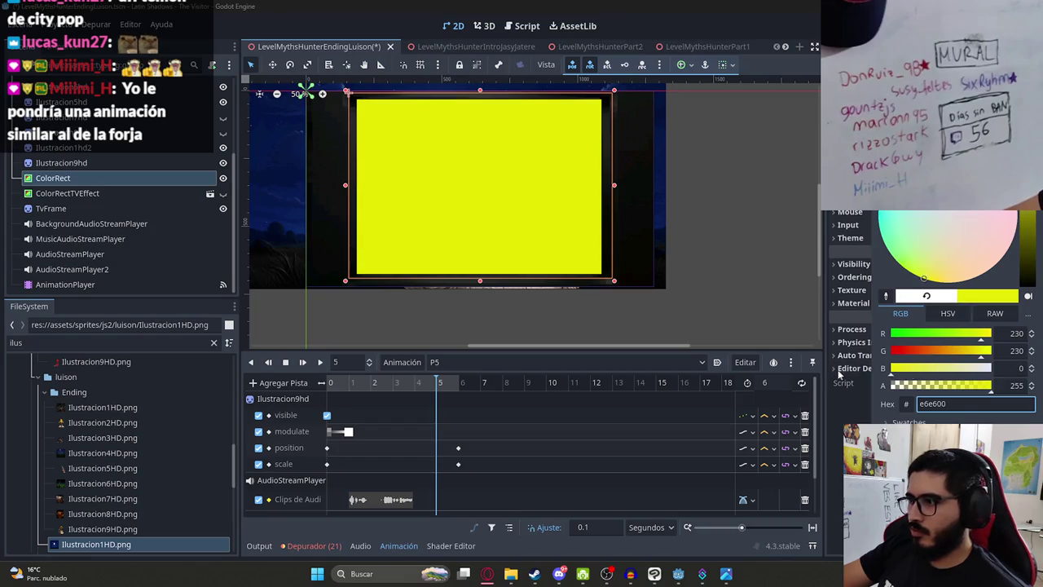
click(808, 288)
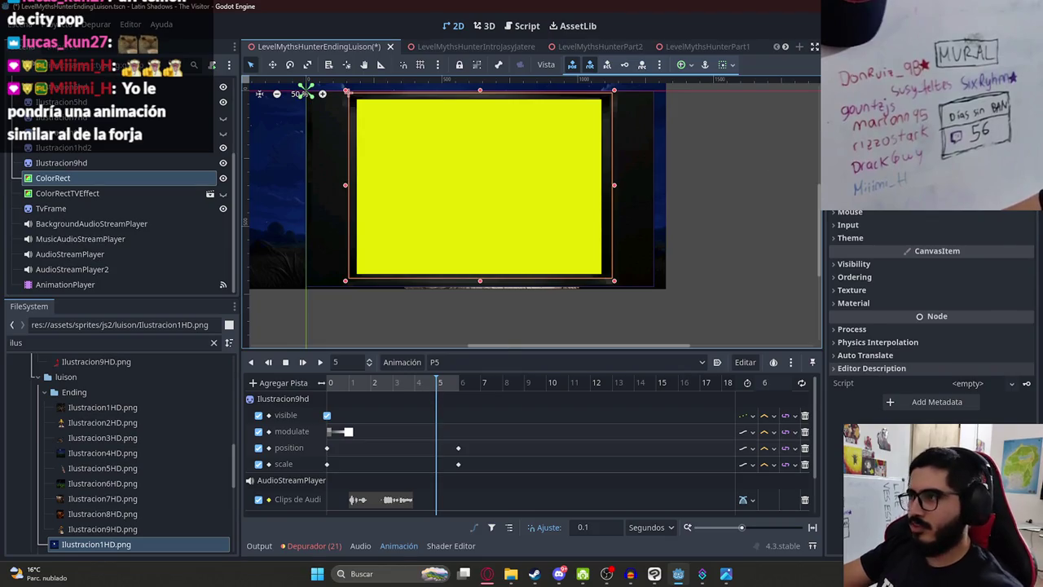
Key the rectangle hidden at time 0 and make it visible again around 5 seconds.
click(854, 263)
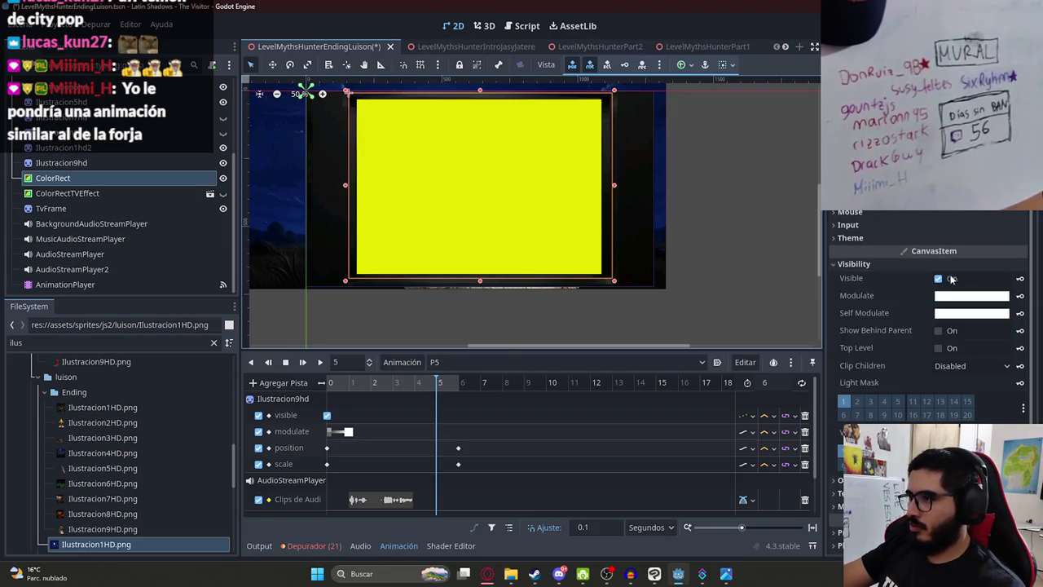
click(938, 278)
click(330, 382)
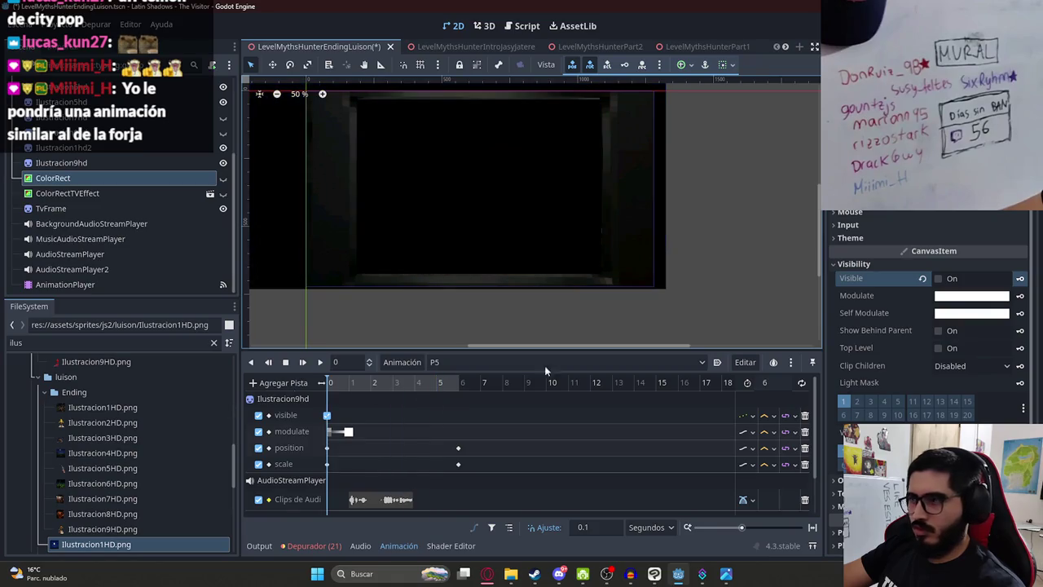
click(1020, 278)
click(471, 332)
drag(374, 390, 436, 410)
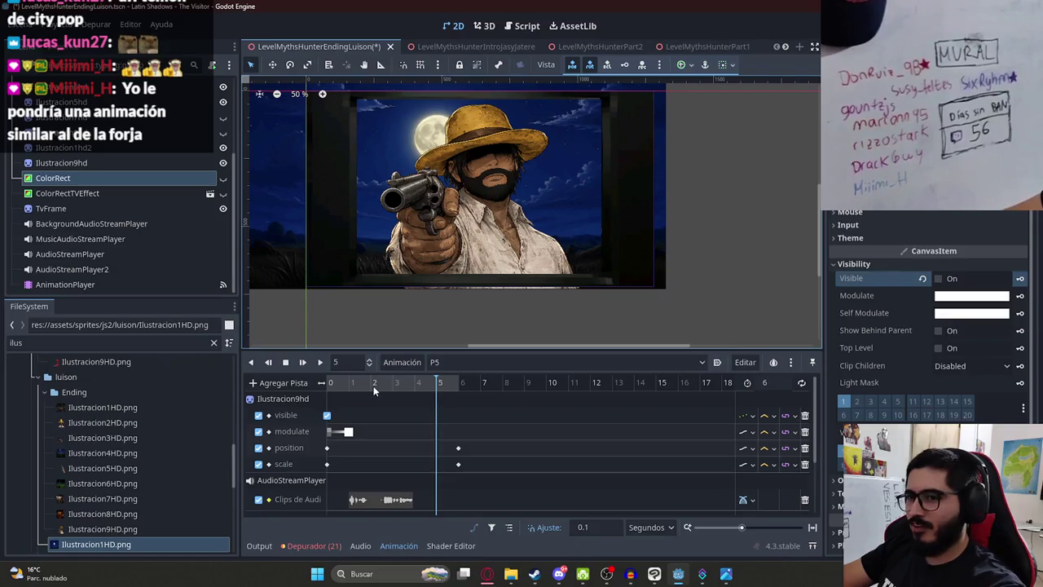
click(938, 278)
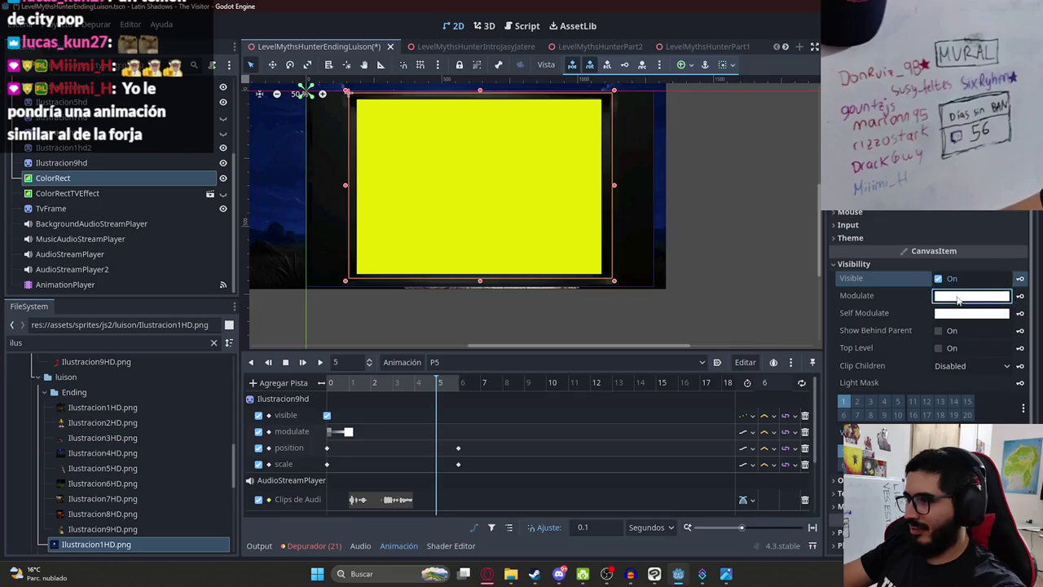
Set the rectangle's Modulate to transparent ffffff00 and key it.
click(971, 295)
text(ffffff00)
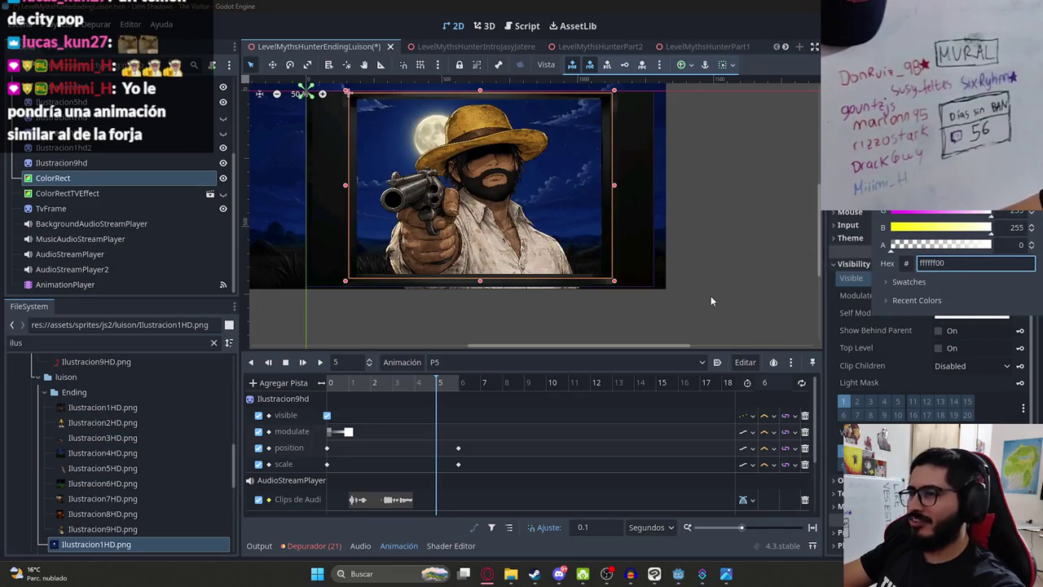
click(710, 301)
click(1020, 300)
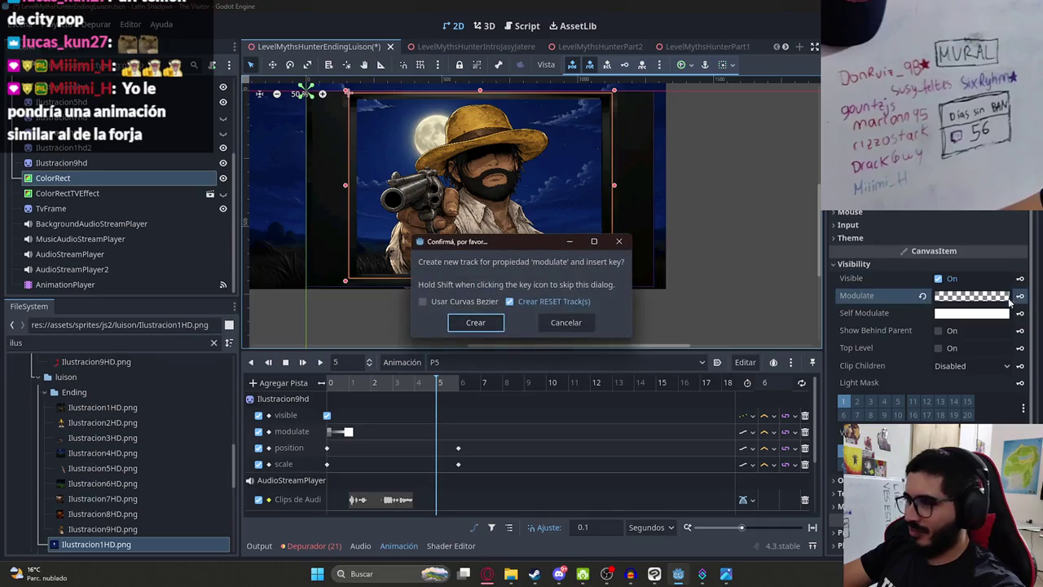
Create the Modulate track, key the rectangle fully opaque at 5.2 s, and preview the flash.
click(474, 321)
ctrl+scroll(434, 392, up, 3)
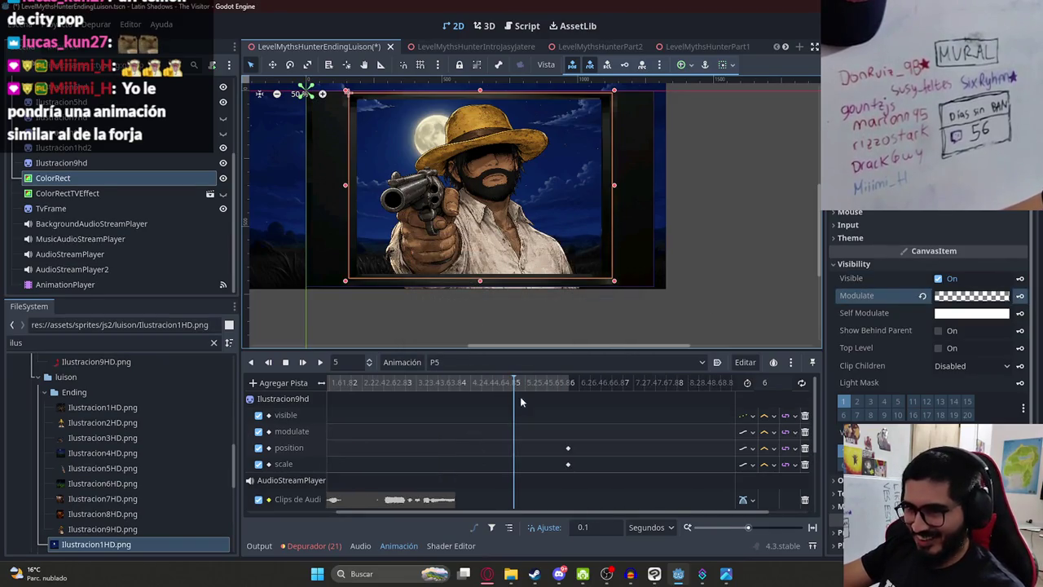
drag(517, 389, 527, 391)
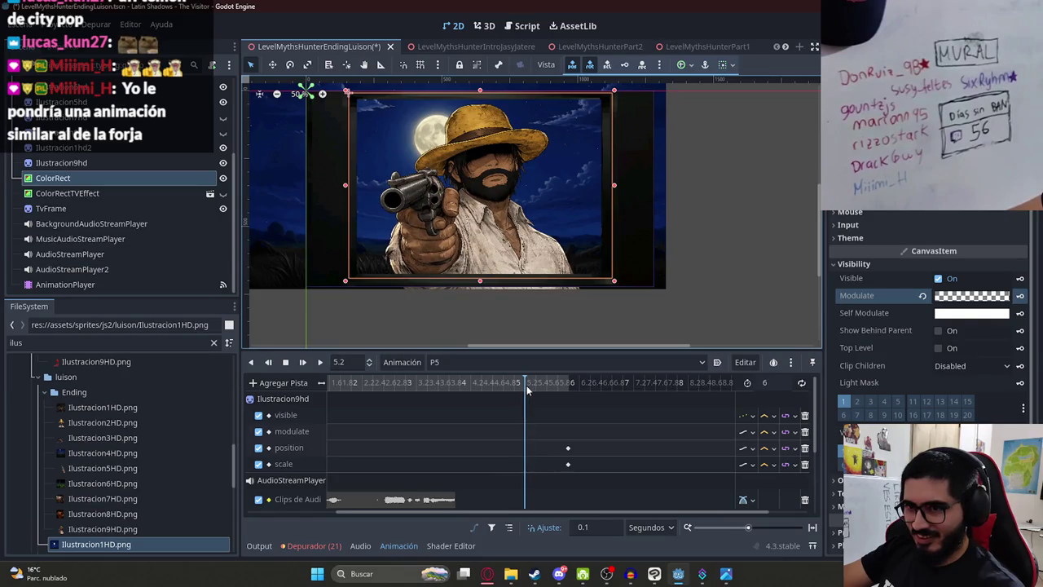
click(922, 296)
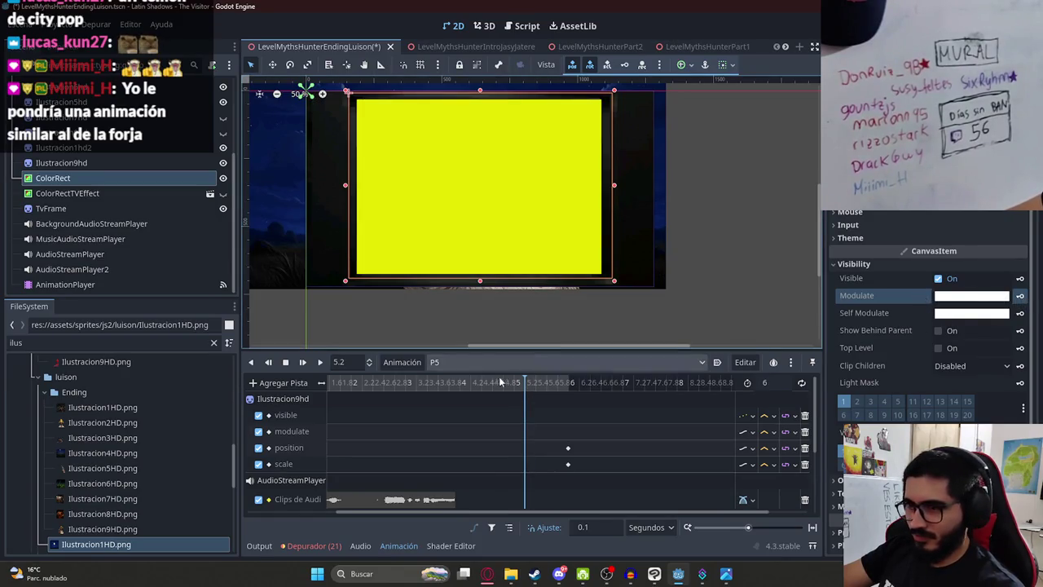
click(320, 362)
click(285, 361)
click(526, 388)
mouse_move(525, 388)
mouse_down()
mouse_move(552, 388)
mouse_move(493, 388)
mouse_move(529, 389)
mouse_up()
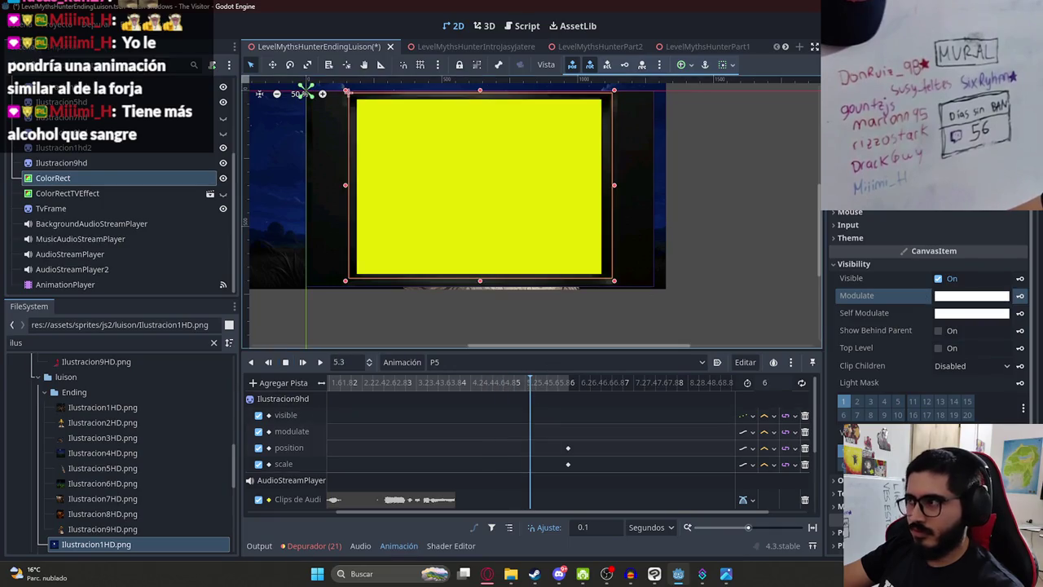
Change the rectangle colour to feff51, check the frame at 4.8 s, and save.
click(971, 295)
text(ffffff)
key(Return)
text(fcff9a)
key(Return)
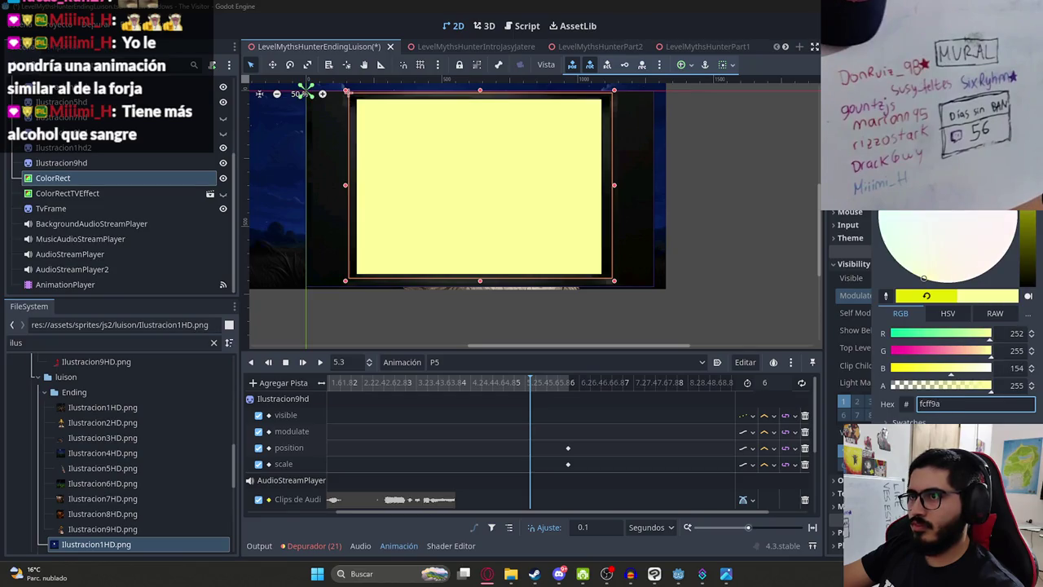
text(feff51)
key(Return)
click(501, 383)
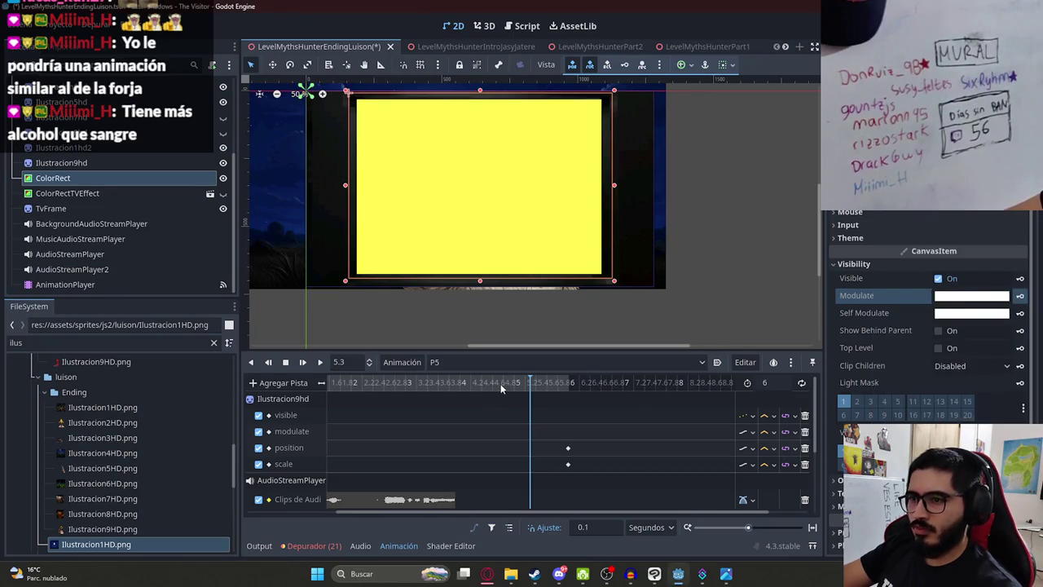
click(530, 395)
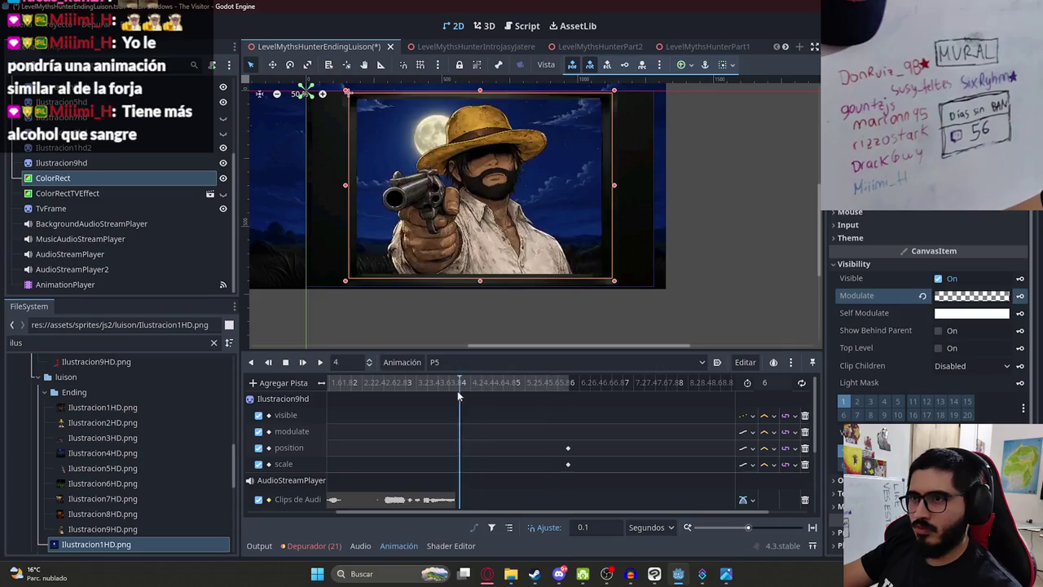
click(503, 383)
key(ctrl+s)
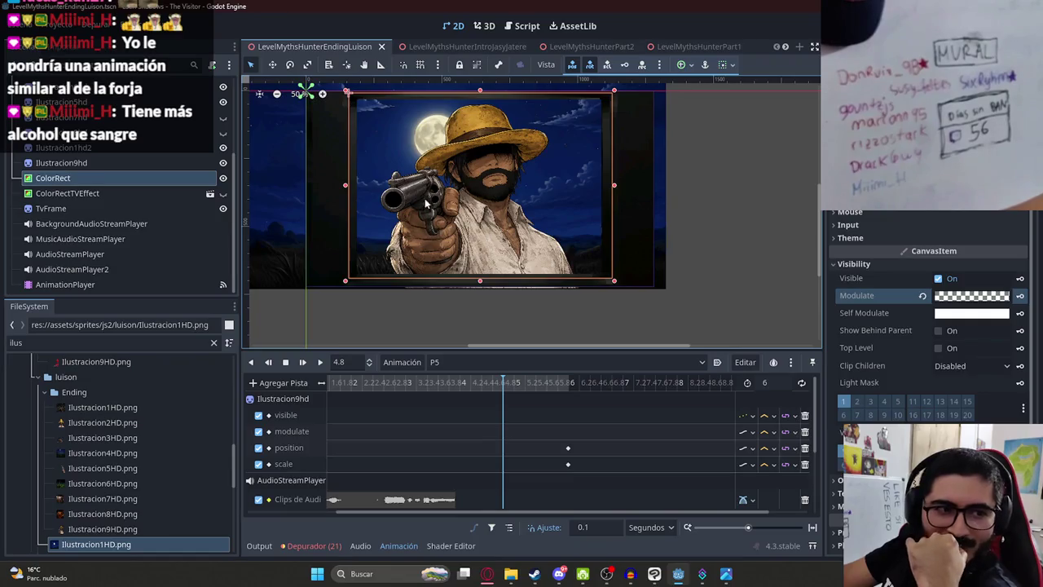
Scrub back and forth across the muzzle flash to preview it.
scroll(391, 215, up, 2)
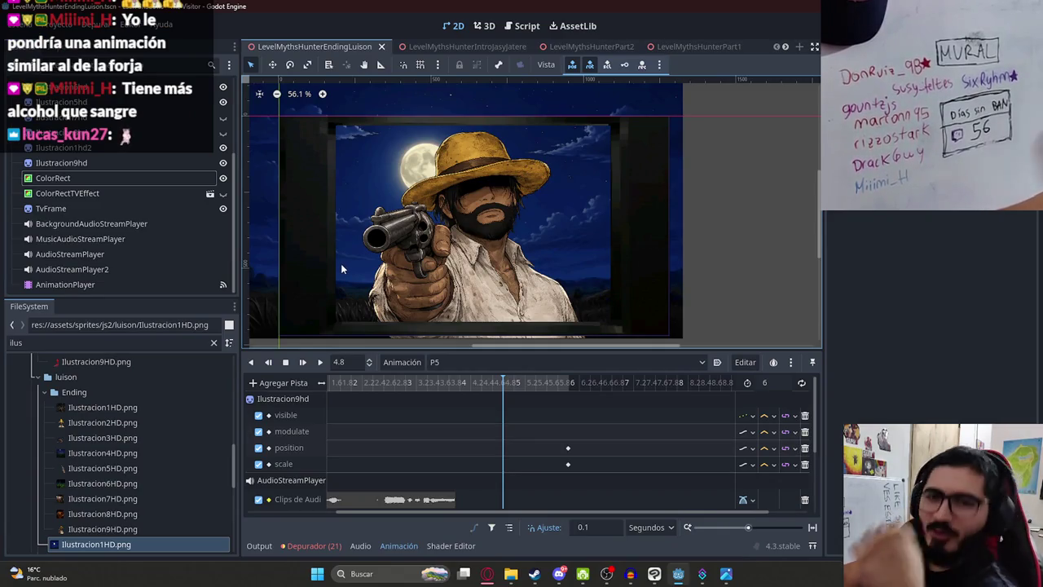
mouse_move(461, 386)
mouse_down()
mouse_move(595, 387)
mouse_move(514, 401)
mouse_up()
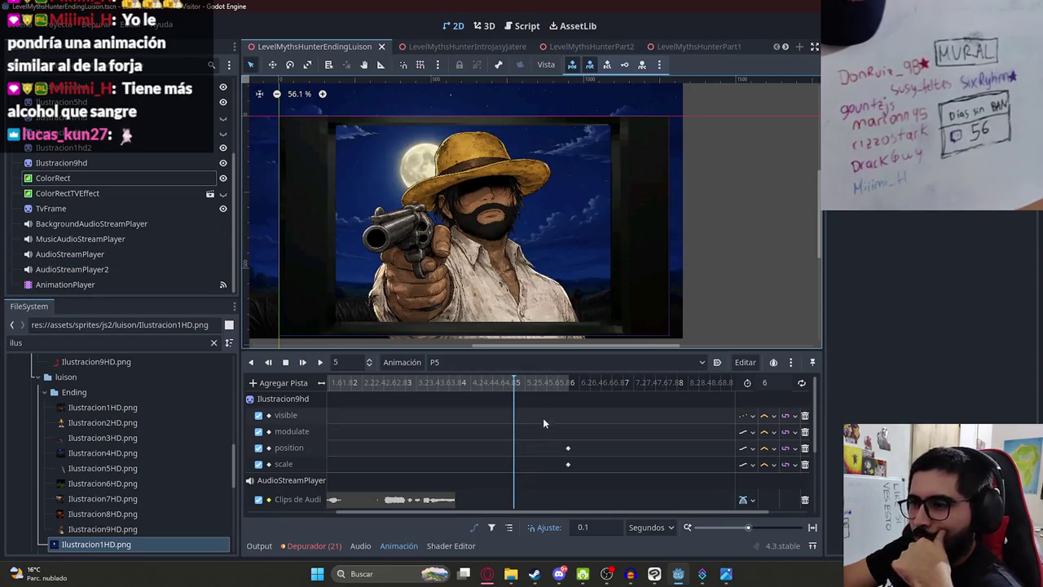
scroll(543, 417, down, 3)
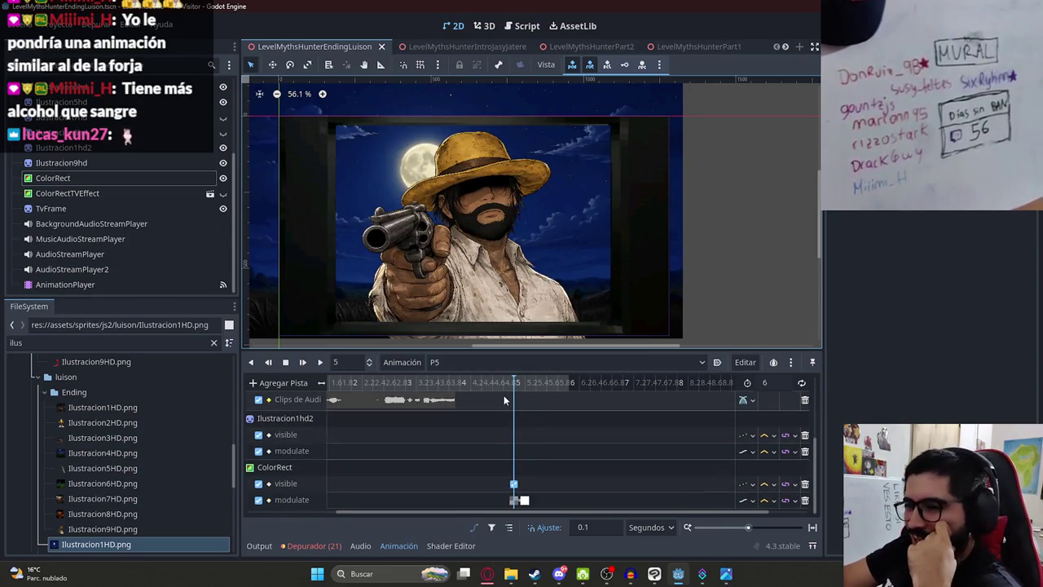
mouse_move(511, 394)
mouse_down()
mouse_move(542, 391)
mouse_move(497, 392)
mouse_move(526, 407)
mouse_move(515, 410)
mouse_up()
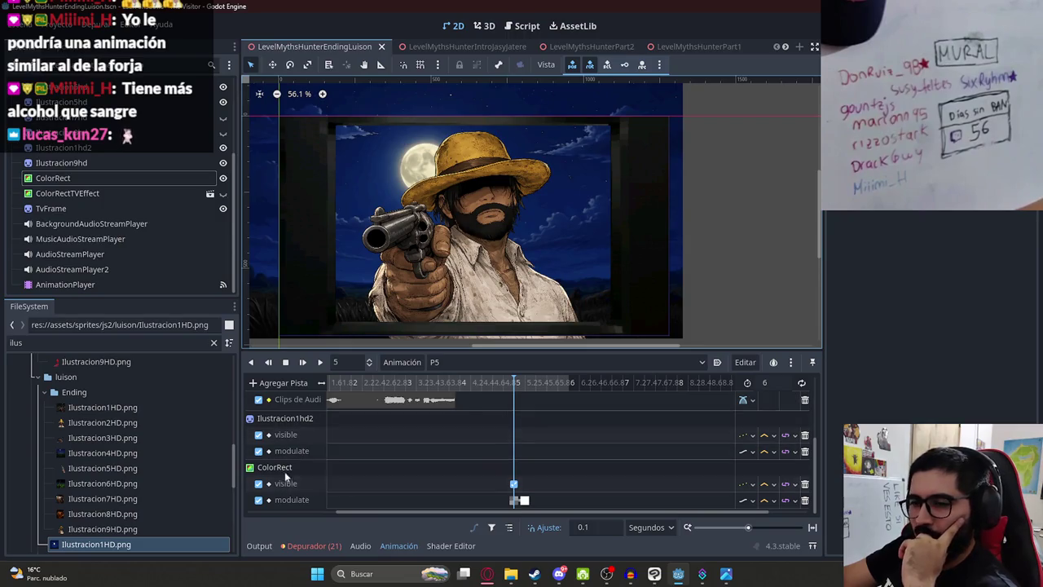
Delete the ColorRect node along with its animation tracks.
click(146, 169)
click(134, 176)
right_click(134, 176)
key(Escape)
key(Delete)
click(475, 315)
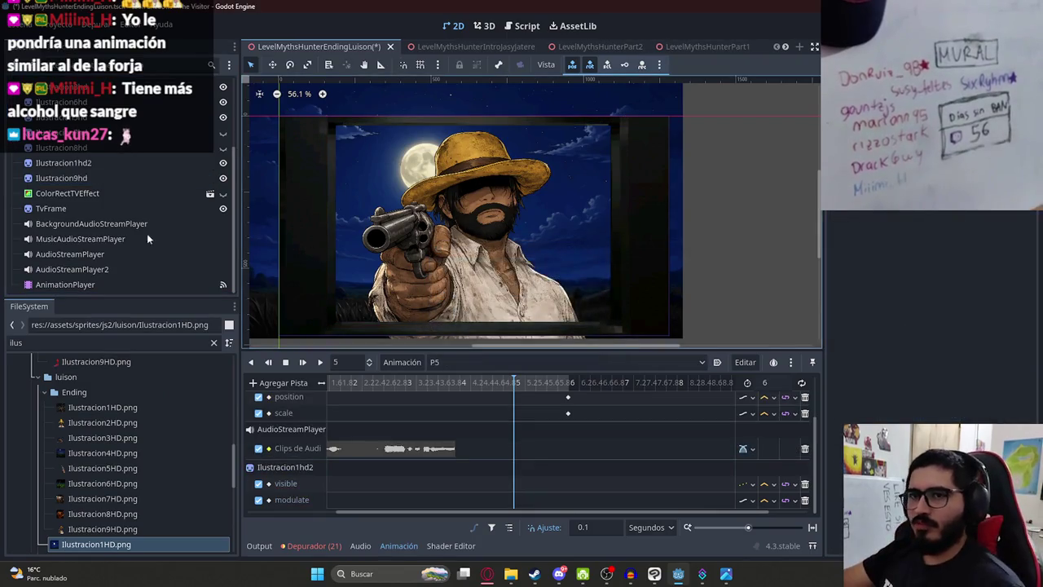
Copy Ilustracion9HD.png into the cazador de mitos\Luison\ending folder.
click(702, 573)
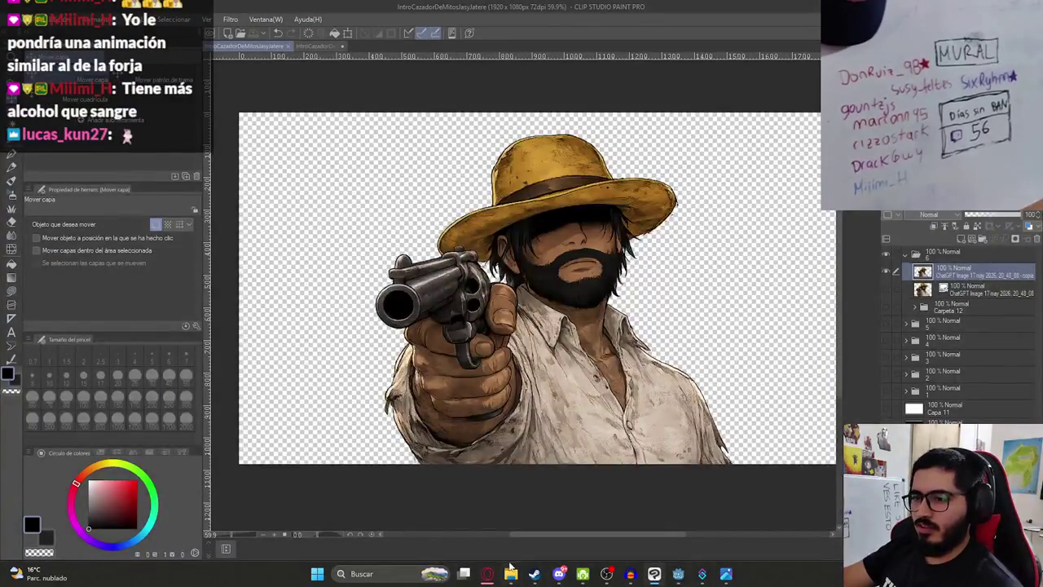
click(511, 574)
click(509, 322)
click(255, 316)
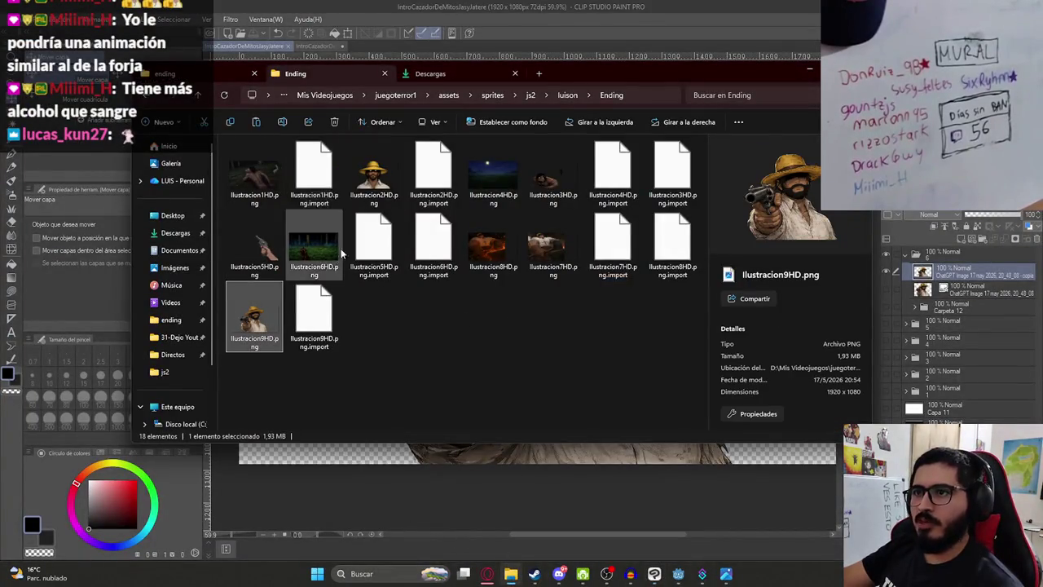
key(alt+Left)
key(ctrl+v)
key(F2)
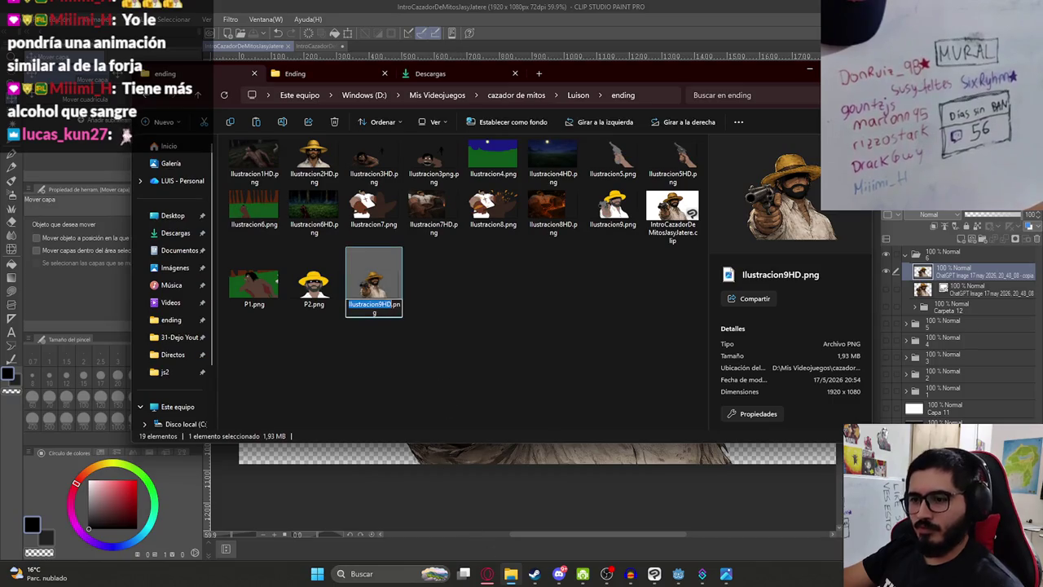
click(487, 574)
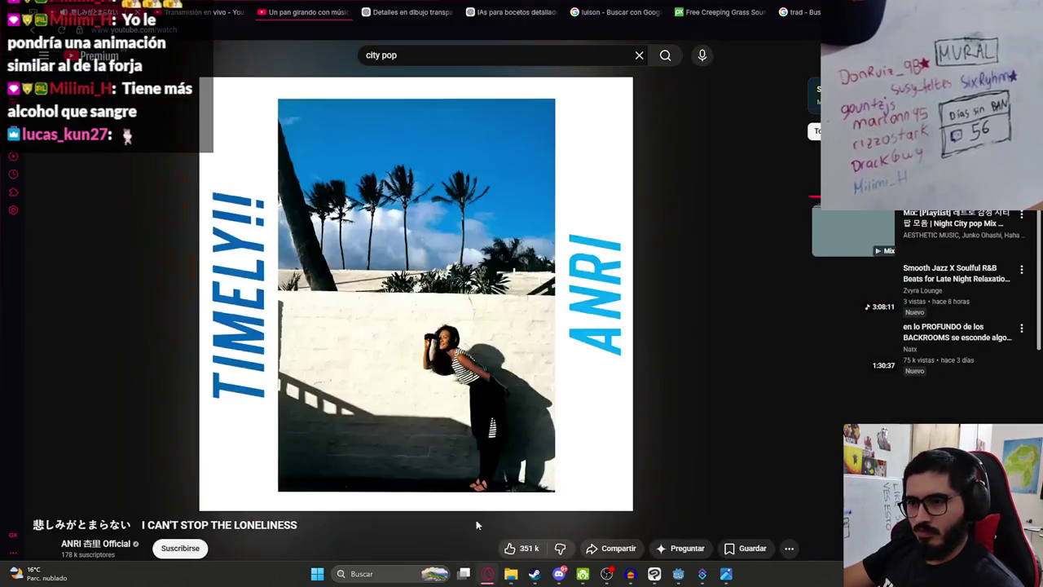
Paste the cowboy image into ChatGPT and ask for a strong muzzle flash from the revolver barrel.
click(408, 12)
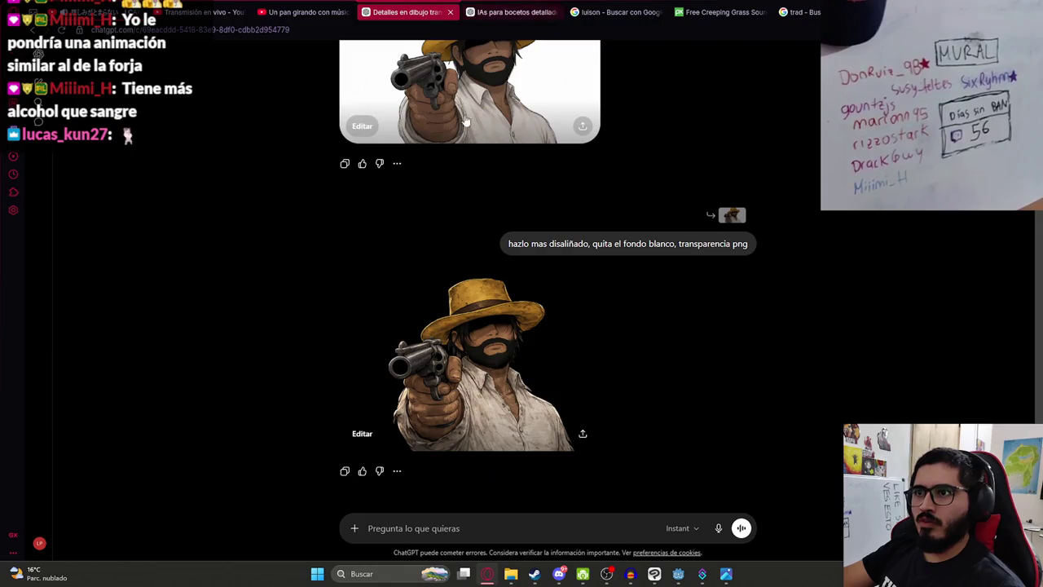
click(414, 527)
key(ctrl+v)
text(Manten esta mi)
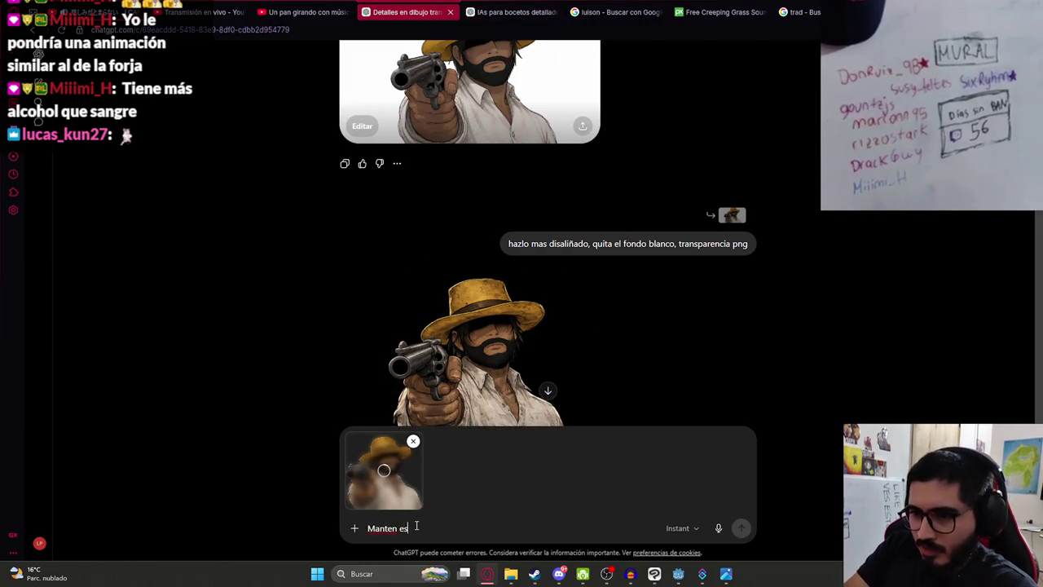
text(sma imagen, per)
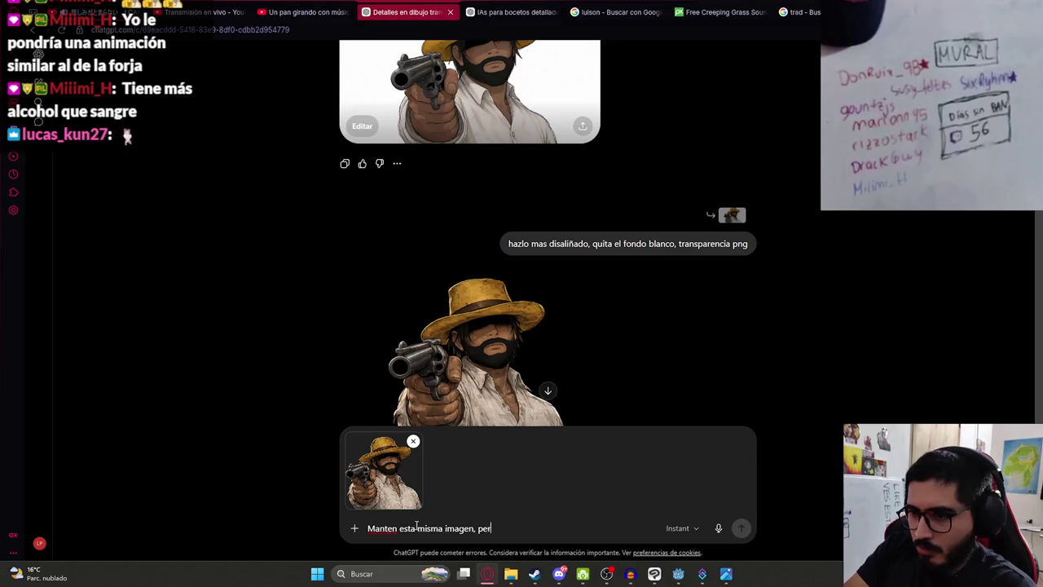
text(o agrega un )
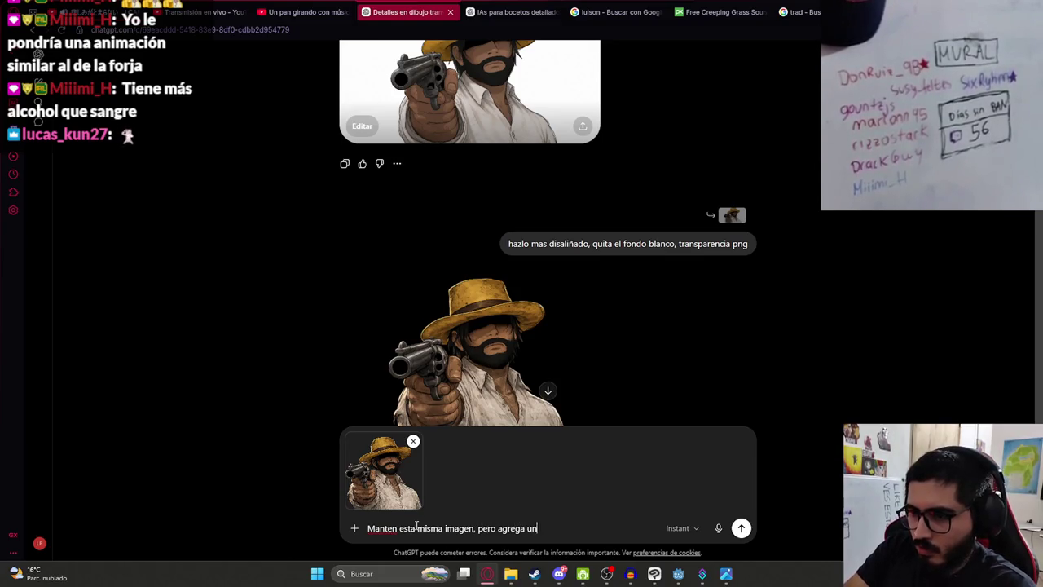
text(efecto de que disp)
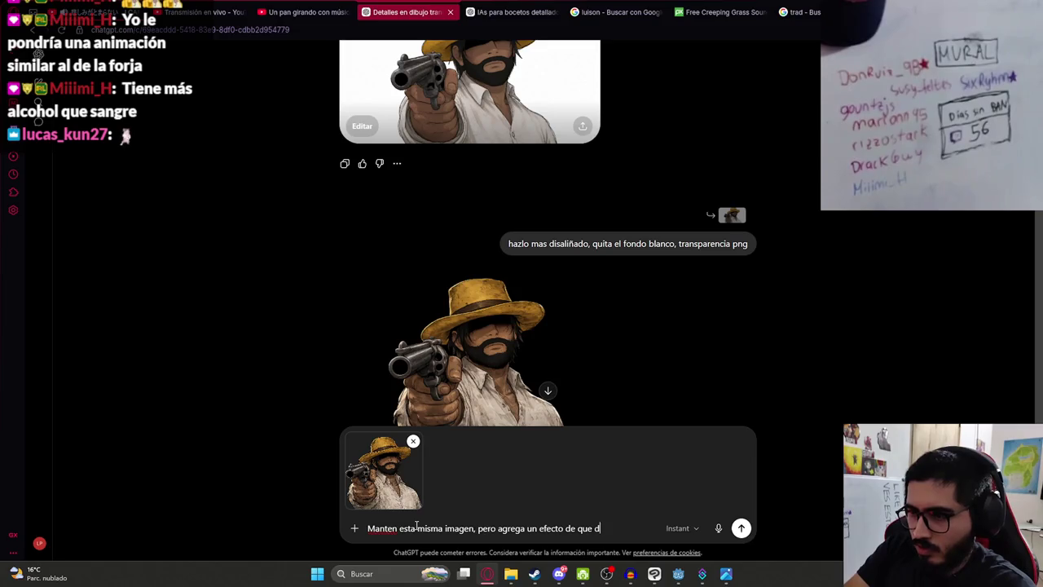
text(ara desde el cañon d)
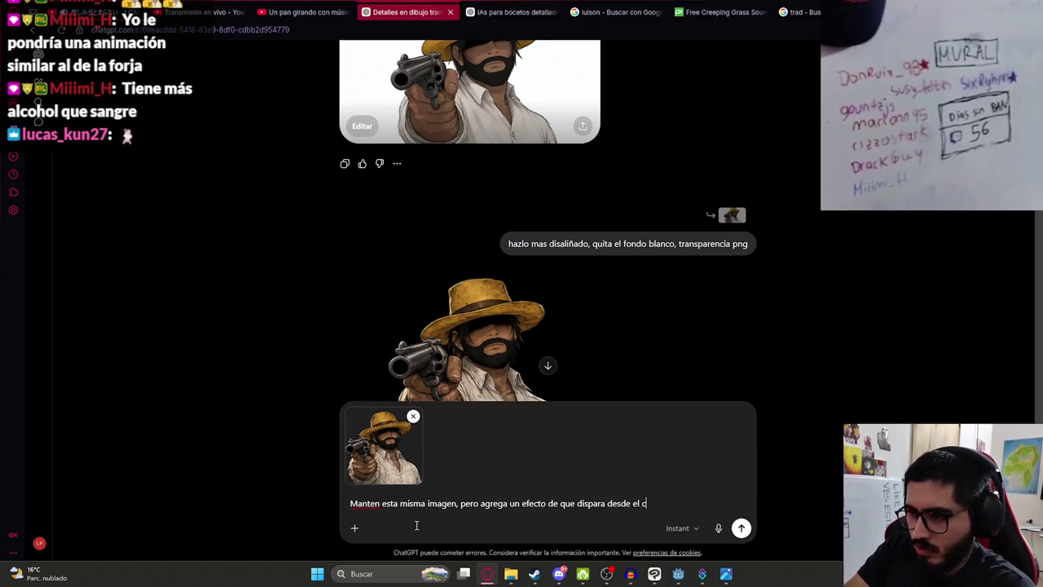
text(el revo)
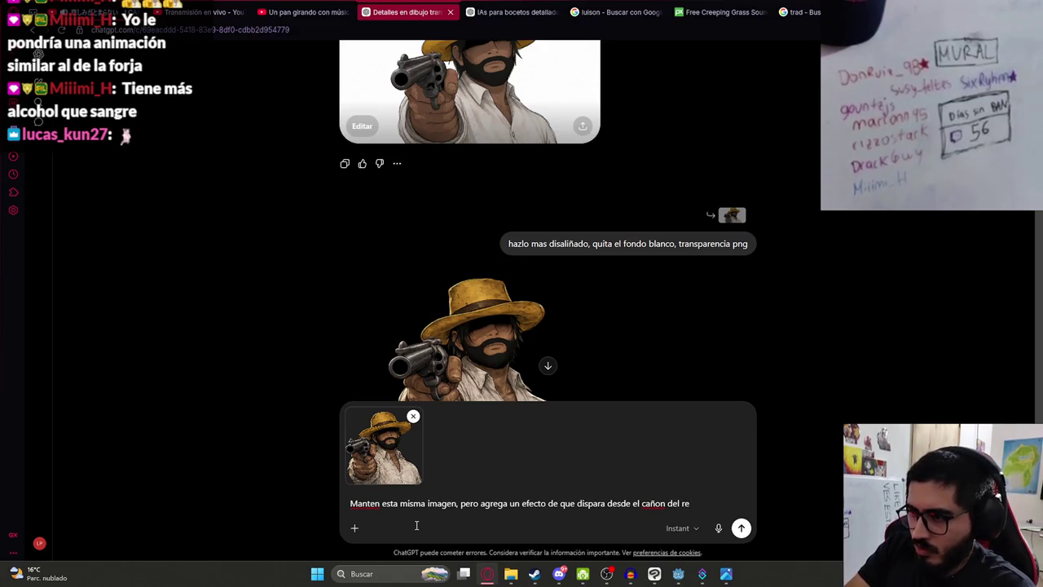
text(lver, que sea un d)
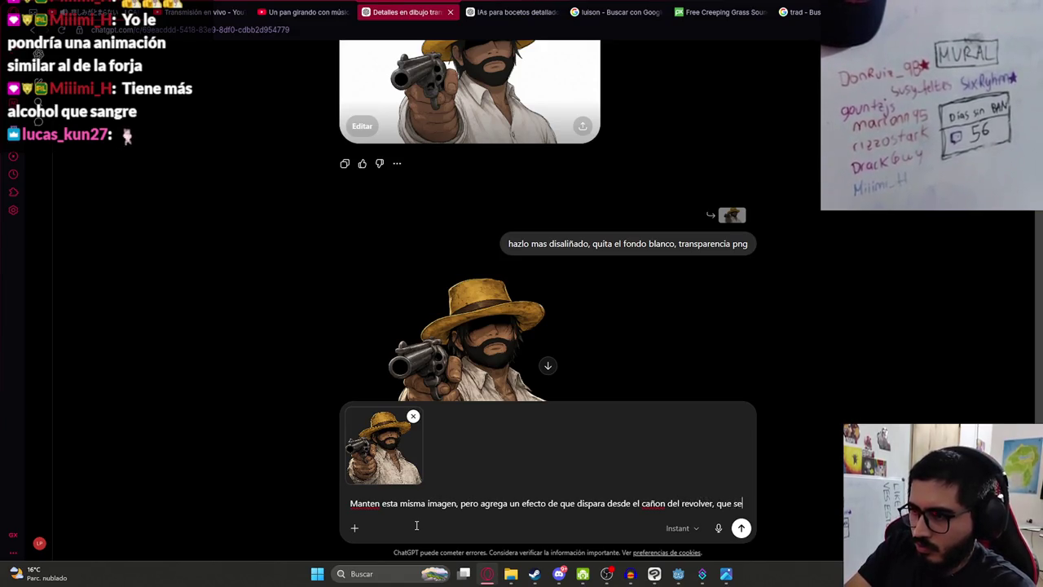
text(estello muy fuer)
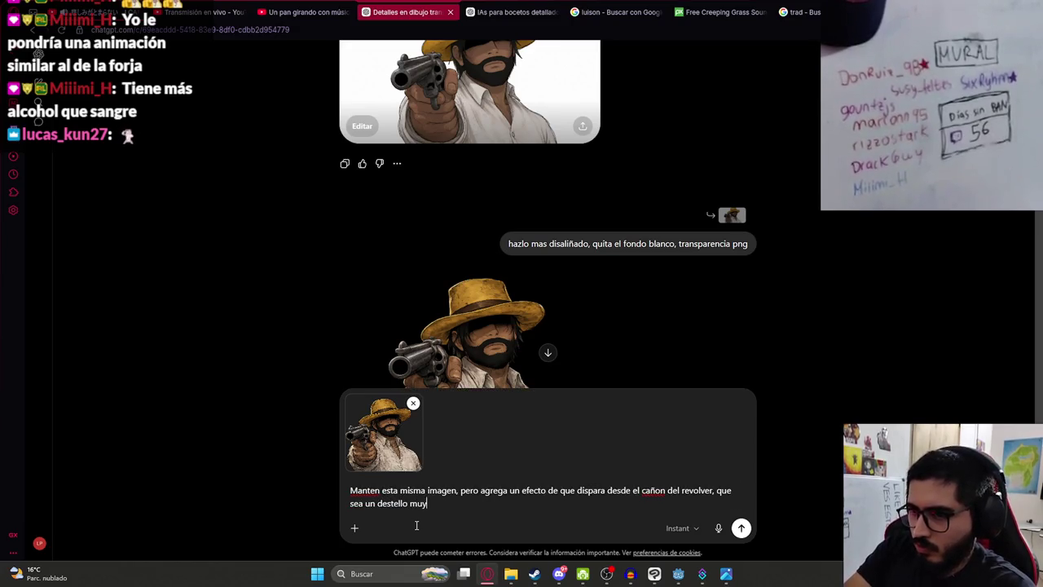
text(te)
key(Return)
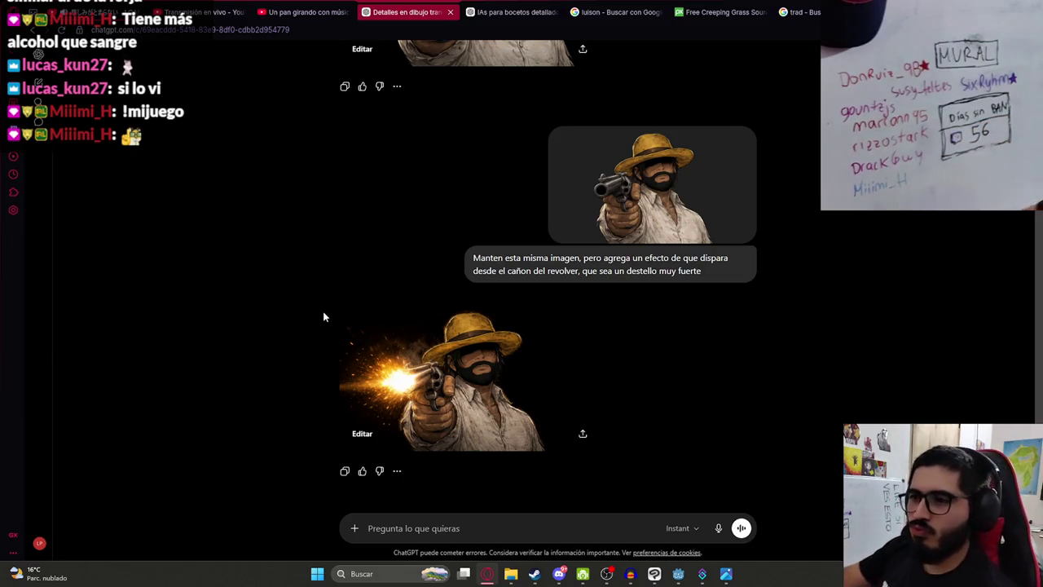
Copy the generated muzzle-flash cowboy image in ChatGPT.
click(475, 356)
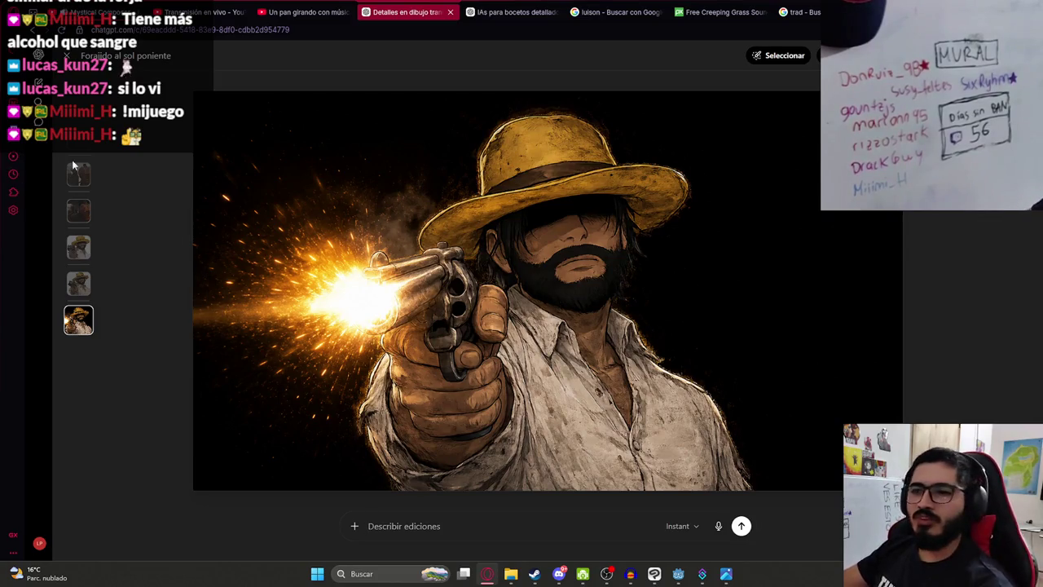
right_click(415, 234)
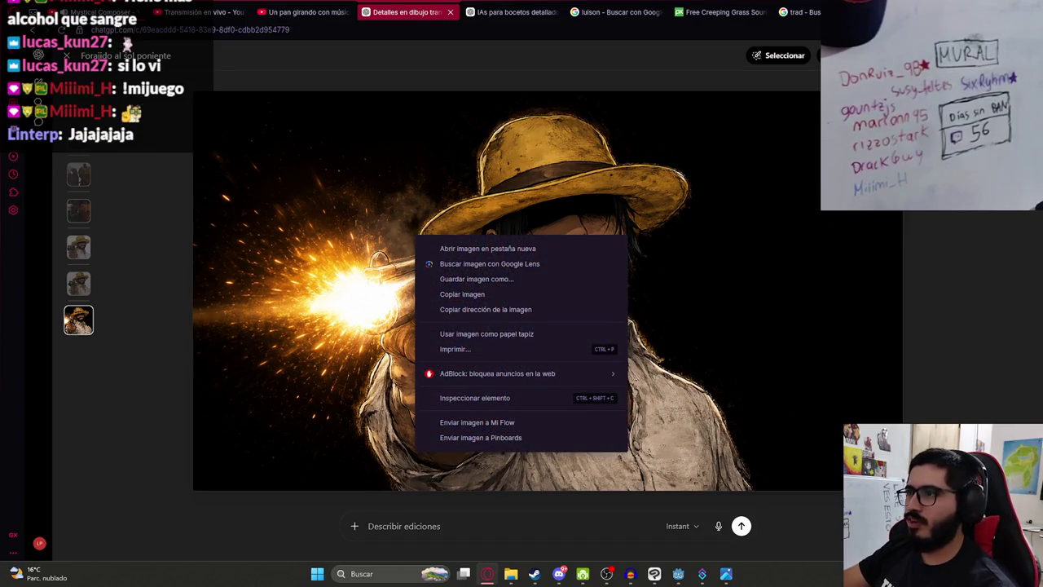
right_click(632, 170)
click(687, 230)
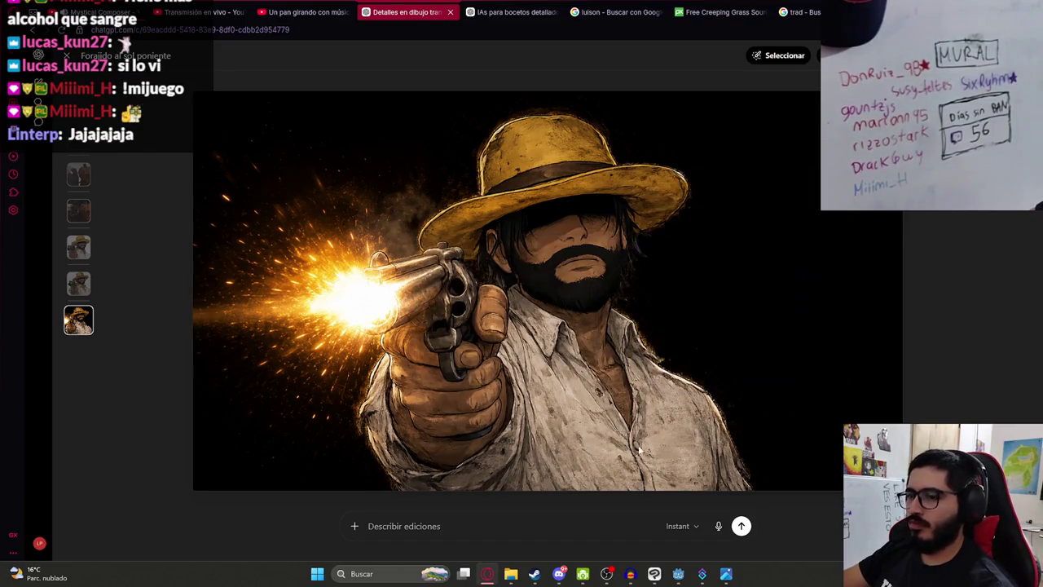
Paste the image into the Clip Studio Paint canvas as a new layer and enlarge it to about 115%.
key(alt+Tab)
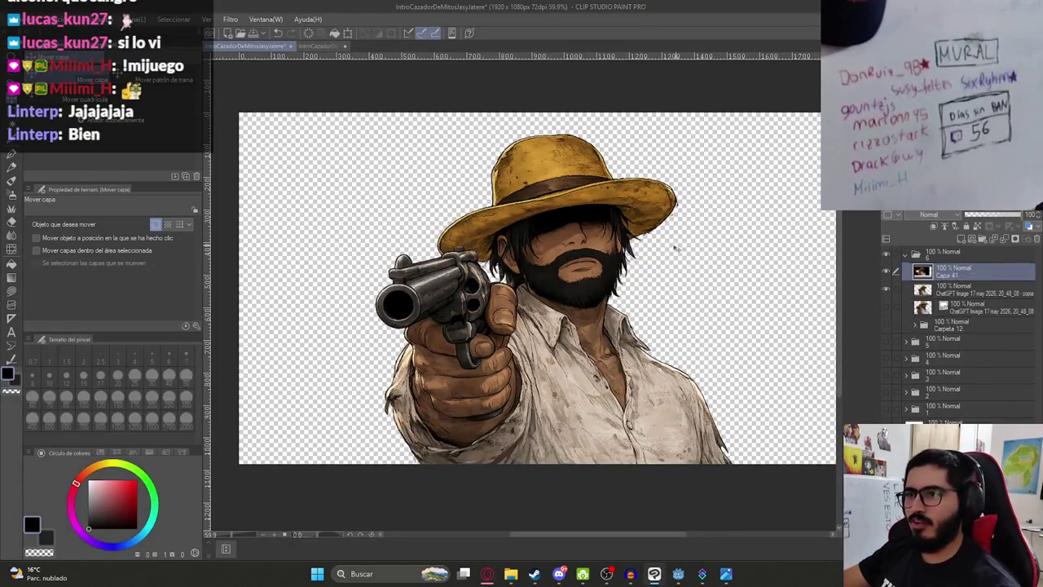
key(ctrl+v)
key(ctrl+t)
drag(712, 380, 802, 434)
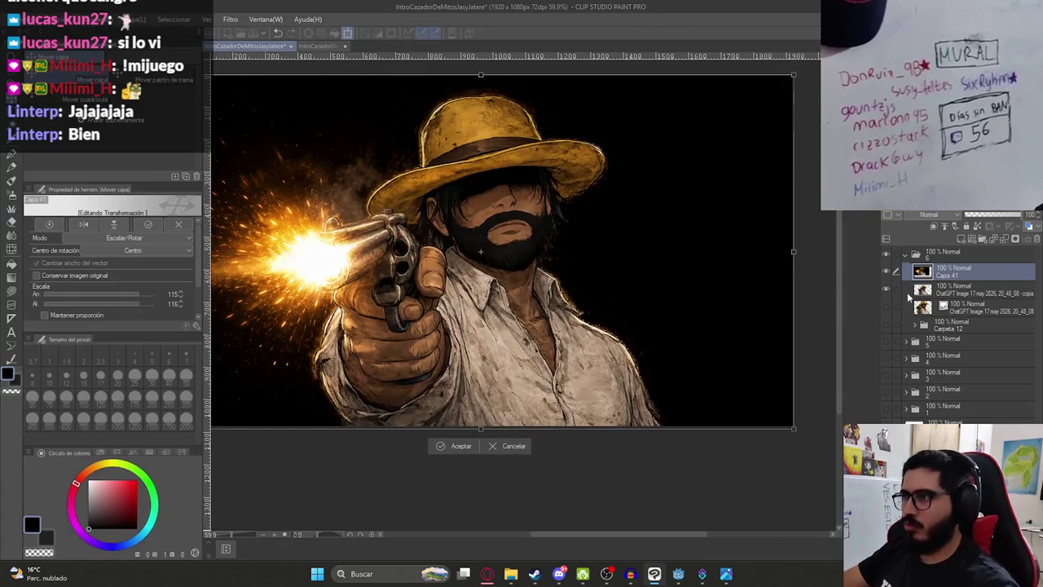
Commit the scaled Capa 41, then refit its bottom-right corner to the canvas corner.
key(Return)
click(886, 271)
click(885, 271)
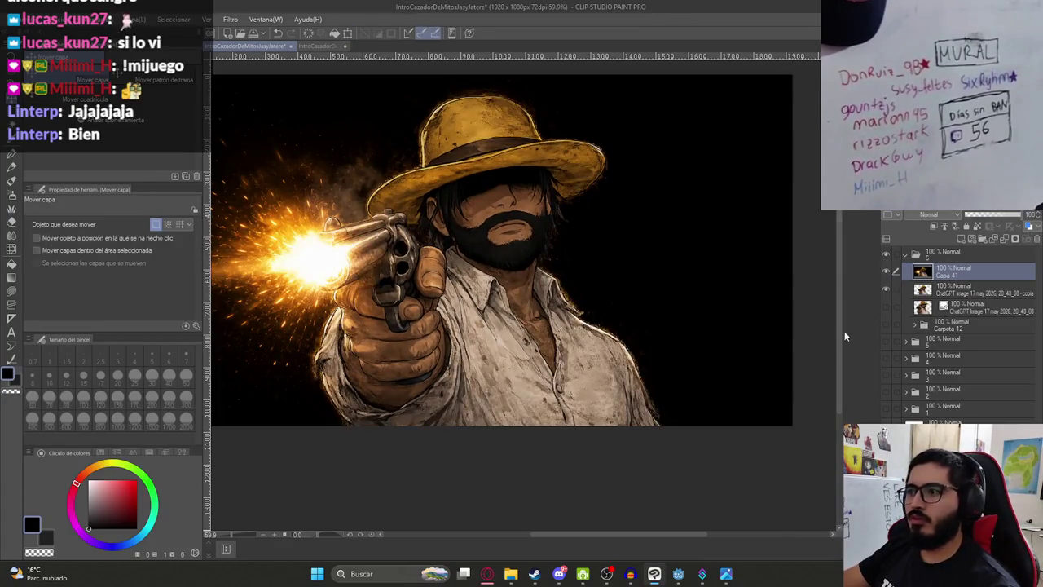
key(ctrl+t)
scroll(782, 393, up, 8)
drag(684, 487, 676, 470)
key(Return)
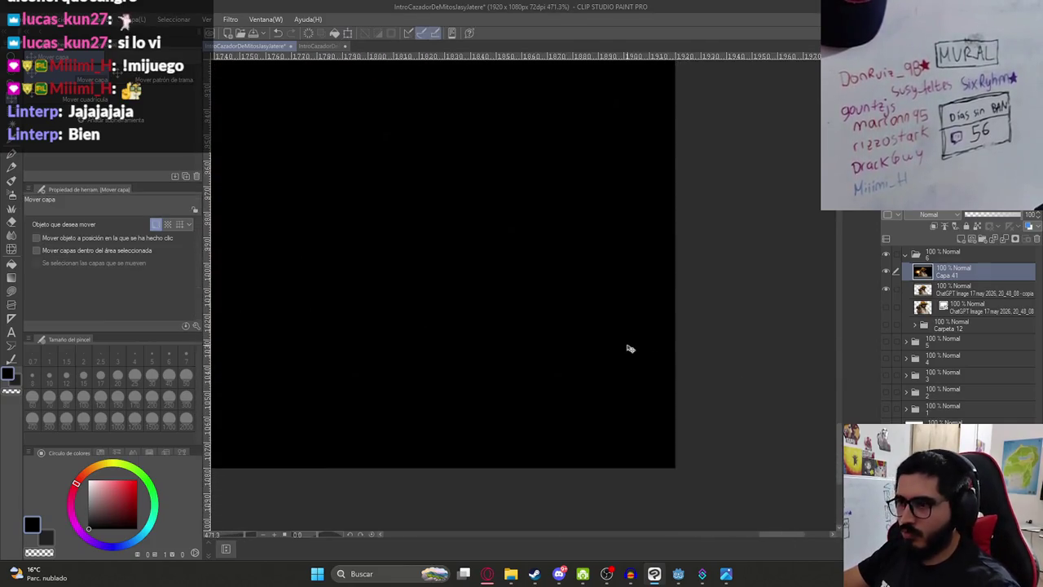
scroll(514, 303, down, 8)
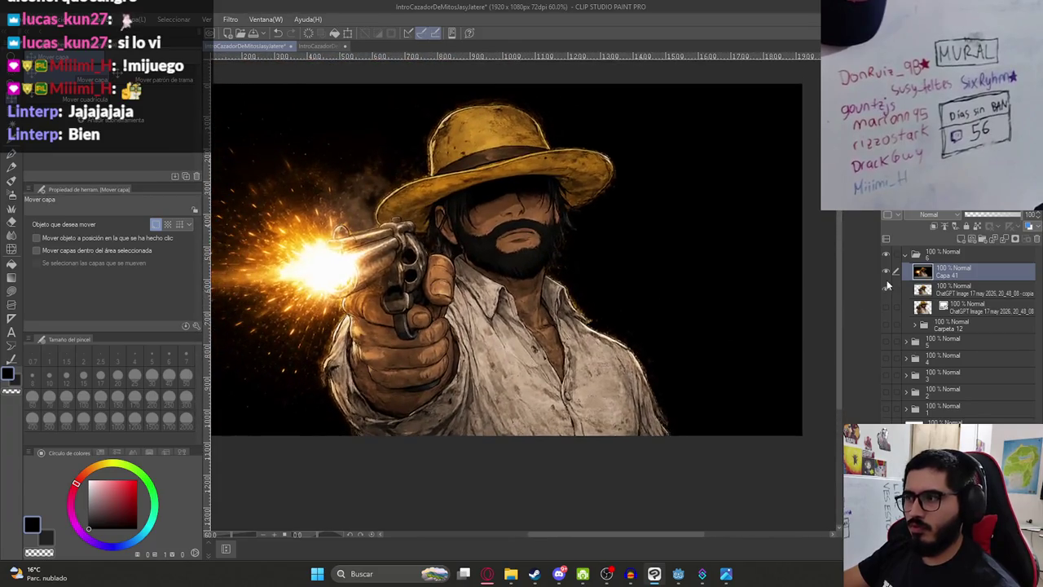
Nudge the muzzle-flash layer into place, toggling Capa 41 to compare it with the cutout.
click(883, 272)
click(884, 272)
click(883, 272)
click(883, 273)
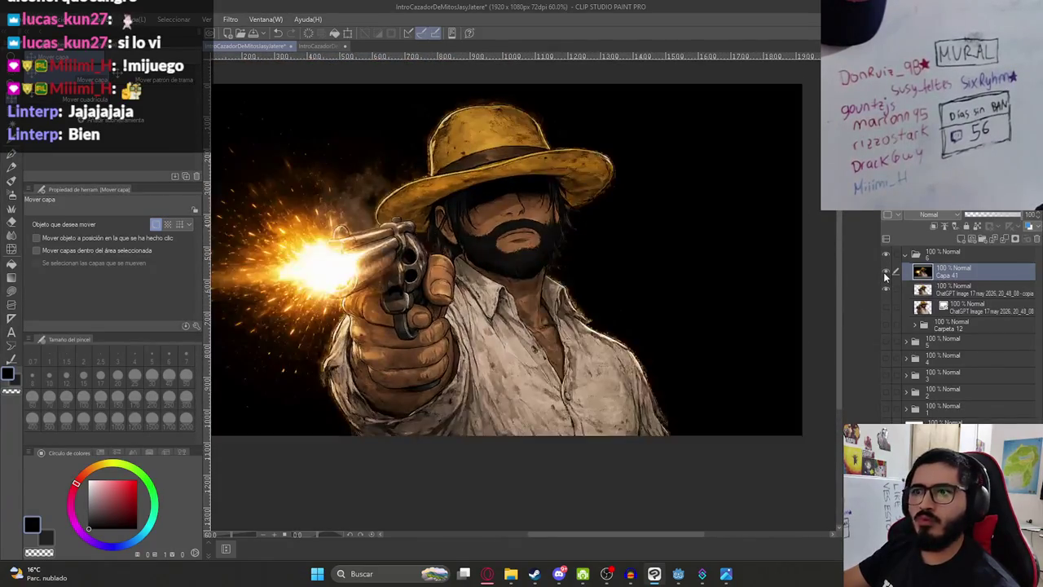
click(883, 272)
click(883, 272)
click(883, 272)
click(883, 272)
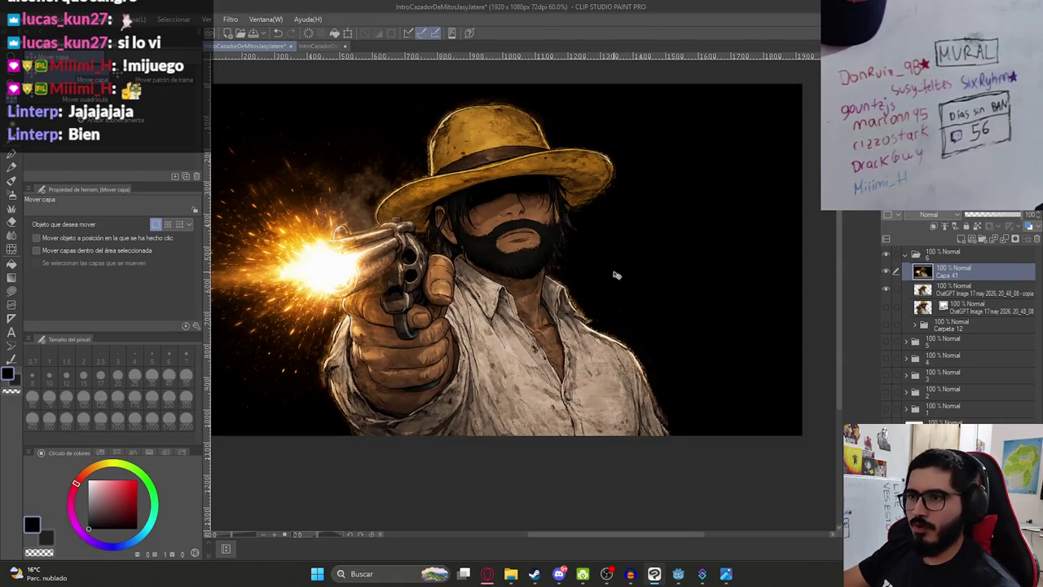
drag(617, 275, 631, 266)
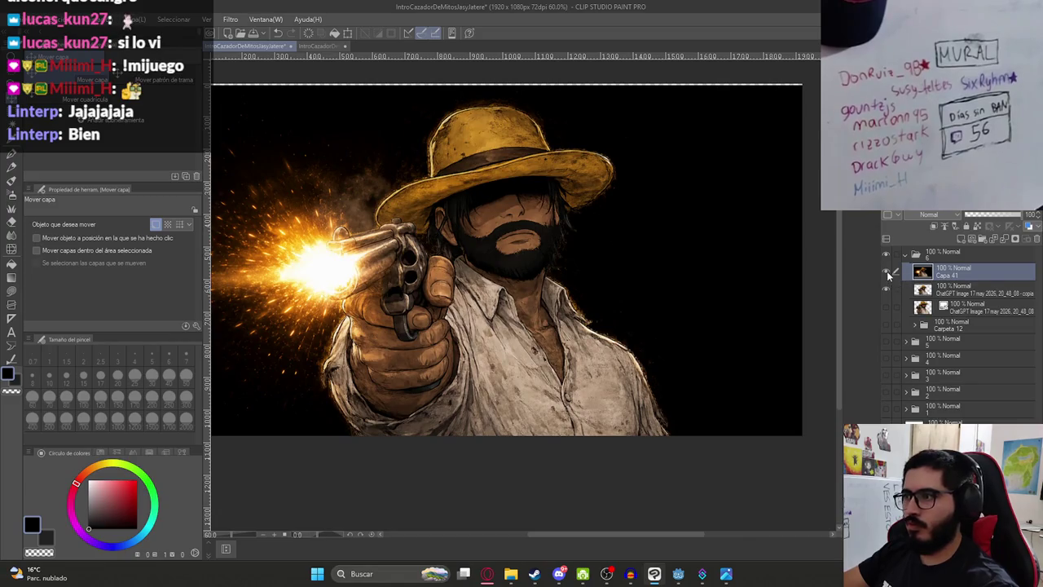
Repeatedly hide and show Capa 41 to compare the muzzle-flash image against the cutout.
click(886, 272)
click(886, 272)
click(886, 272)
click(886, 272)
click(887, 272)
click(886, 272)
click(886, 272)
click(886, 272)
click(886, 273)
click(887, 272)
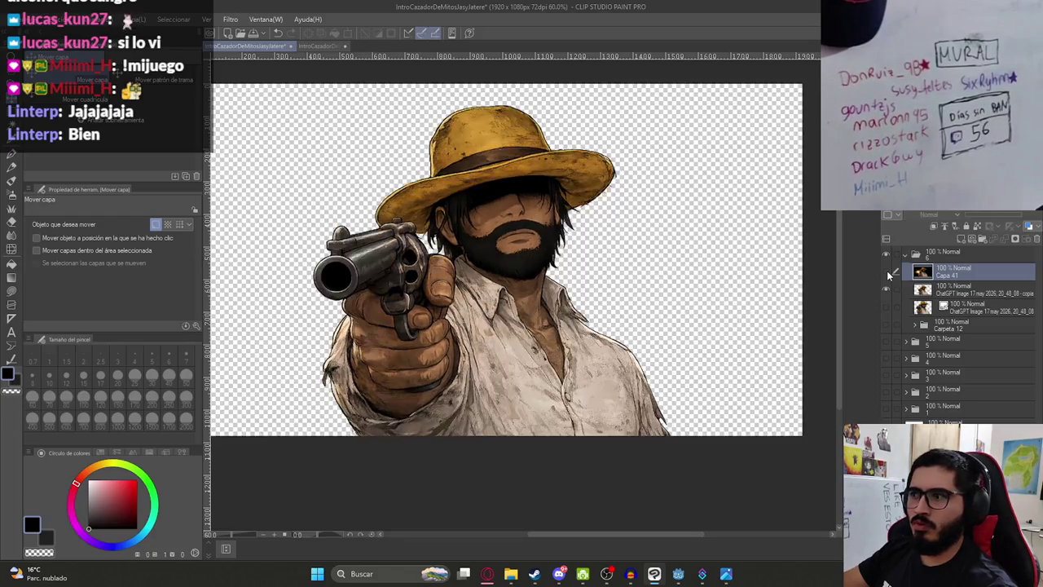
click(887, 272)
click(887, 272)
click(887, 272)
click(887, 270)
click(887, 270)
click(886, 270)
click(886, 270)
click(887, 271)
click(887, 271)
click(886, 270)
click(886, 270)
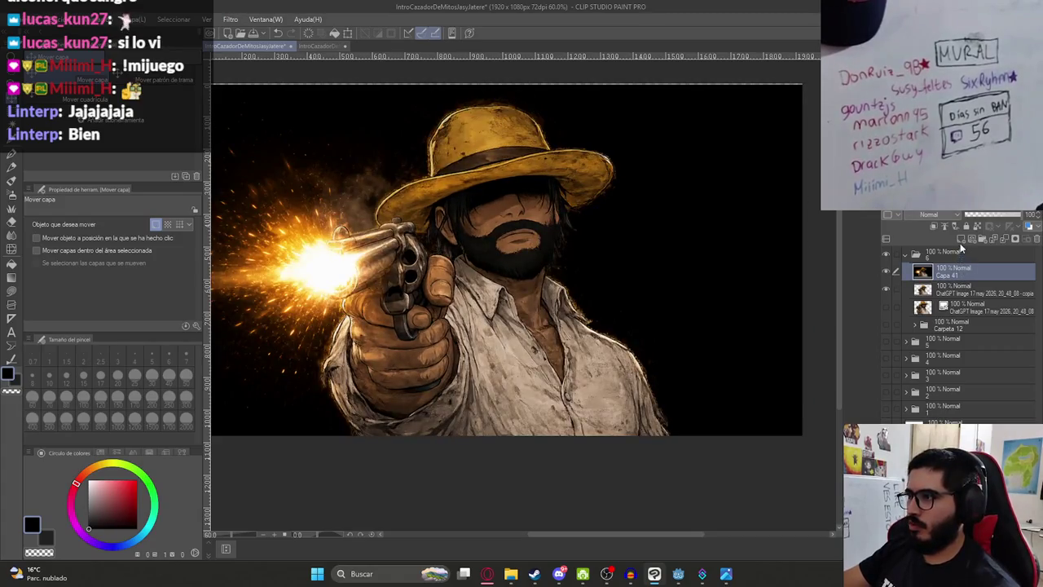
Draw a rectangle along the top of the canvas with the rectangle shape tool.
scroll(665, 179, down, 2)
key(u)
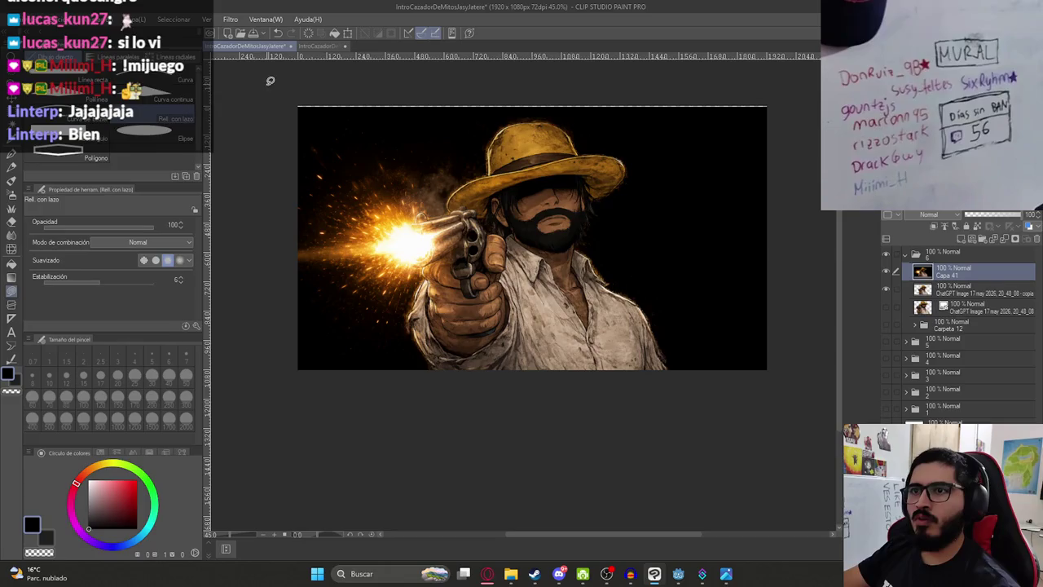
click(53, 114)
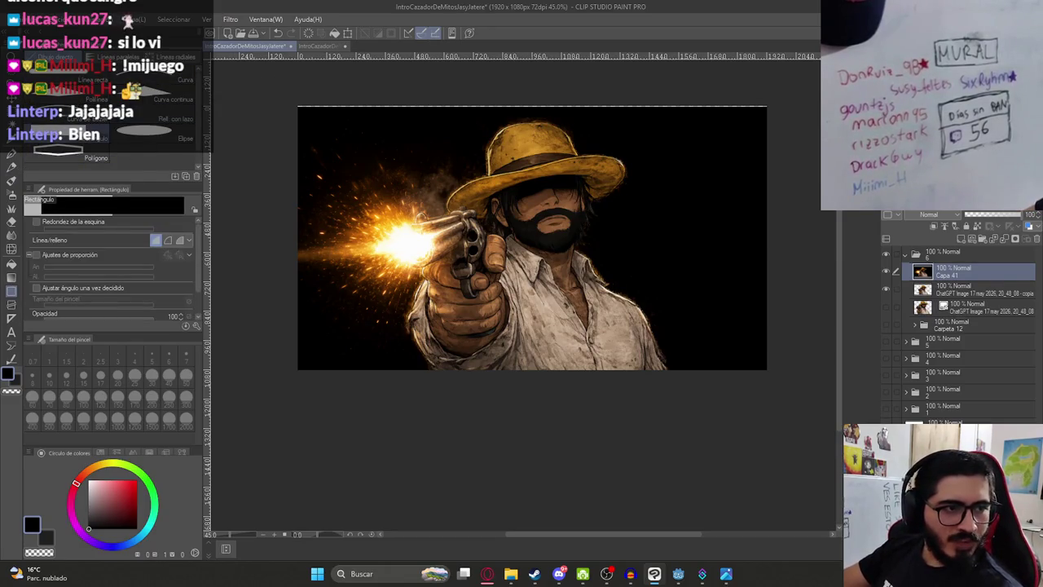
drag(475, 186, 479, 247)
drag(268, 130, 807, 171)
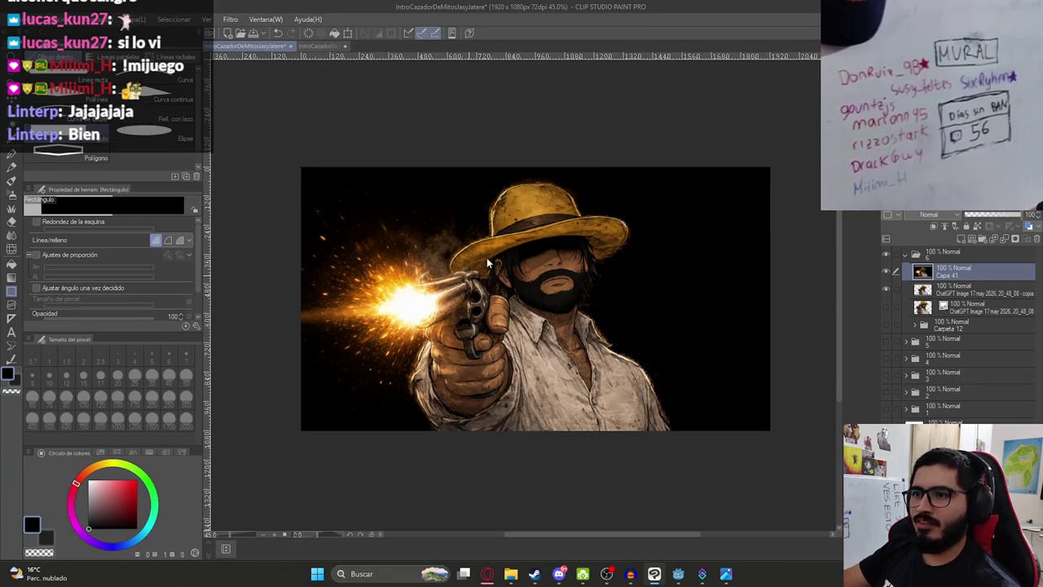
Zoom and pan across the finished muzzle-flash illustration to inspect it.
scroll(496, 312, up, 3)
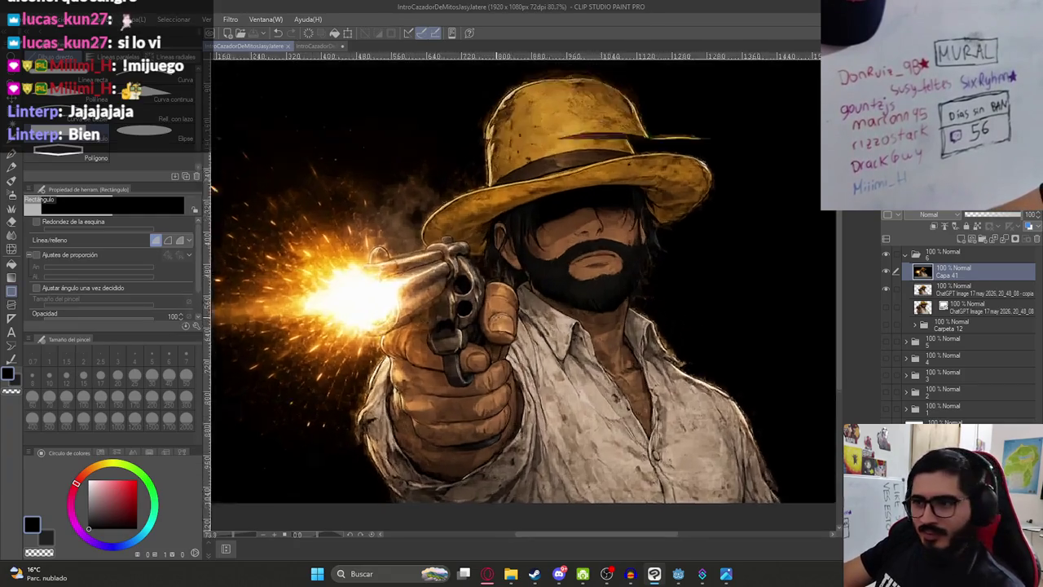
scroll(513, 363, down, 1)
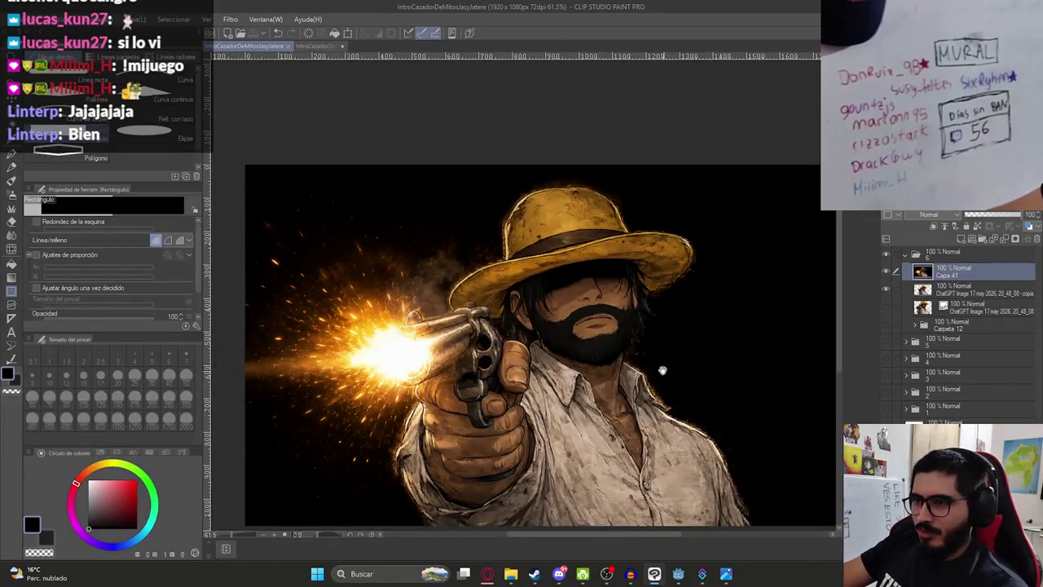
drag(663, 372, 563, 297)
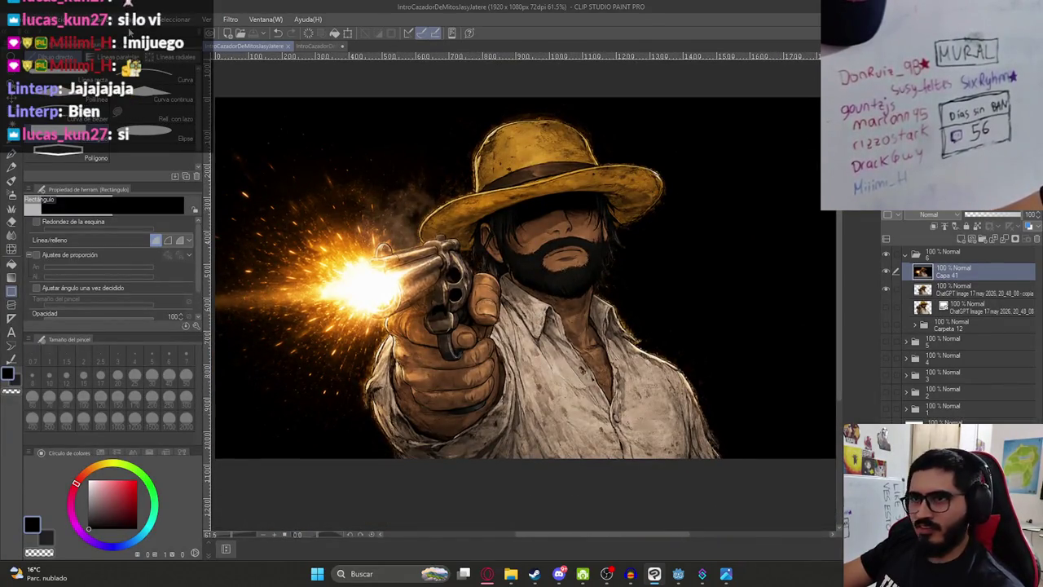
click(17, 19)
Export the illustration as PNG named Ilustracion10HD, adapted from the Ilustracion9HD name.
mouse_move(125, 149)
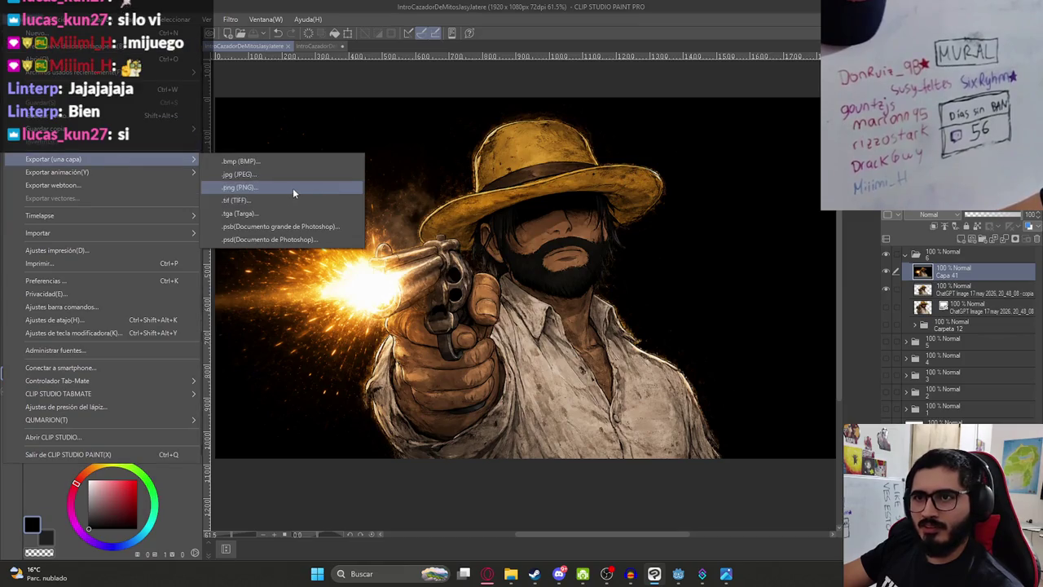
click(294, 187)
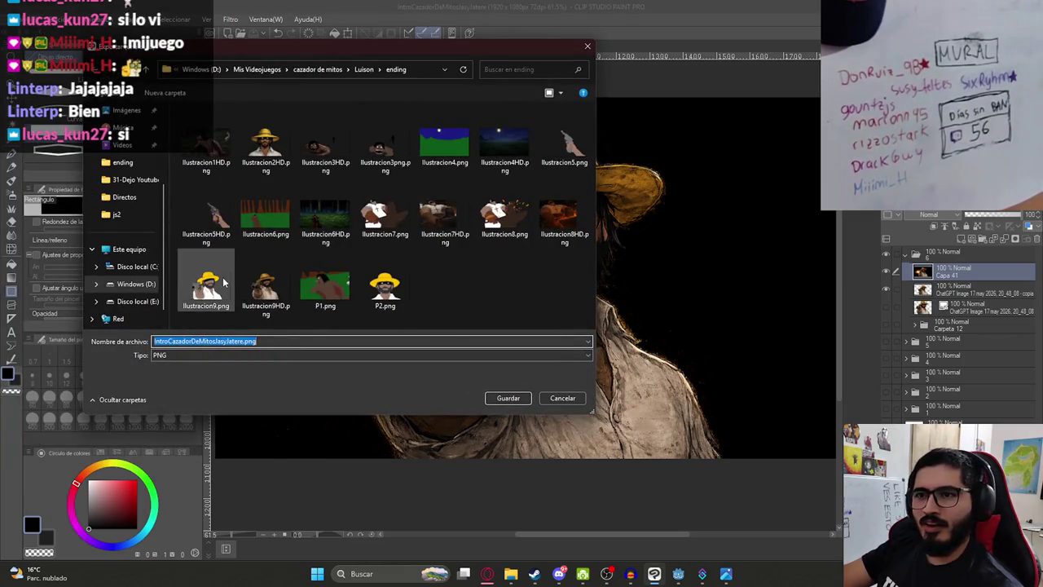
click(259, 307)
click(186, 342)
click(186, 342)
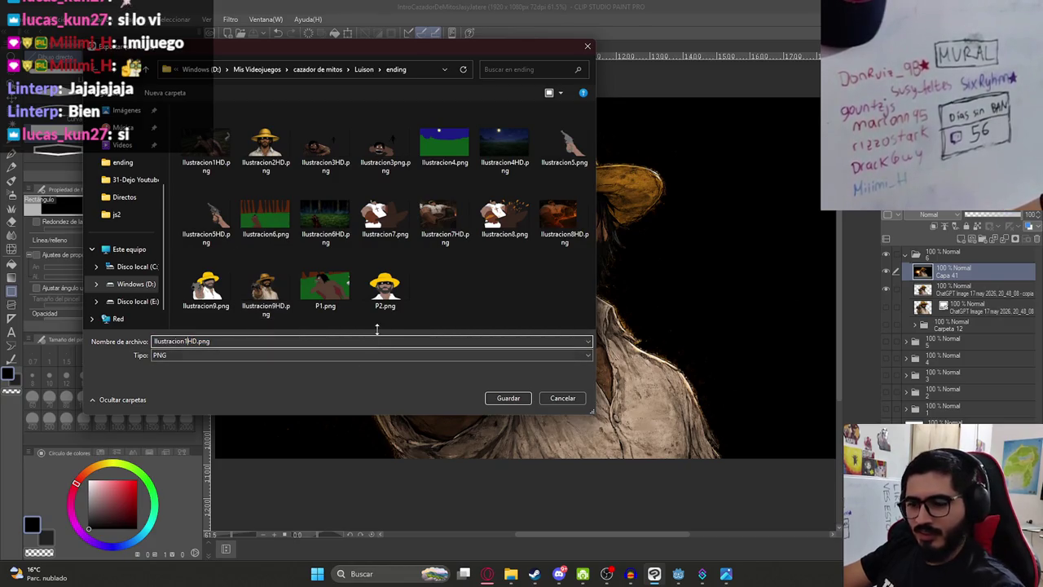
text(10)
click(508, 397)
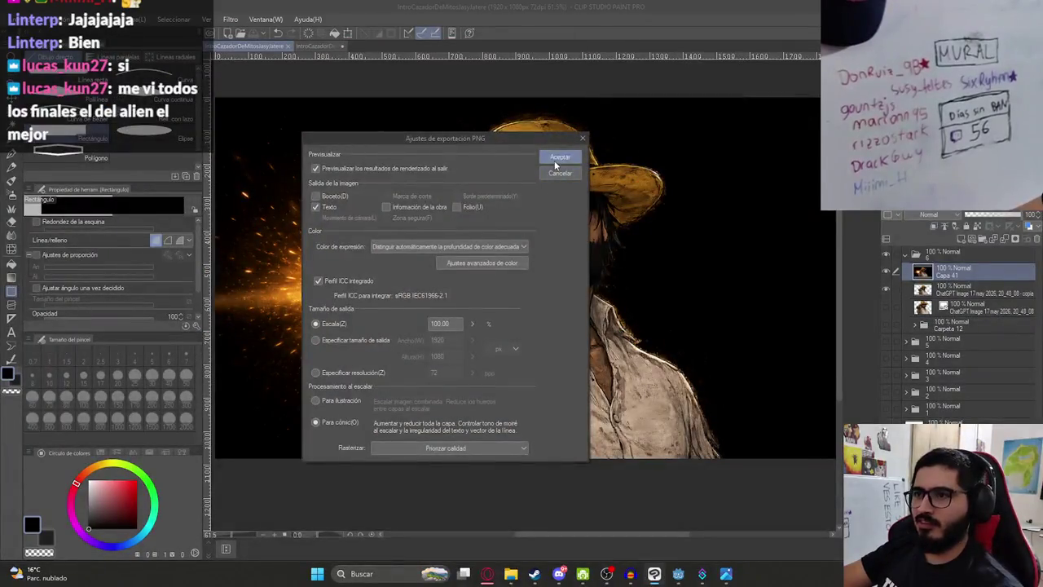
click(557, 160)
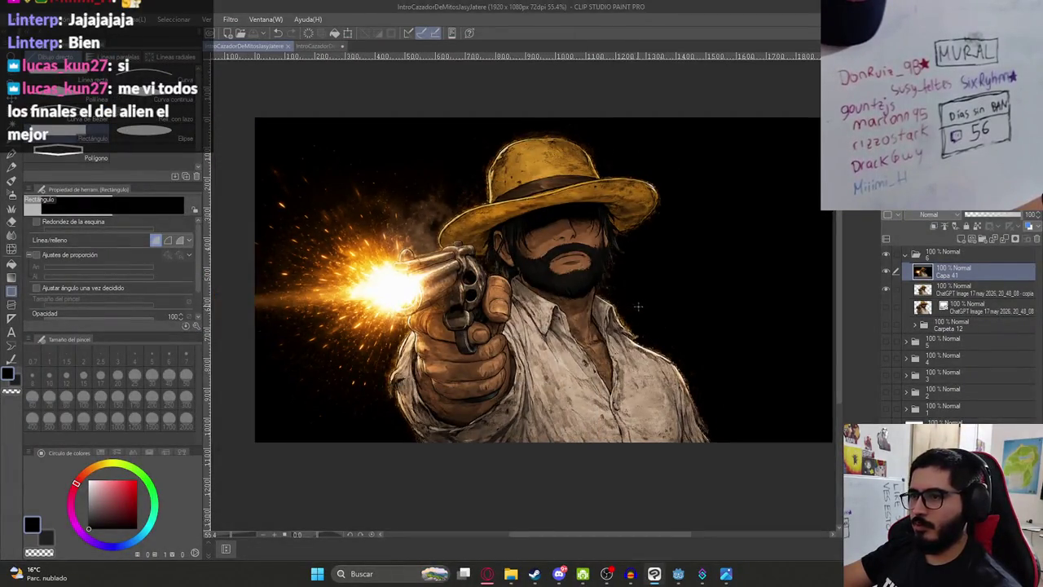
Check Ilustracion10HD.png in the Ending folder, then return to Godot.
scroll(637, 305, up, 2)
click(518, 576)
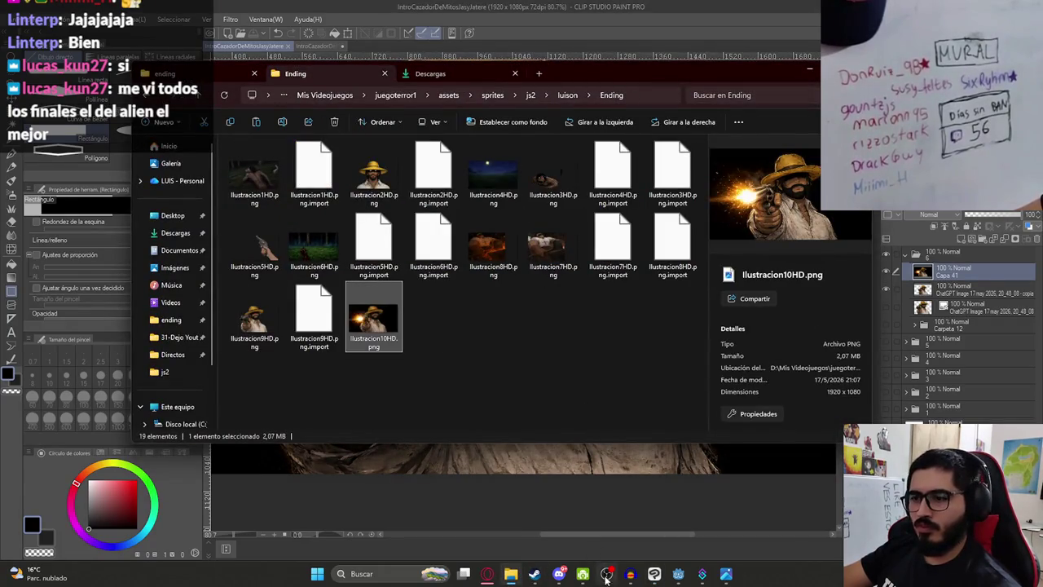
click(678, 575)
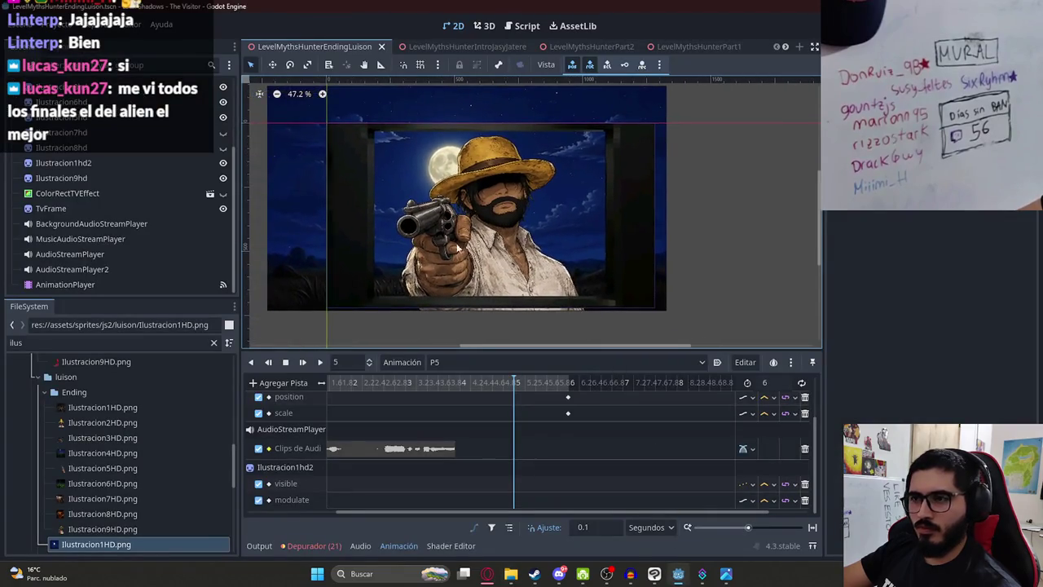
click(477, 391)
scroll(497, 411, up, 2)
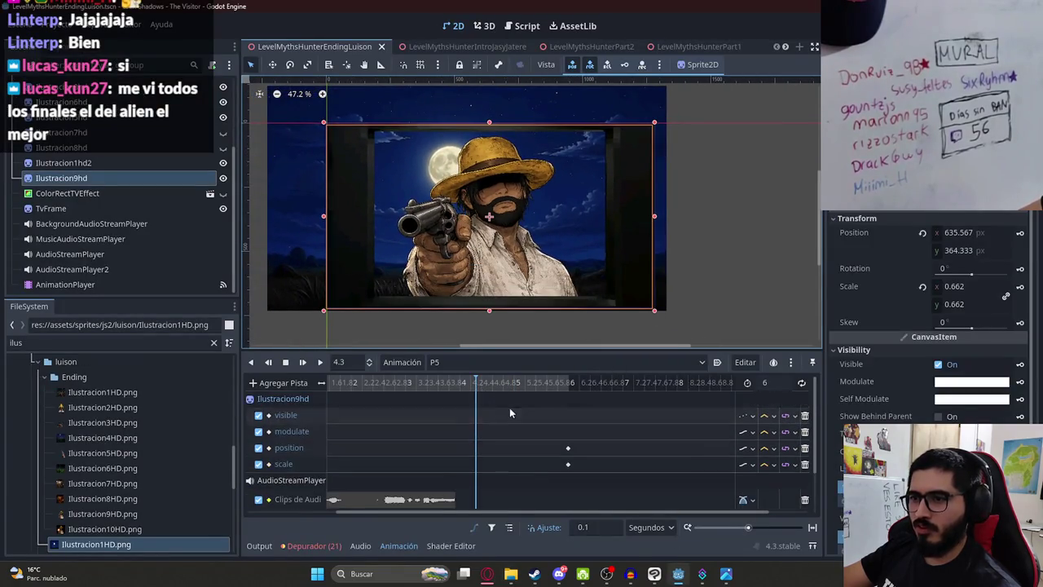
click(419, 381)
click(319, 362)
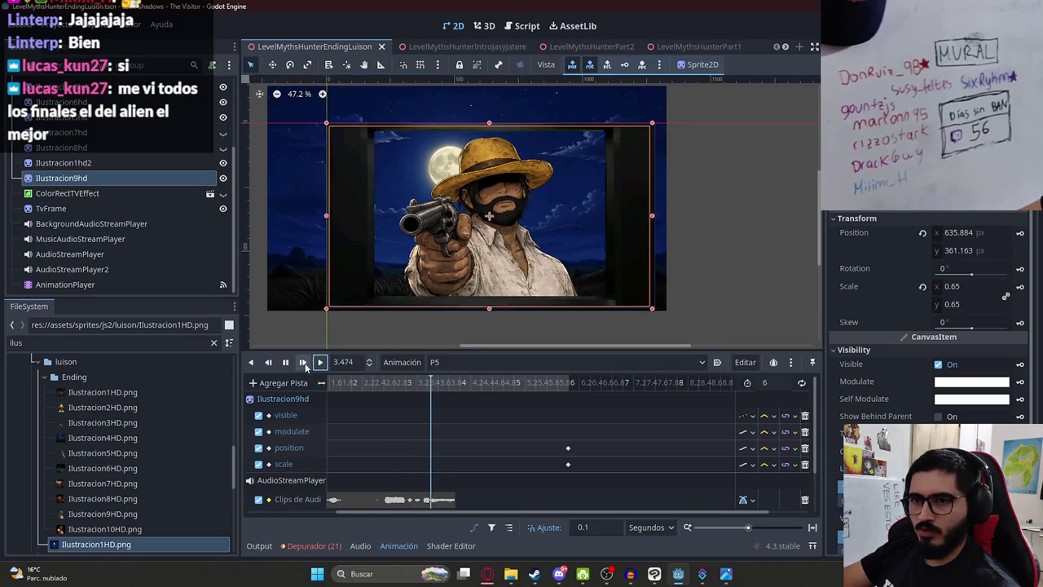
click(286, 362)
click(390, 383)
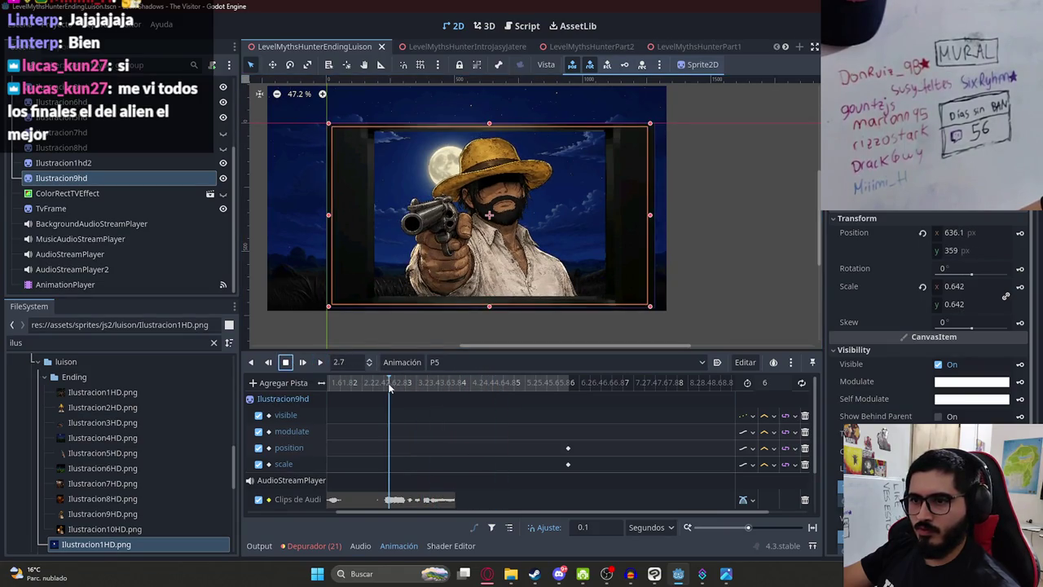
click(286, 362)
key(d)
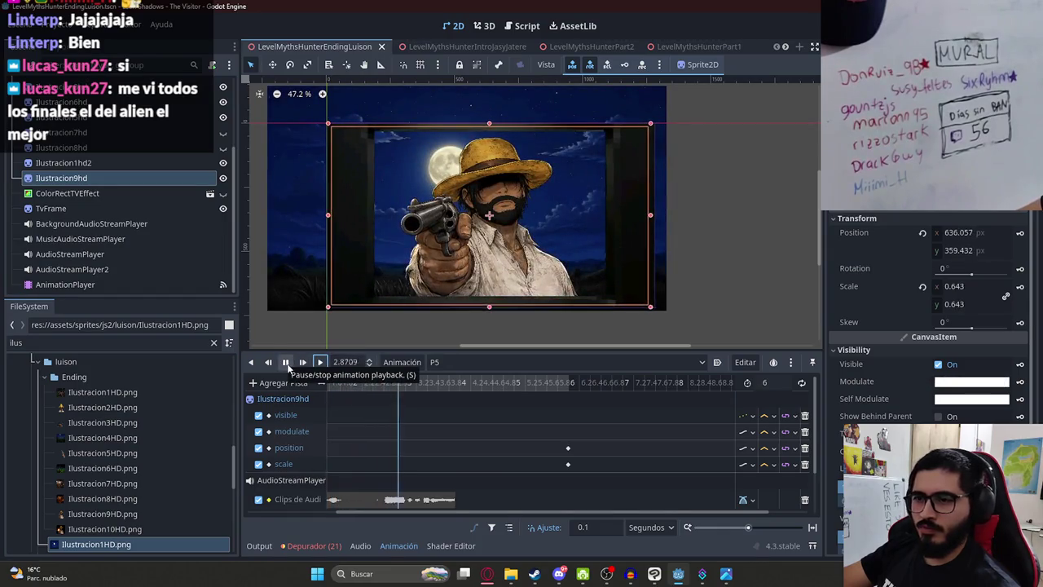
click(286, 362)
click(464, 386)
drag(465, 386, 515, 388)
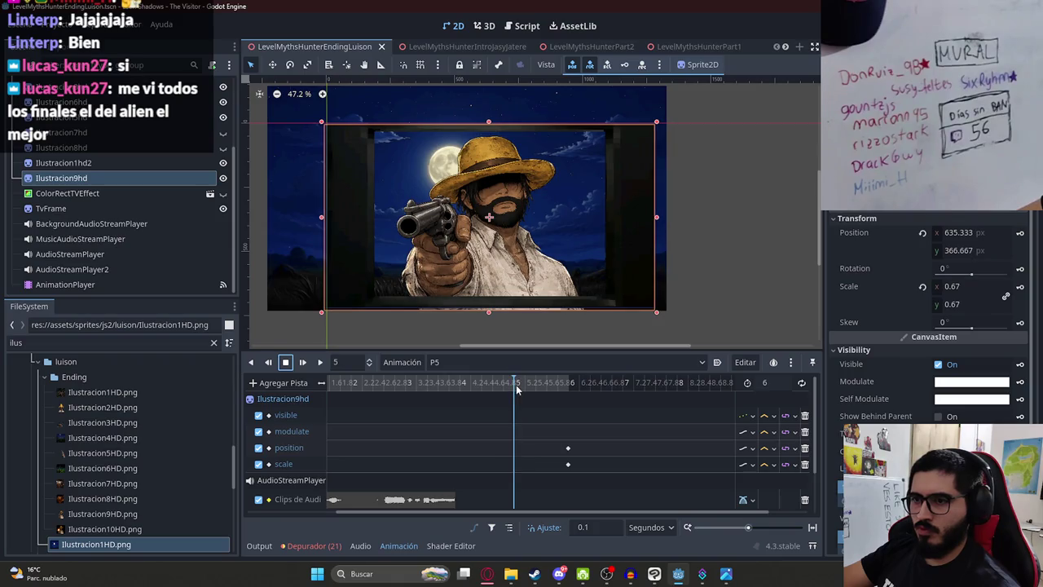
scroll(503, 449, down, 2)
click(85, 343)
scroll(136, 526, down, 3)
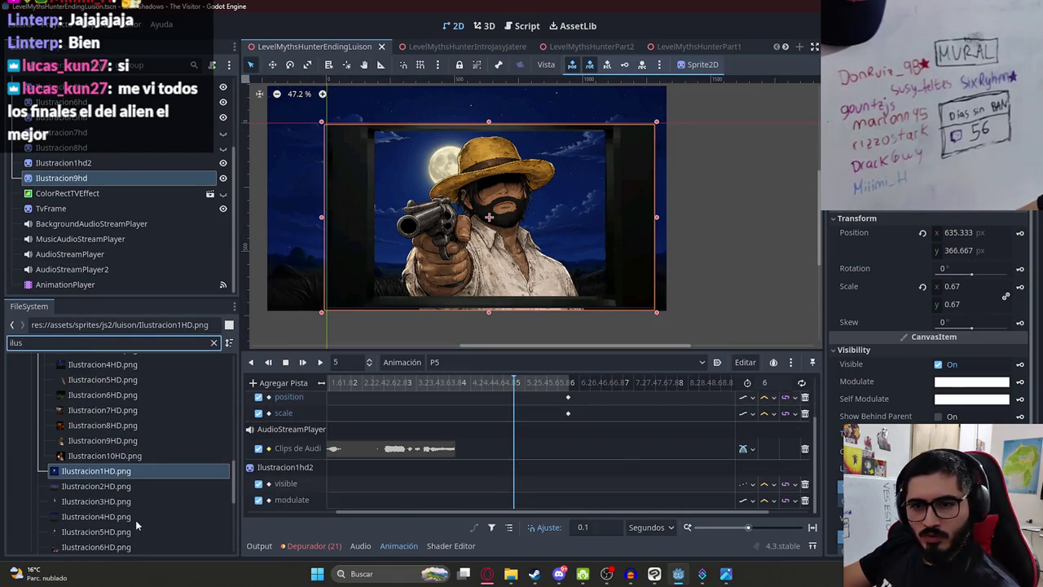
click(140, 456)
Copy Ilustracion8hd's position 799, 366 from the Inspector.
mouse_move(137, 456)
mouse_down()
mouse_move(456, 203)
mouse_move(488, 213)
mouse_up()
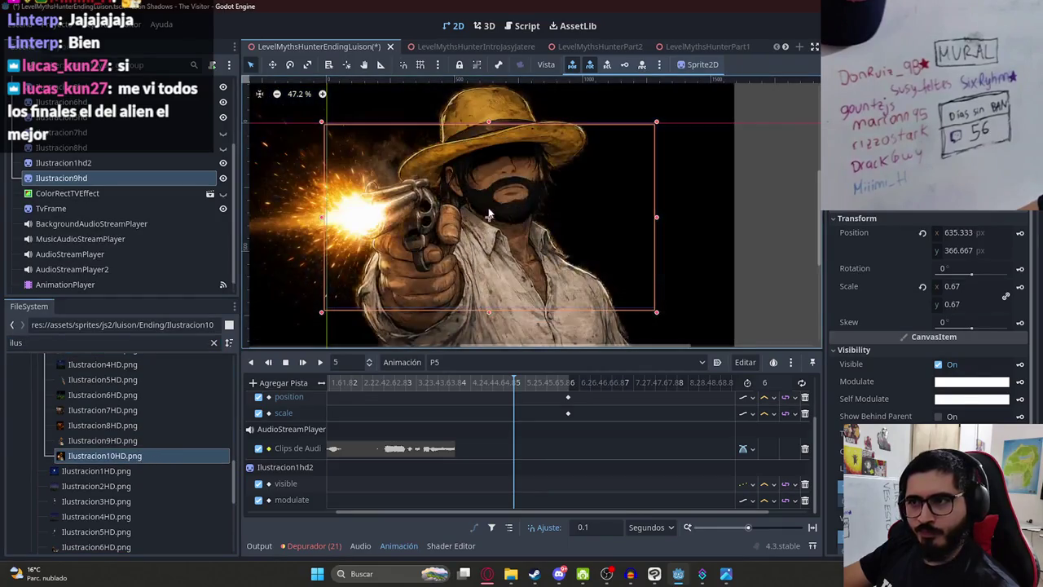
click(98, 164)
click(851, 218)
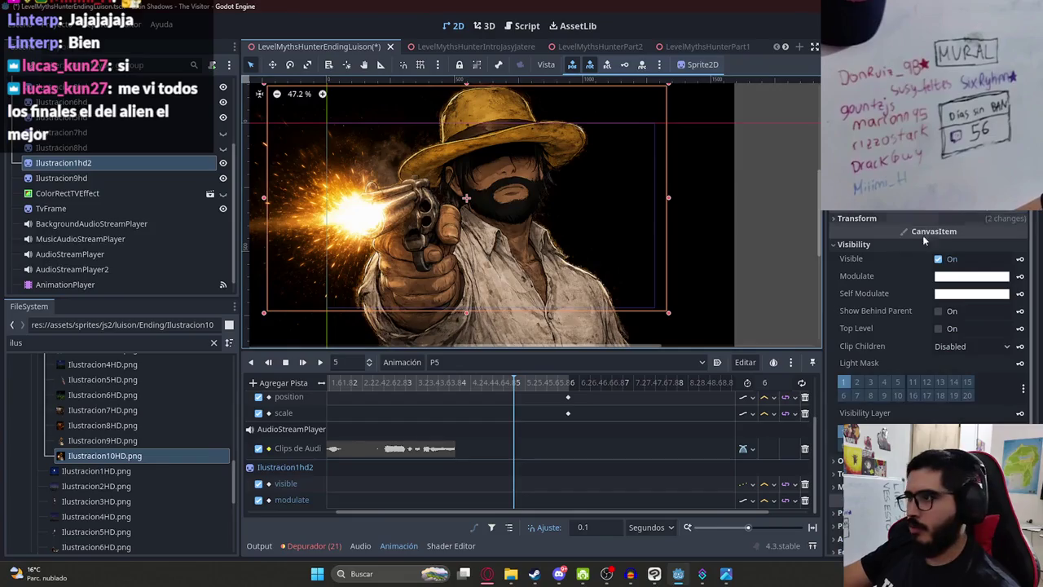
click(857, 219)
right_click(858, 233)
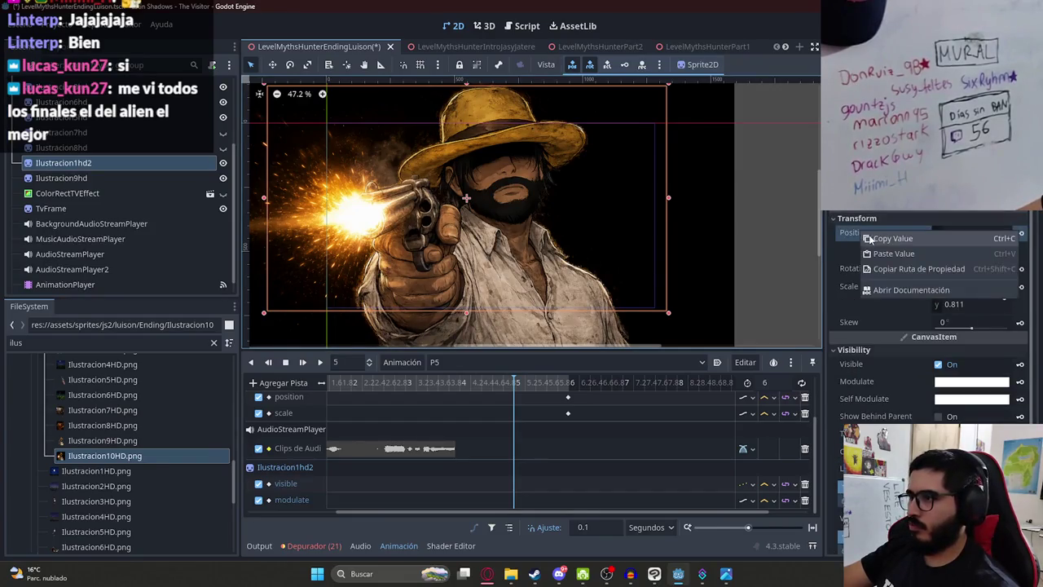
click(896, 234)
right_click(860, 233)
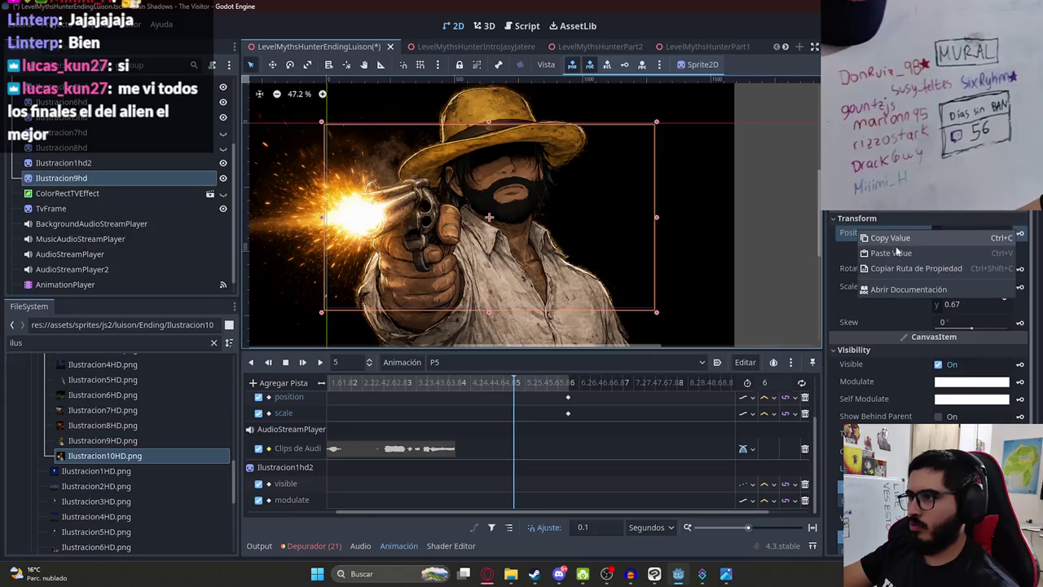
click(893, 245)
click(79, 165)
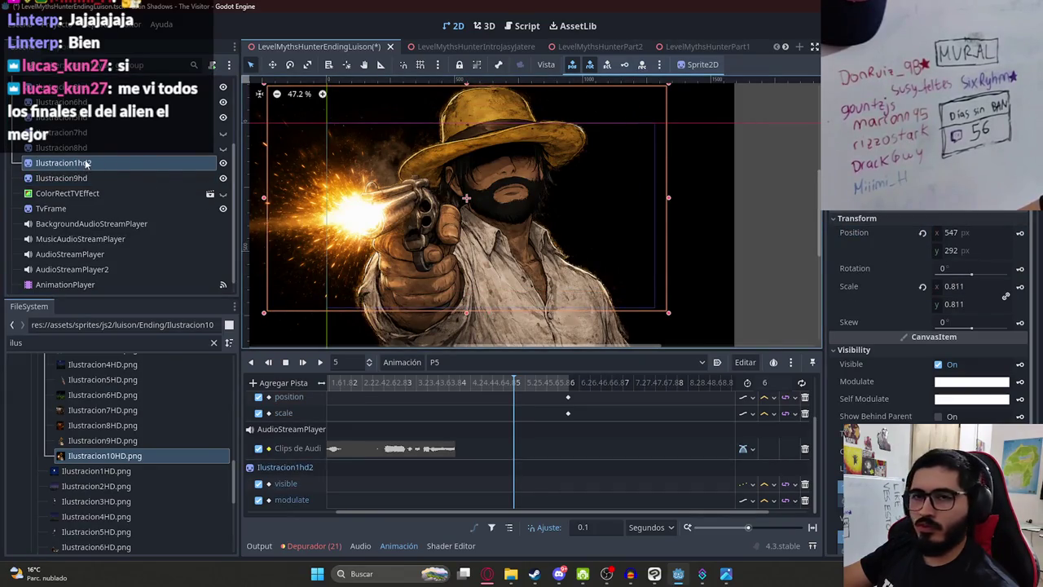
click(79, 153)
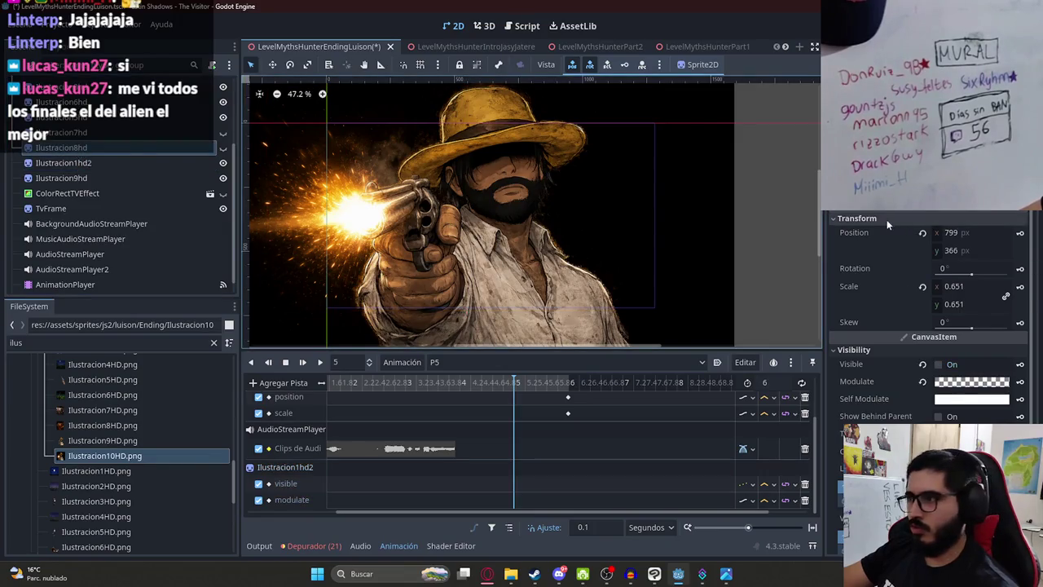
right_click(860, 232)
click(882, 241)
Add Ilustracion10HD.png as a sprite and move it directly below Ilustracion9hd.
mouse_move(104, 455)
mouse_down()
mouse_move(416, 343)
mouse_move(487, 208)
mouse_up()
drag(93, 283, 80, 173)
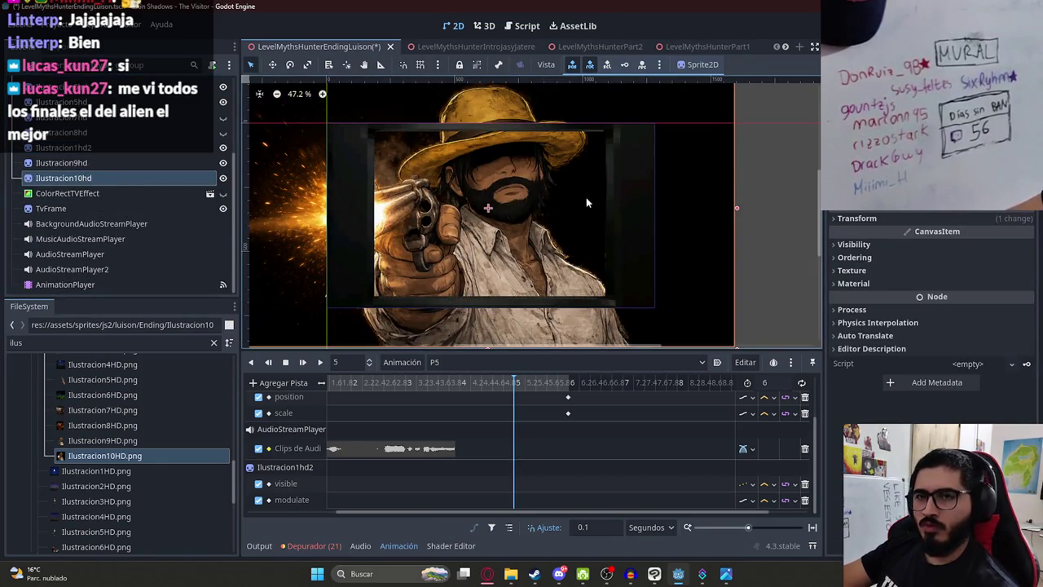
click(223, 178)
click(223, 178)
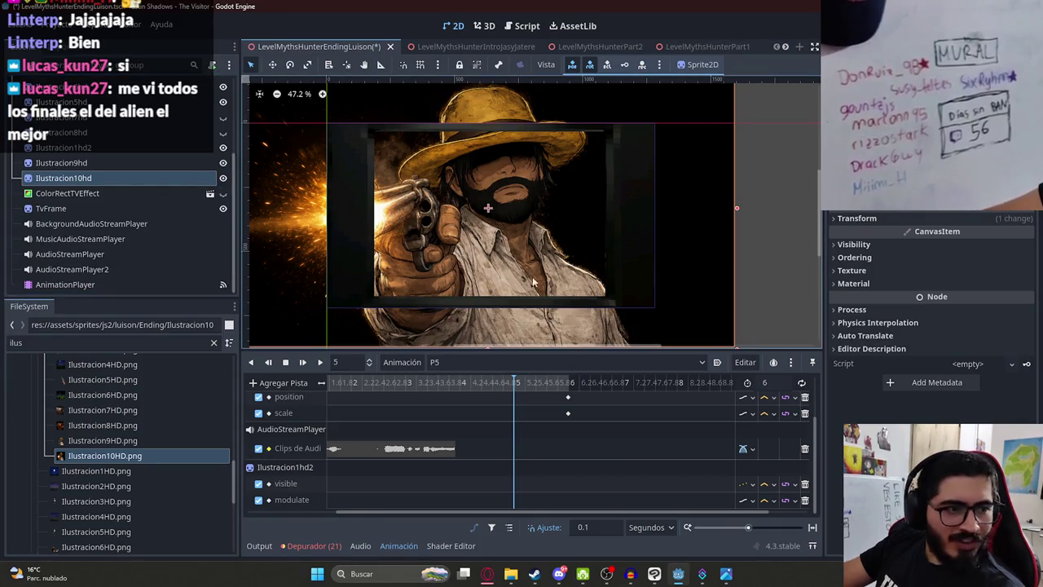
Give Ilustracion10hd position 799, 366 and Ilustracion9hd's 0.67 scale.
click(856, 218)
right_click(874, 235)
click(892, 253)
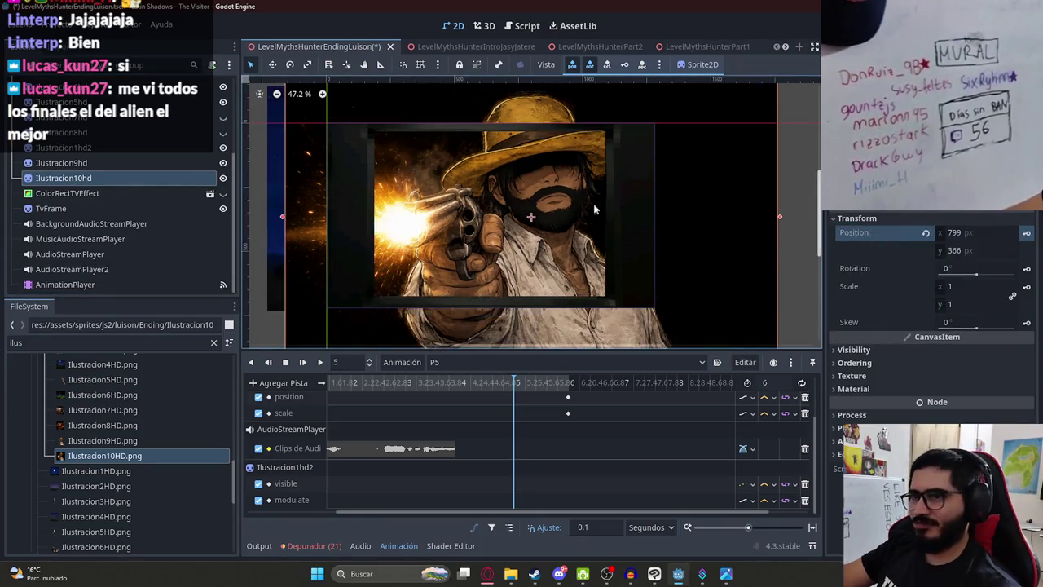
click(538, 234)
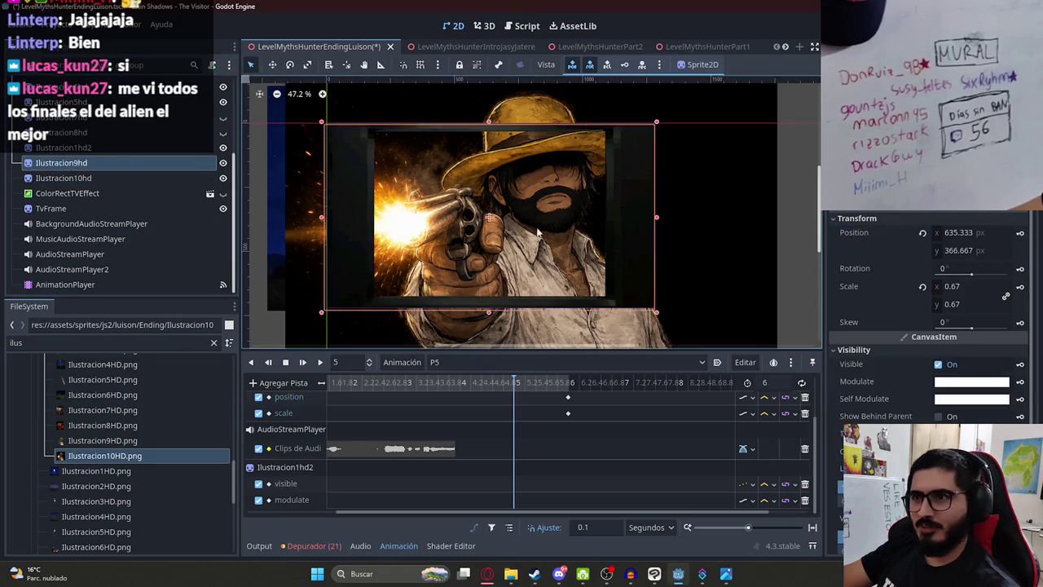
right_click(852, 285)
click(880, 291)
click(63, 178)
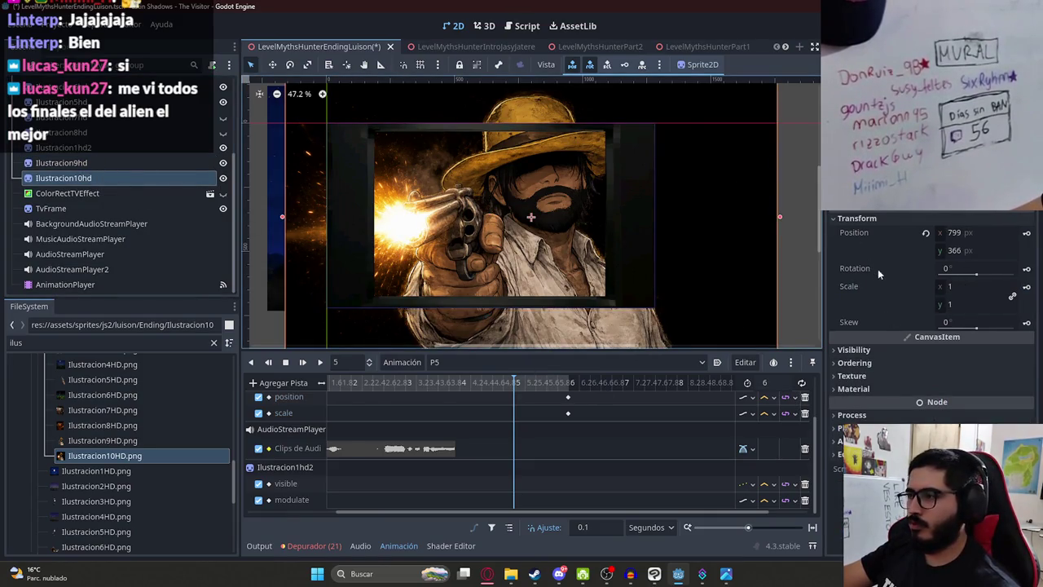
right_click(859, 284)
click(880, 305)
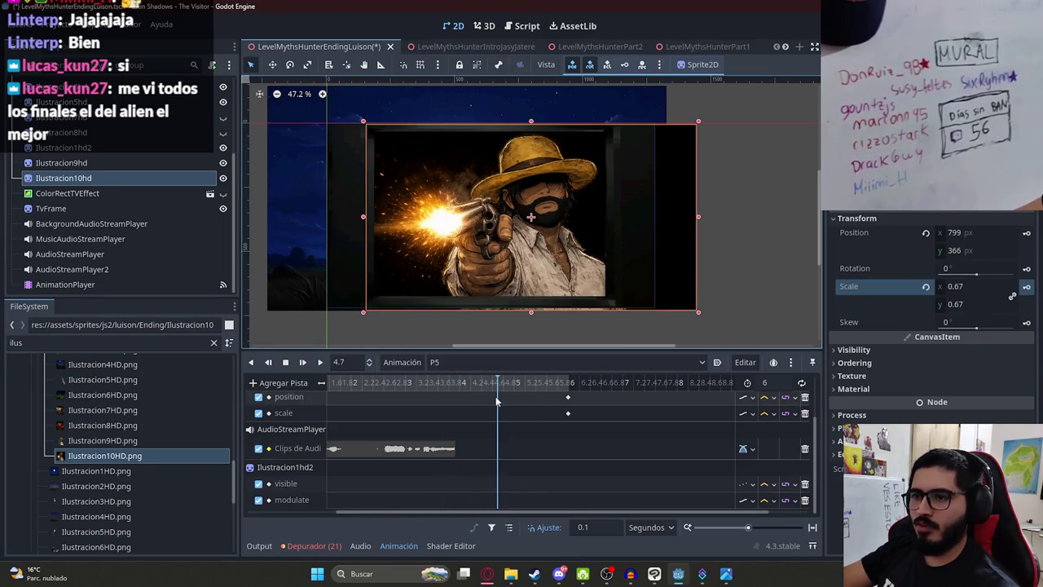
Rewind the animation to 0 and bring up Ilustracion10hd's Visible property.
click(285, 362)
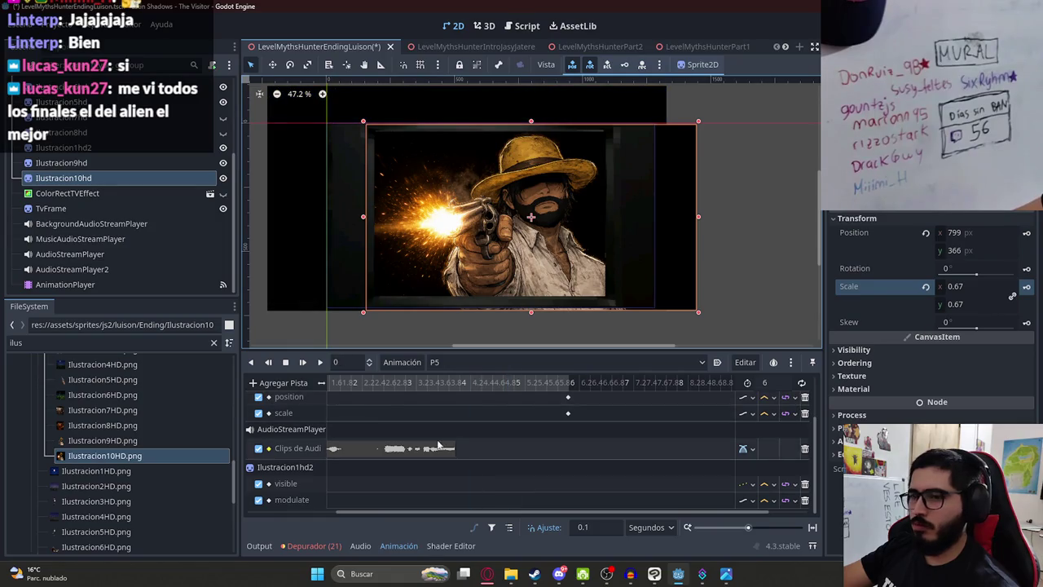
scroll(282, 383, down, 2)
click(957, 349)
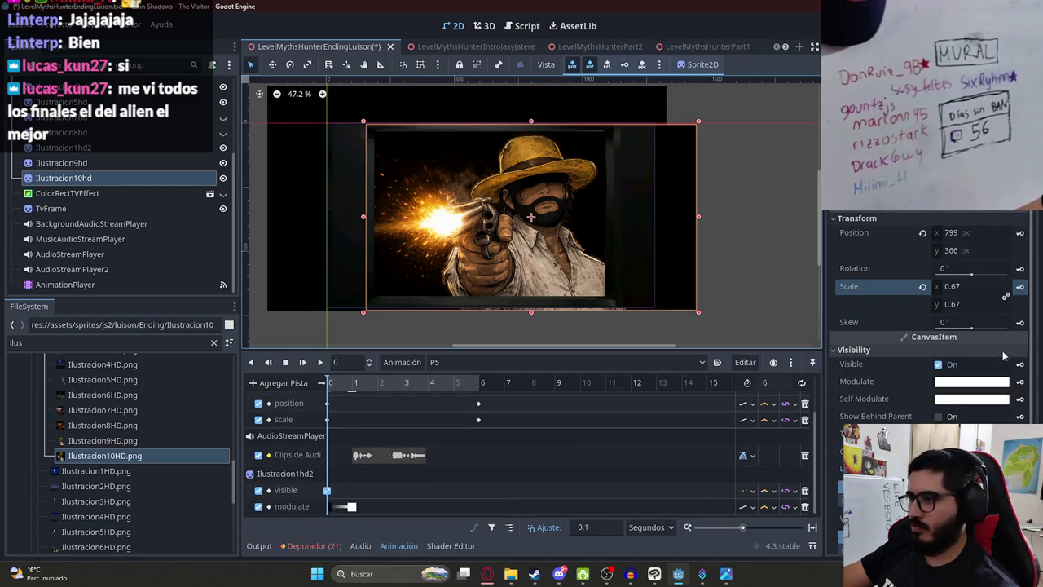
Create a Visible track for Ilustracion10hd, hidden at the start, and move the playhead to 5 s.
click(939, 364)
click(1020, 364)
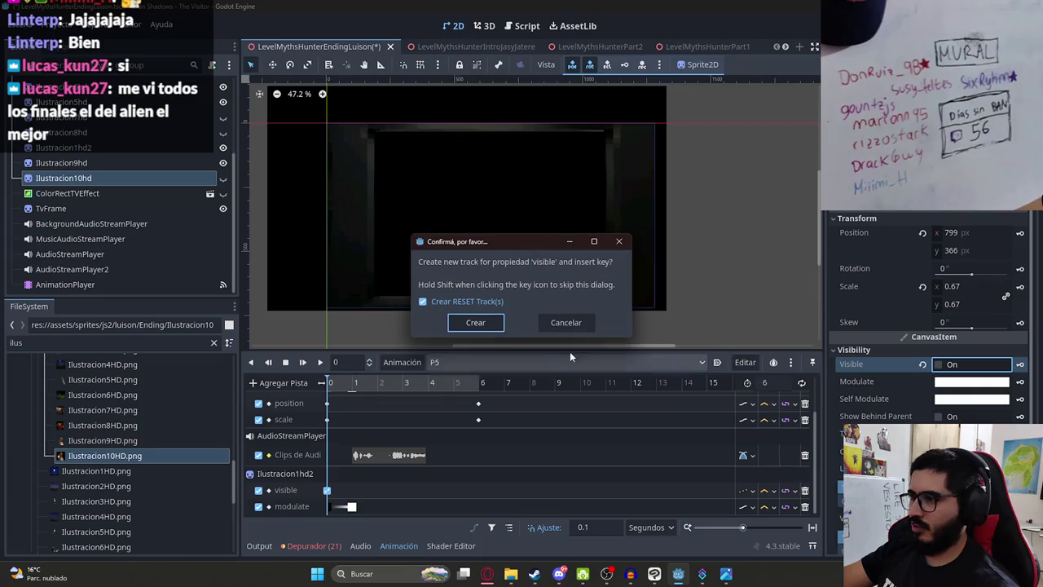
click(471, 324)
click(456, 383)
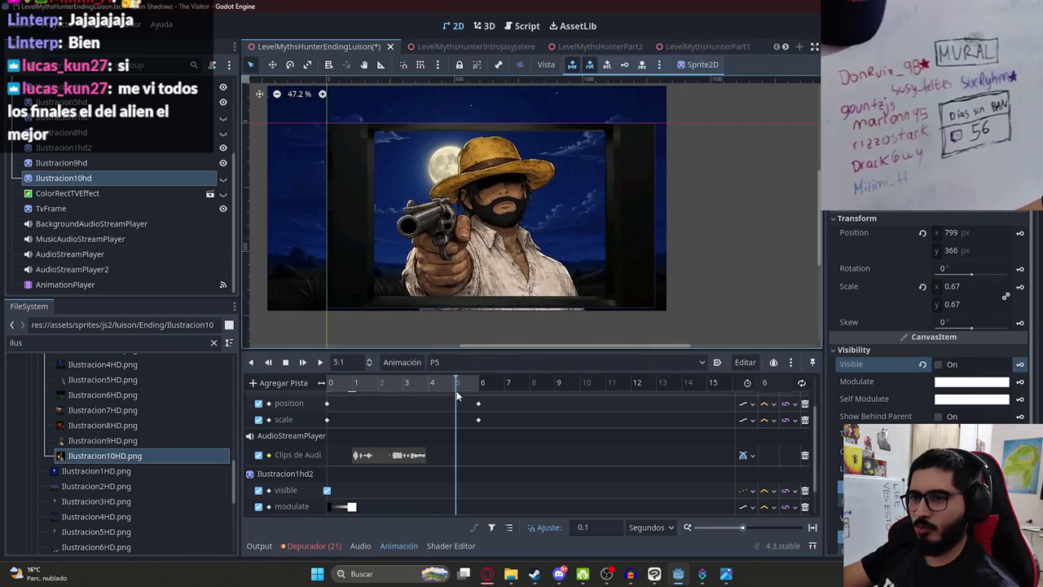
click(938, 365)
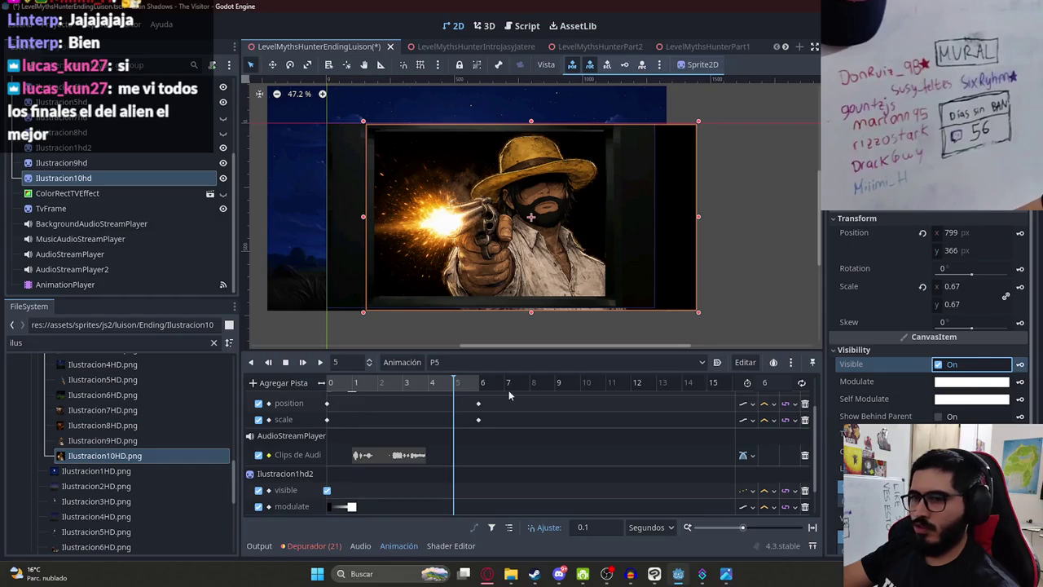
mouse_move(432, 390)
mouse_down()
mouse_move(453, 390)
mouse_move(432, 391)
mouse_up()
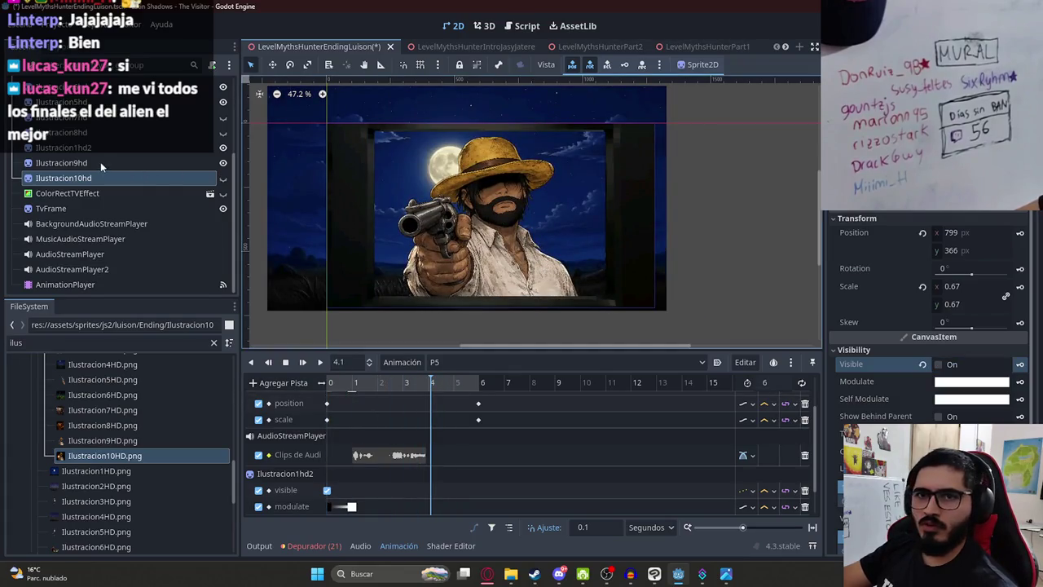
click(454, 386)
Paste Ilustracion9hd's position onto Ilustracion10hd (635.333, 366.667) and scrub around 5 s.
click(123, 162)
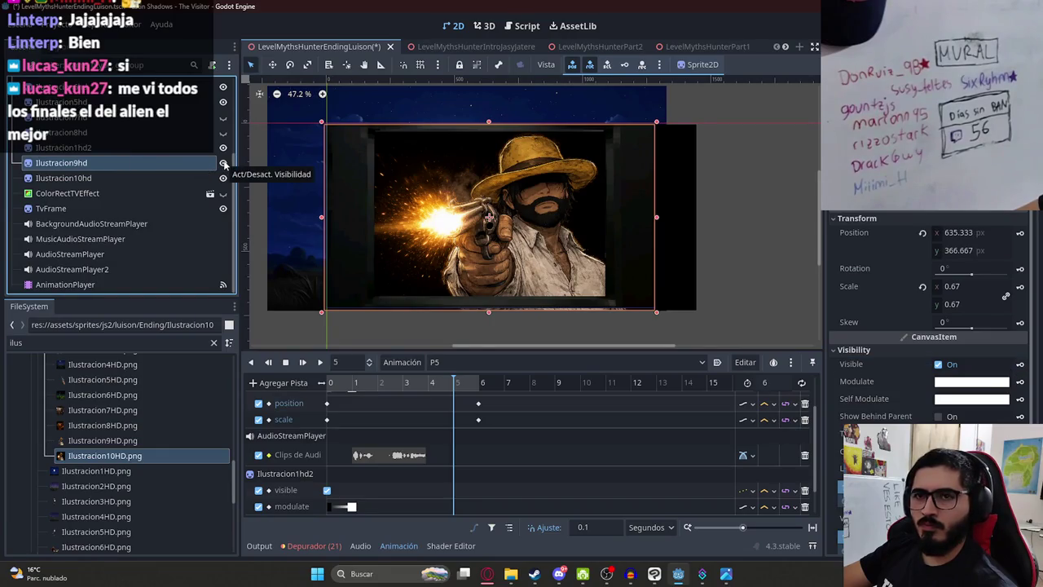
right_click(847, 235)
key(Escape)
key(Down)
right_click(870, 246)
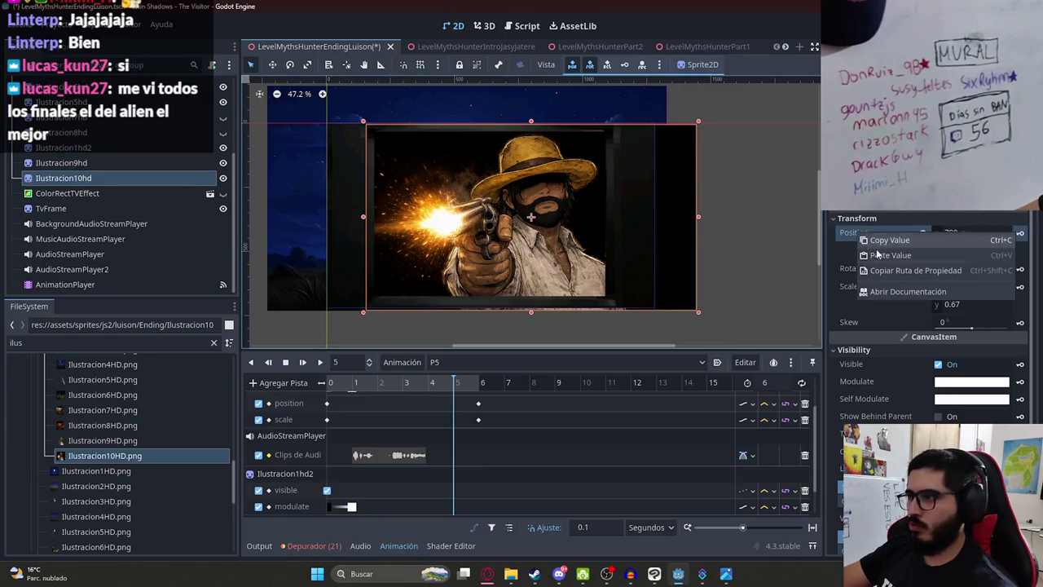
click(865, 259)
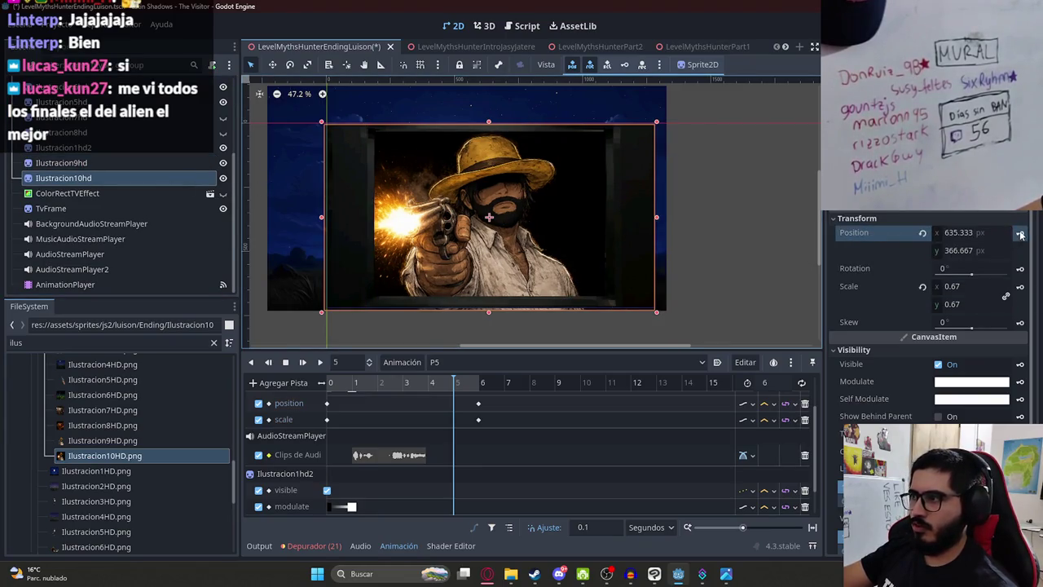
drag(383, 382, 462, 386)
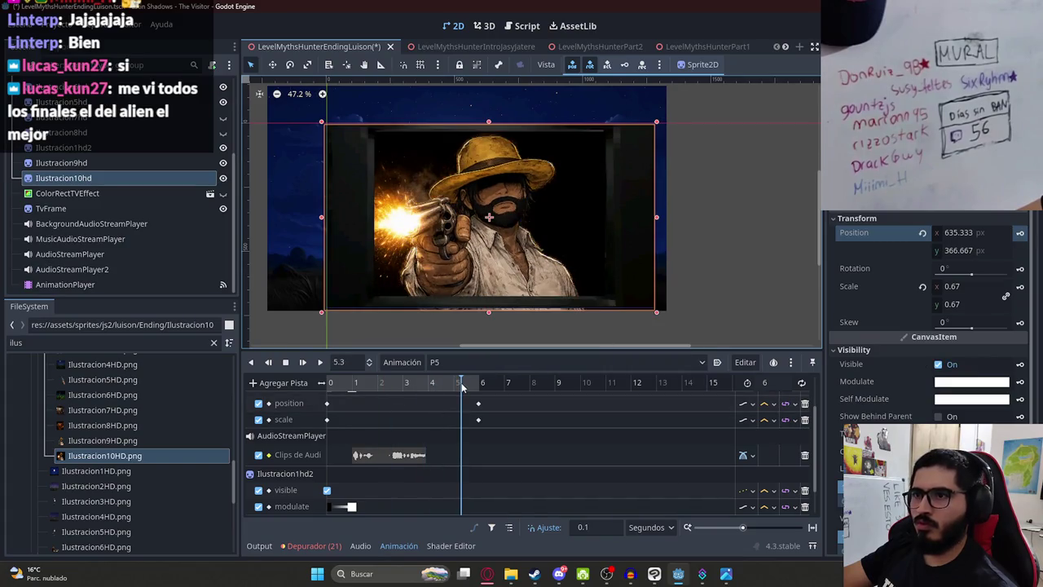
click(457, 386)
mouse_move(447, 389)
mouse_down()
mouse_move(326, 386)
mouse_move(455, 389)
mouse_up()
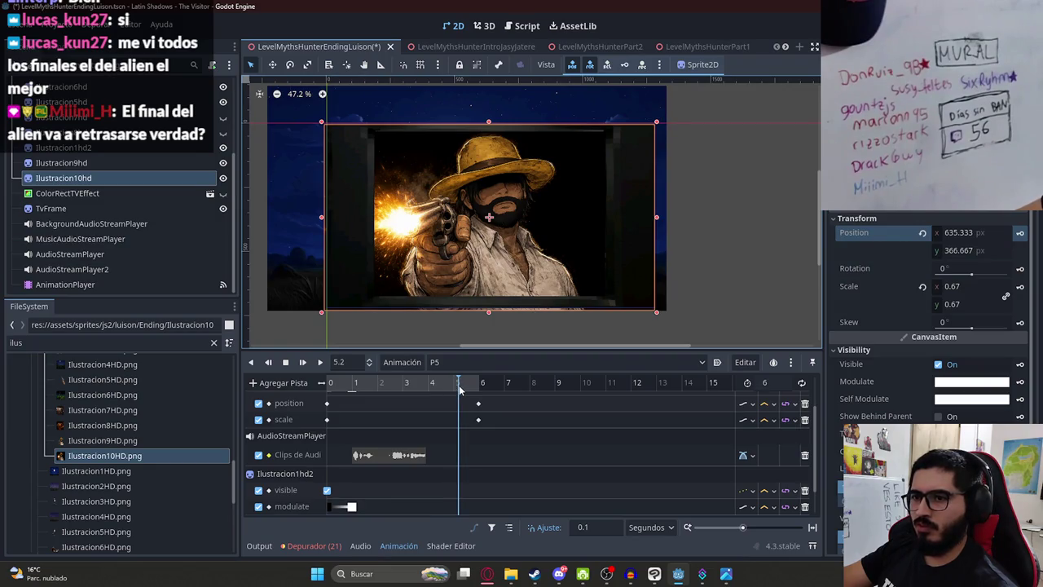
Toggle Ilustracion10hd's visibility and set the playhead back to 5 s.
scroll(464, 432, down, 2)
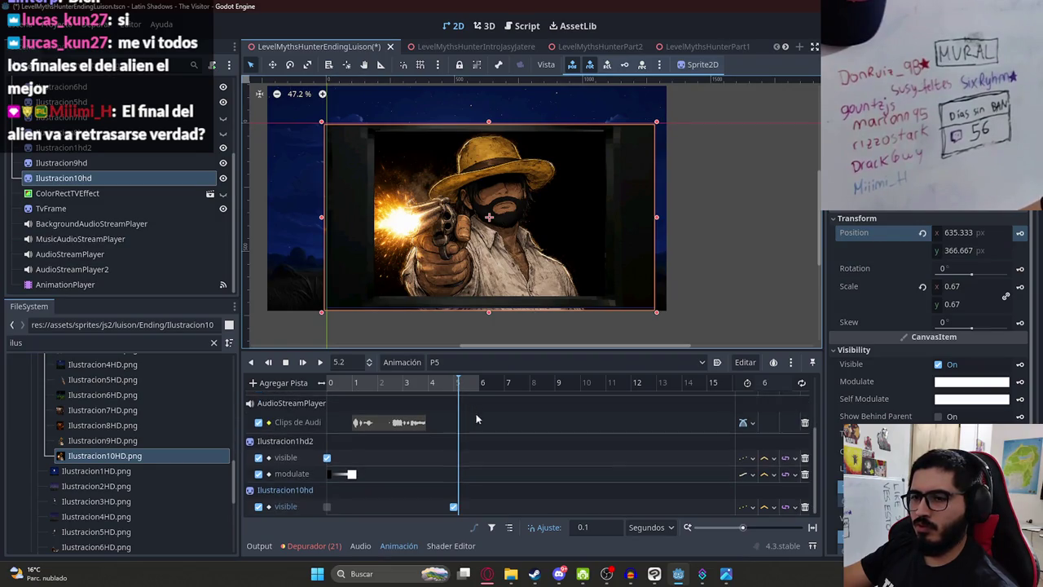
click(938, 365)
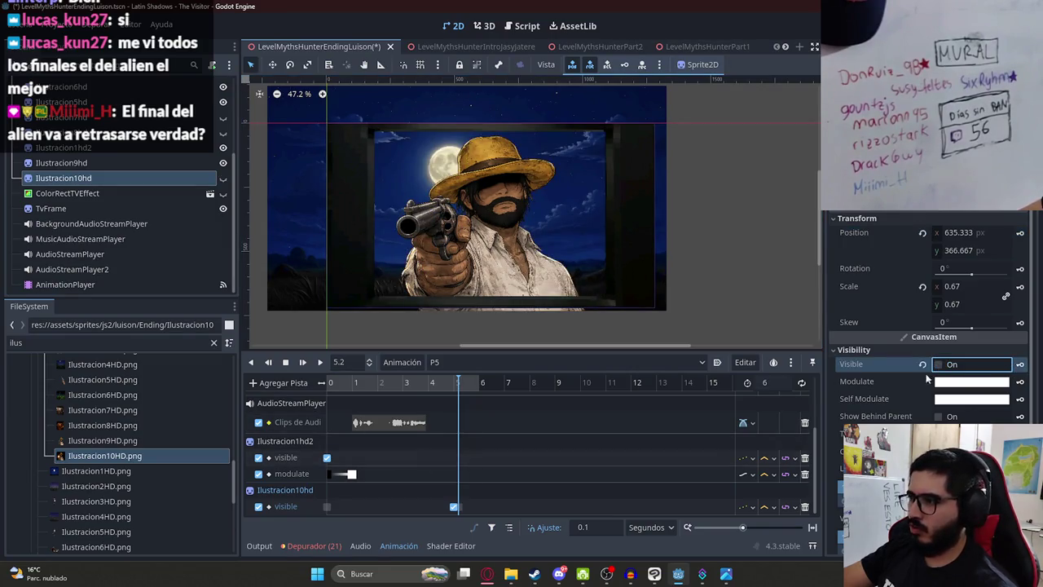
mouse_move(436, 385)
mouse_down()
mouse_move(482, 386)
mouse_move(426, 387)
mouse_move(488, 388)
mouse_move(454, 389)
mouse_move(463, 392)
mouse_up()
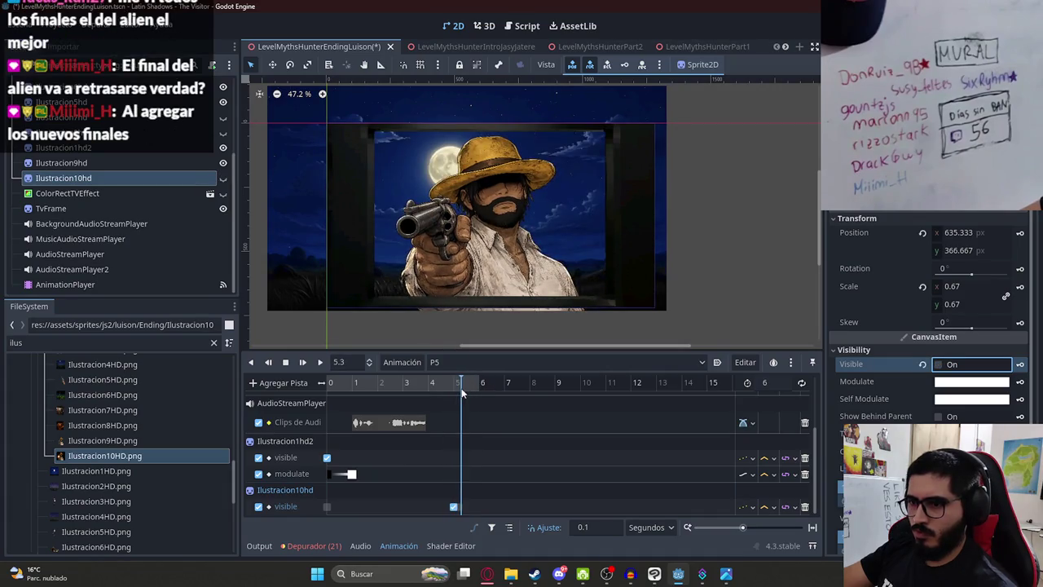
click(459, 387)
scroll(460, 411, up, 3)
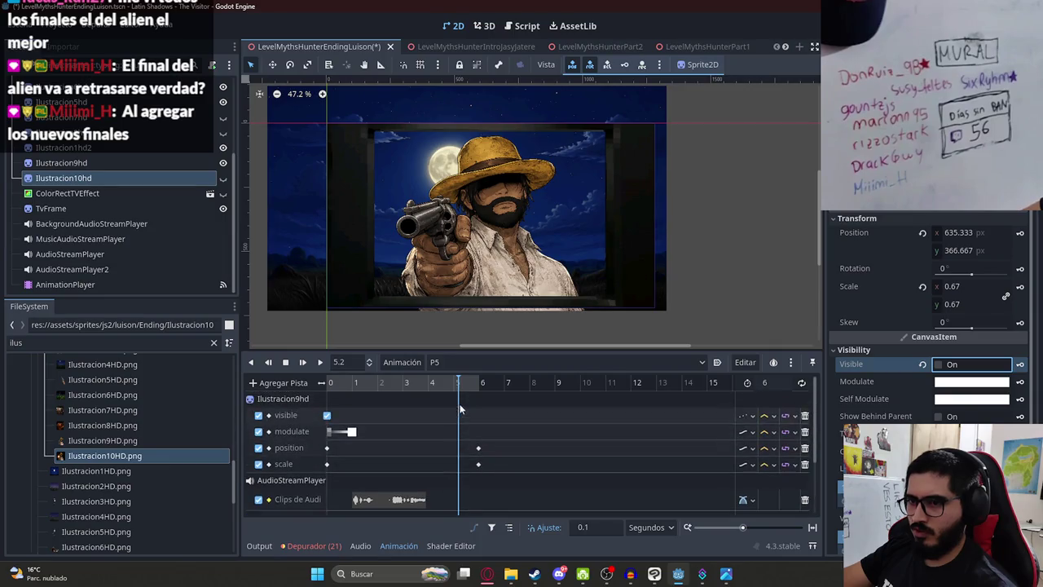
click(454, 388)
Keyframe Ilustracion9hd as hidden at 5 s, preview the swap and save the scene.
click(61, 162)
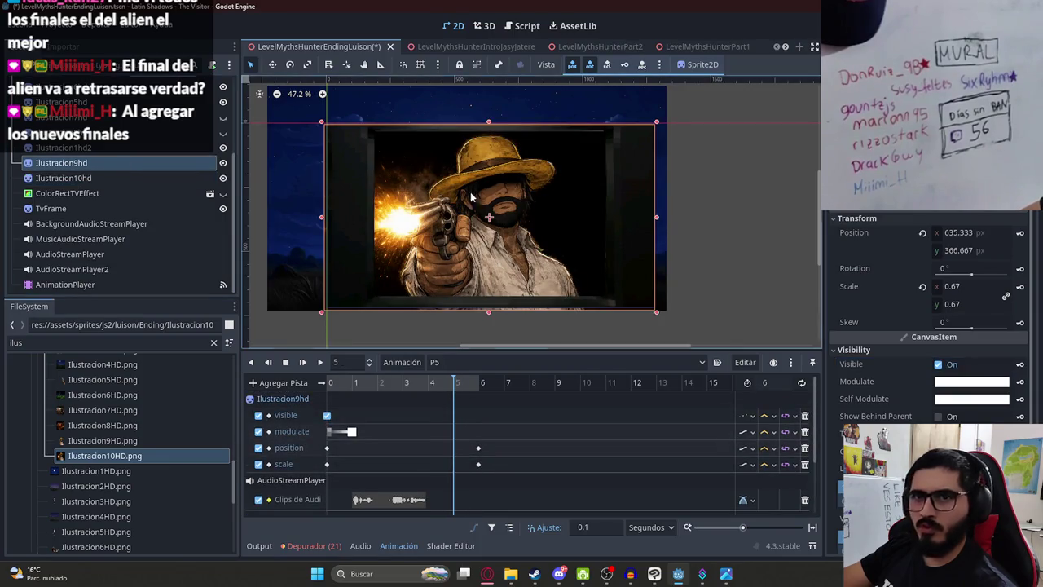
click(939, 366)
click(1020, 367)
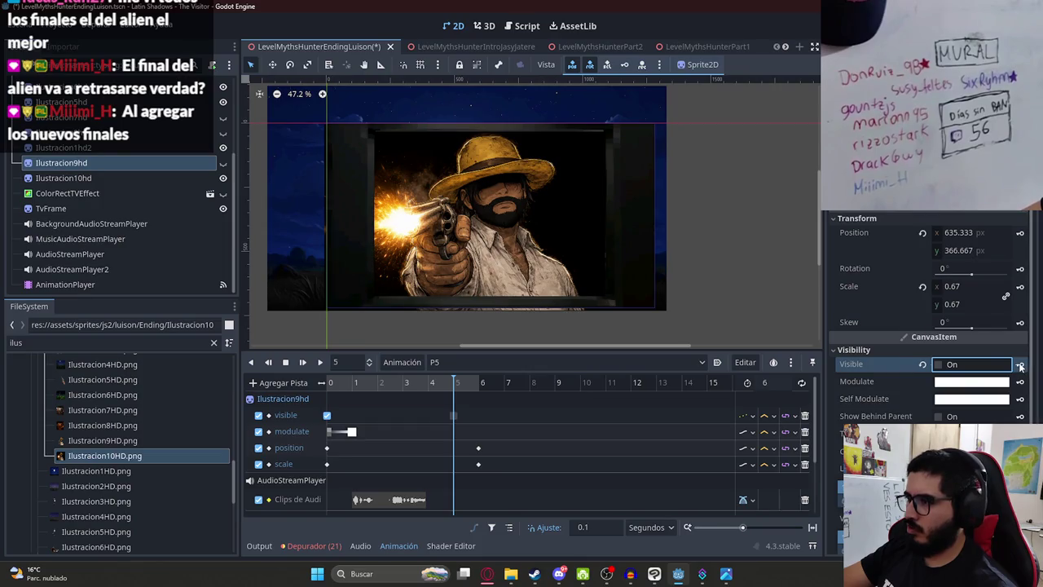
mouse_move(432, 389)
mouse_down()
mouse_move(463, 389)
mouse_move(263, 393)
mouse_up()
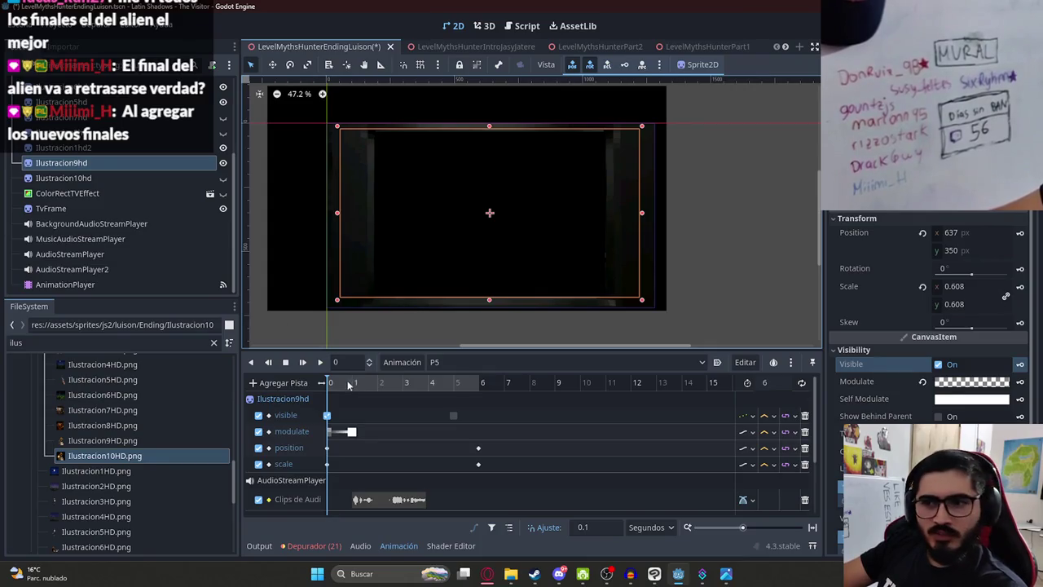
key(ctrl+s)
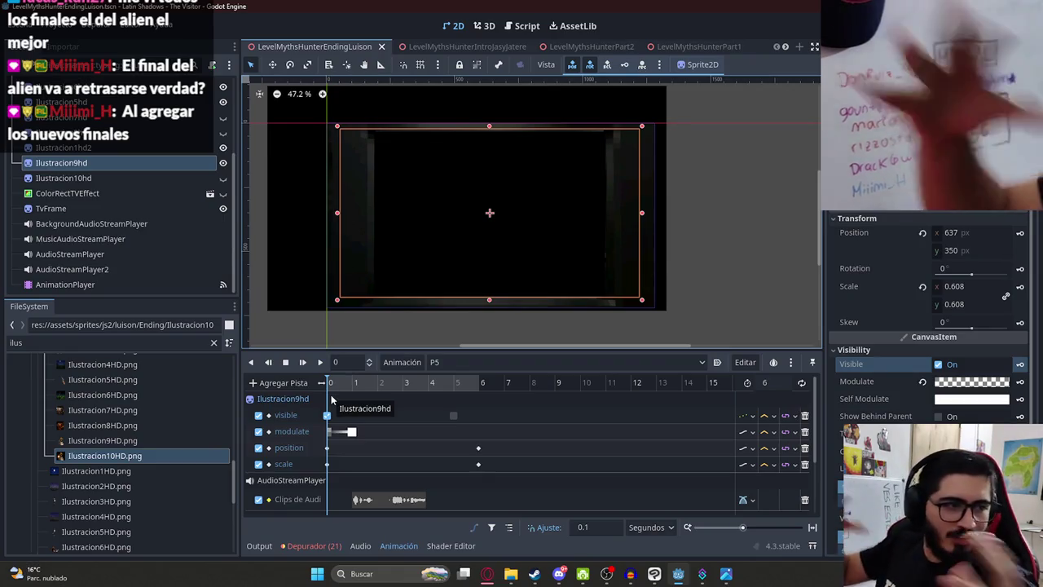
Play the animation and scrub between 4.9 and 5.2 s to check the image swap.
click(321, 361)
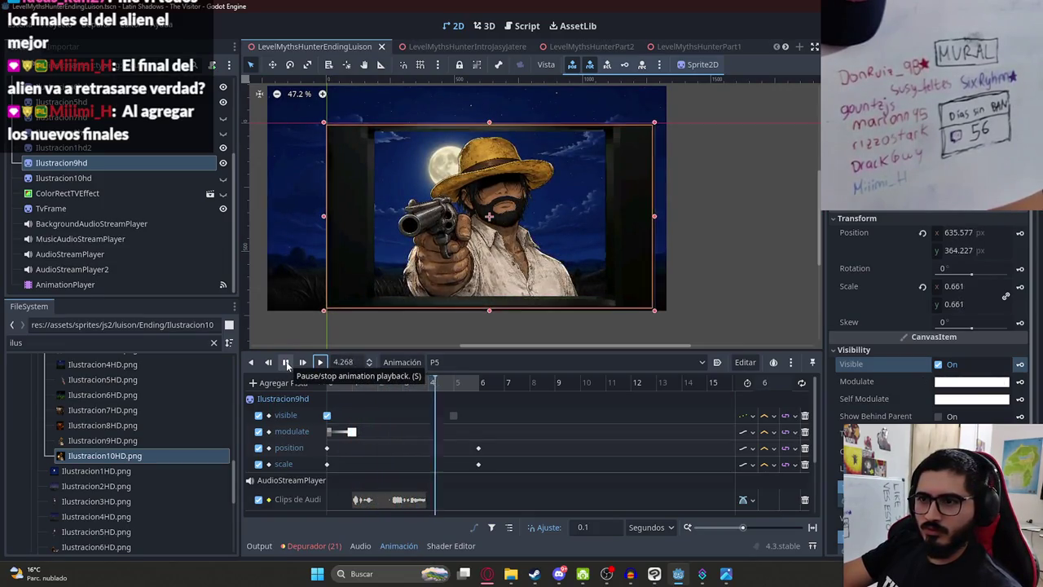
click(286, 361)
drag(453, 384, 459, 389)
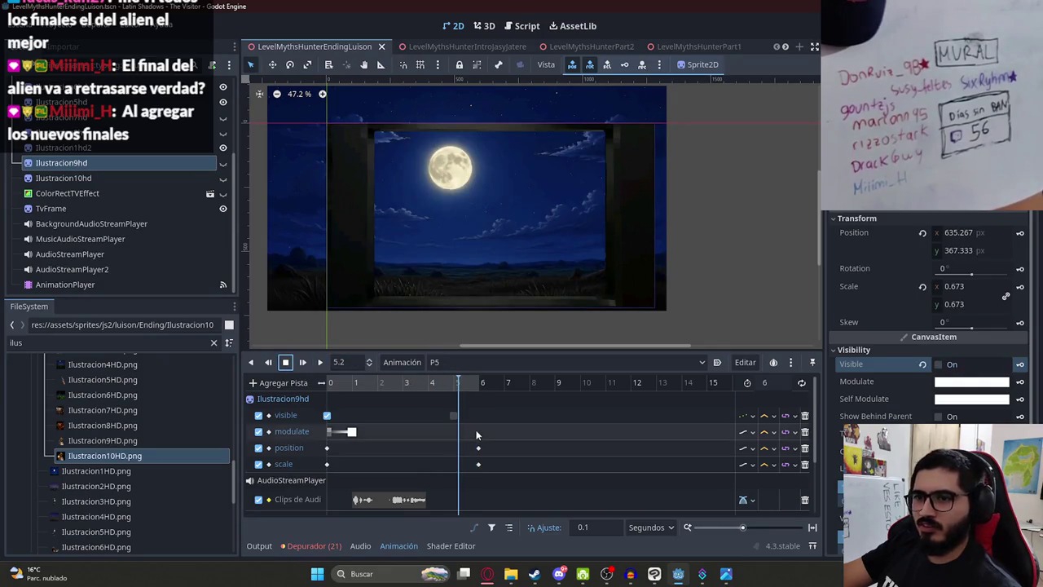
click(457, 386)
drag(456, 387, 453, 389)
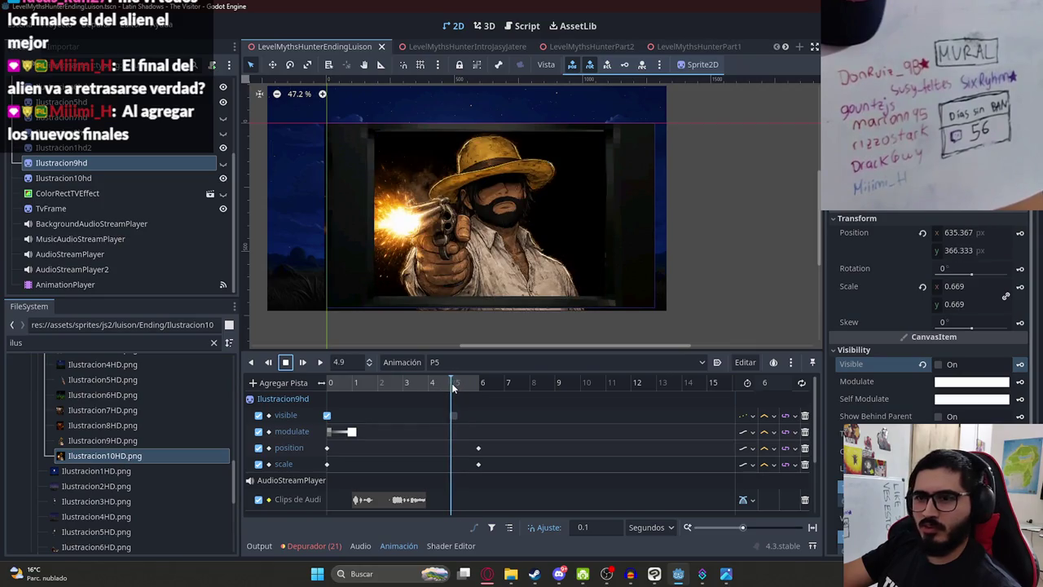
Toggle Ilustracion1hd2's visibility, replay the ending to 5 s, then switch to the browser.
click(64, 148)
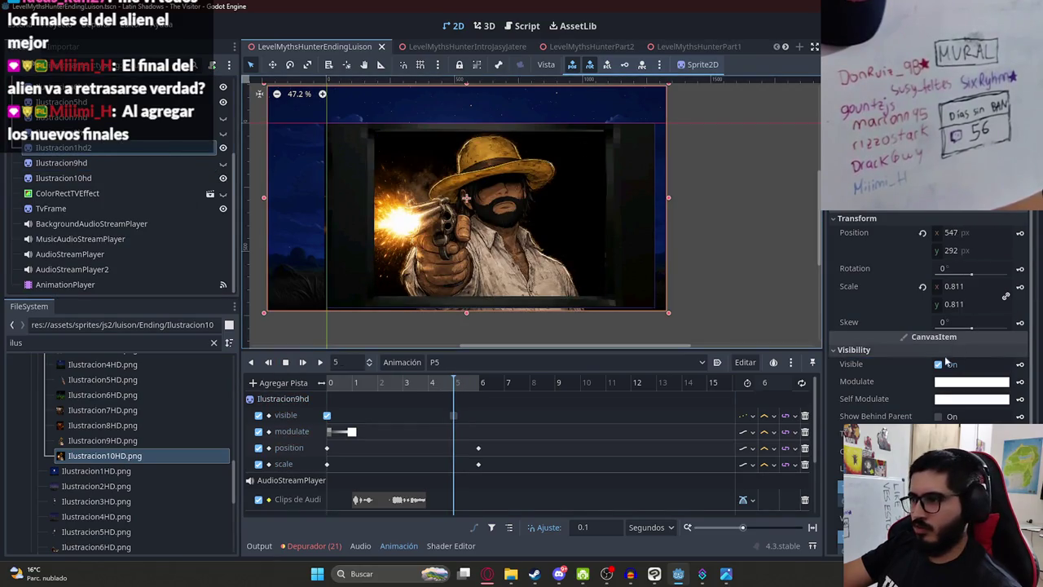
click(940, 364)
key(shift+d)
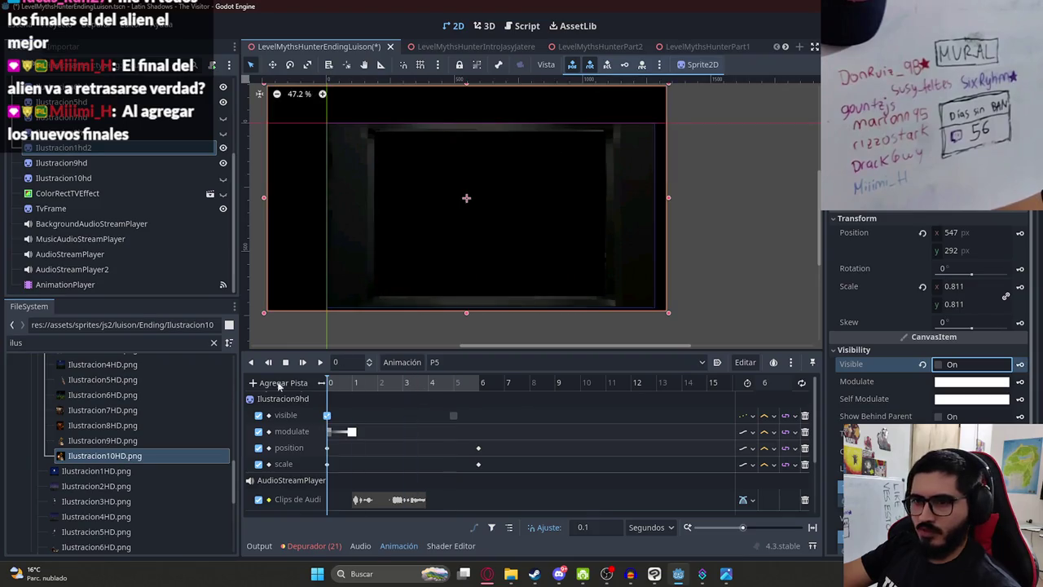
scroll(535, 235, up, 3)
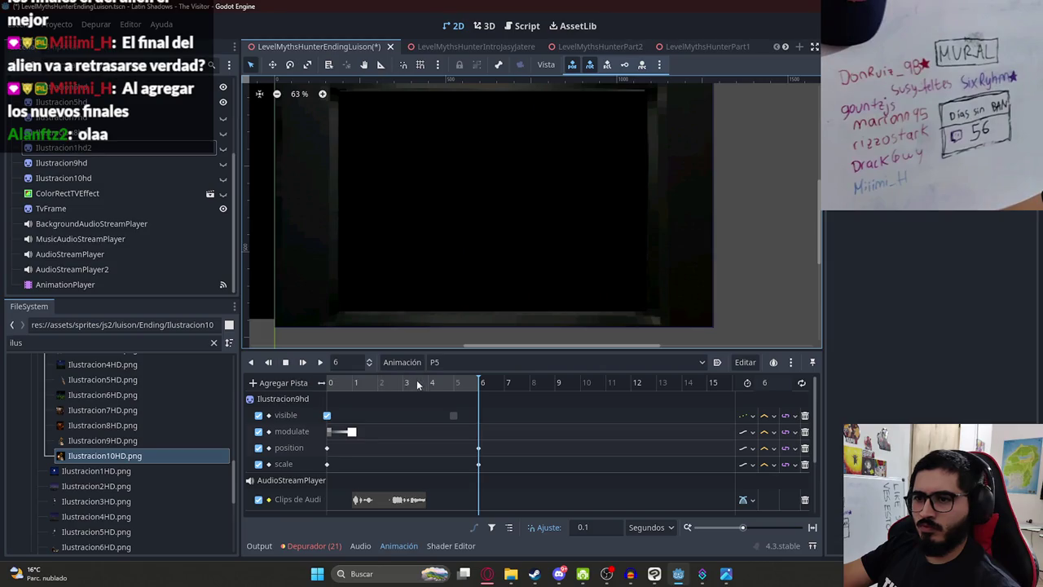
mouse_move(444, 383)
mouse_down()
mouse_move(466, 388)
mouse_move(427, 389)
mouse_move(461, 393)
mouse_up()
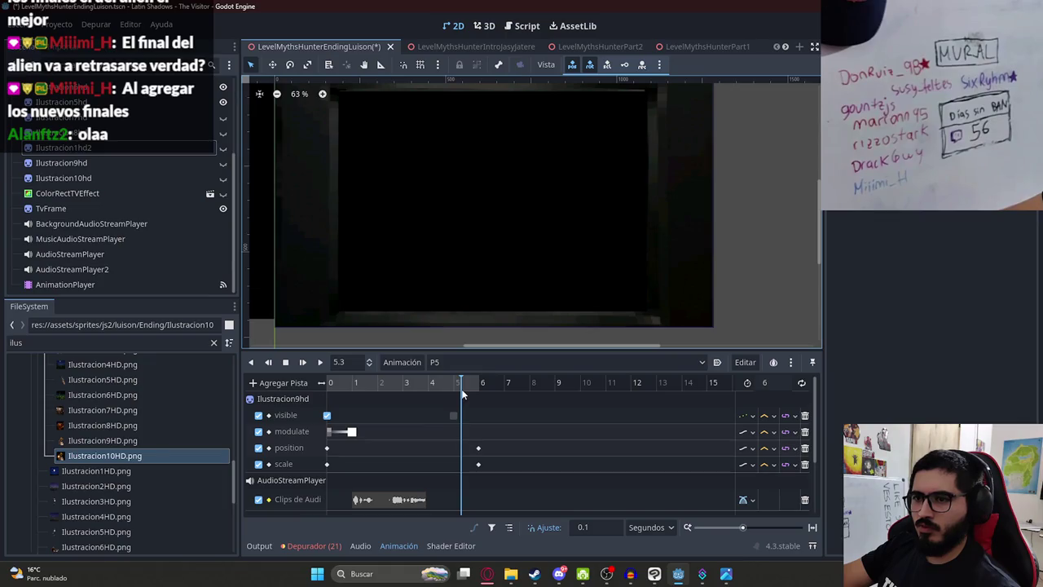
drag(471, 434, 486, 477)
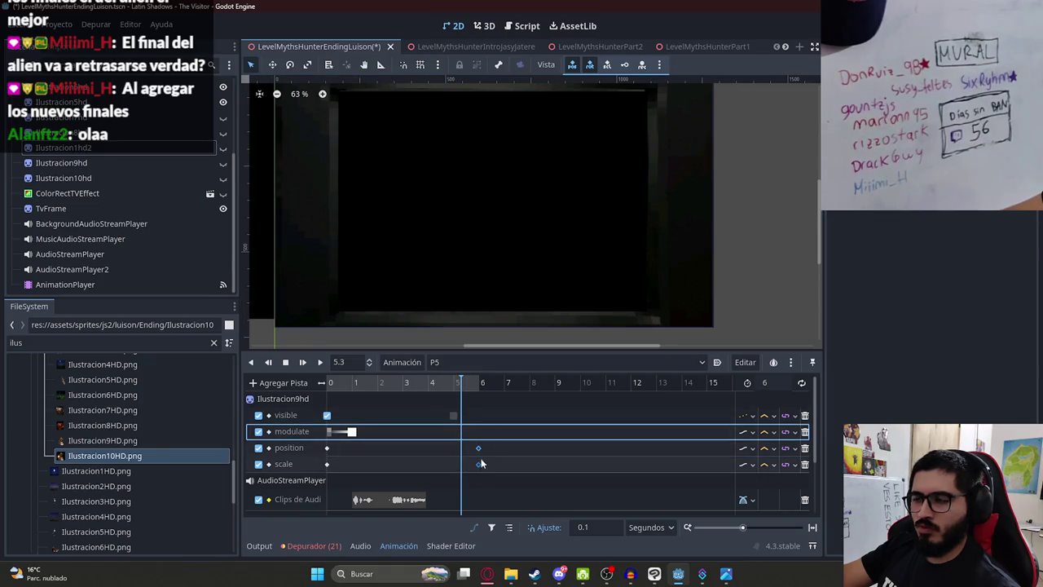
click(455, 383)
scroll(499, 488, down, 3)
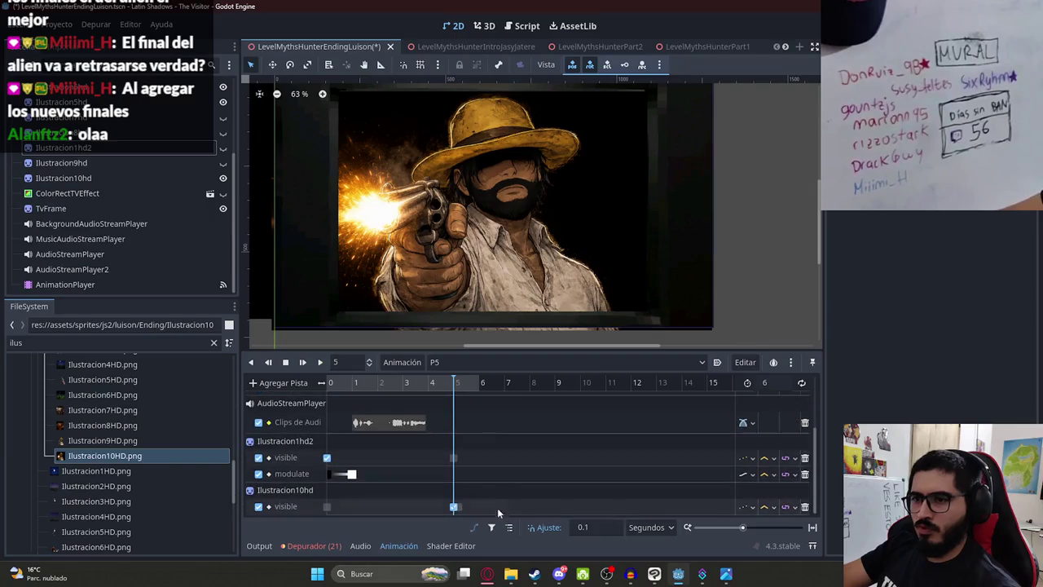
mouse_move(487, 573)
click(493, 521)
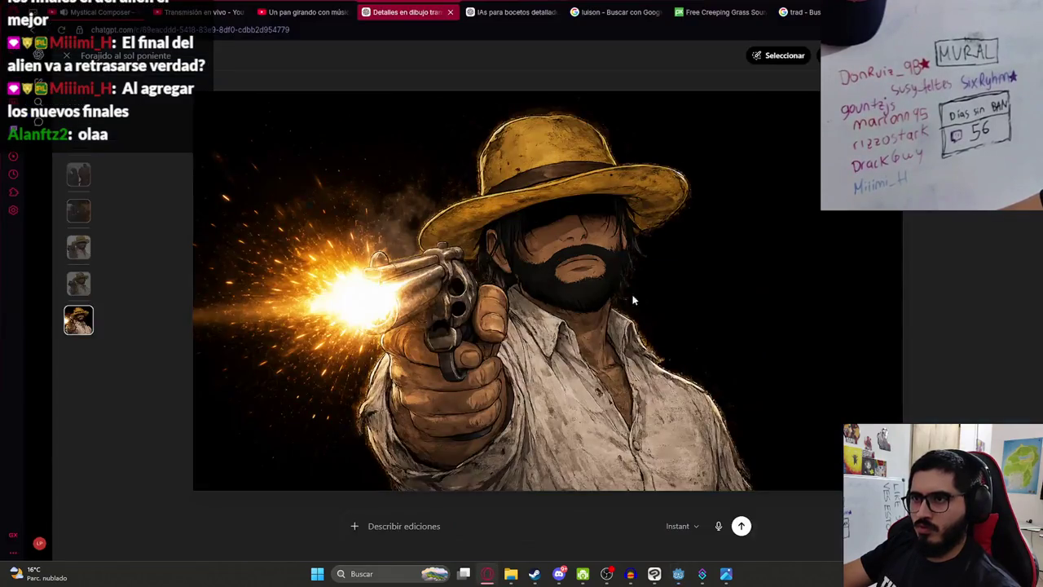
Search Pixabay sound effects for 'revolver', then refine the query to 'revolver shoot'.
click(717, 12)
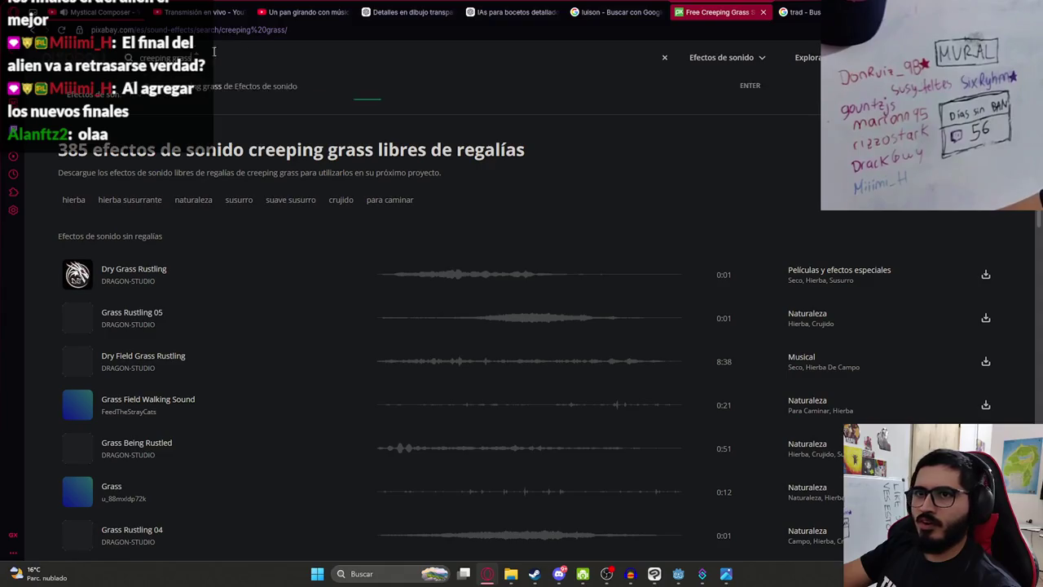
text(refvolver)
key(Return)
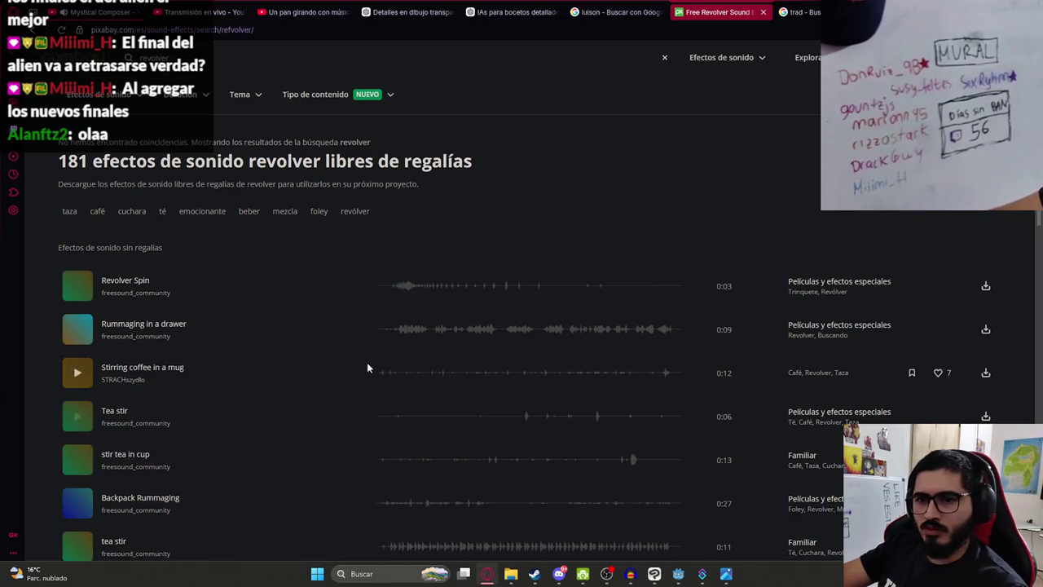
scroll(361, 432, down, 2)
click(220, 59)
text(shoot)
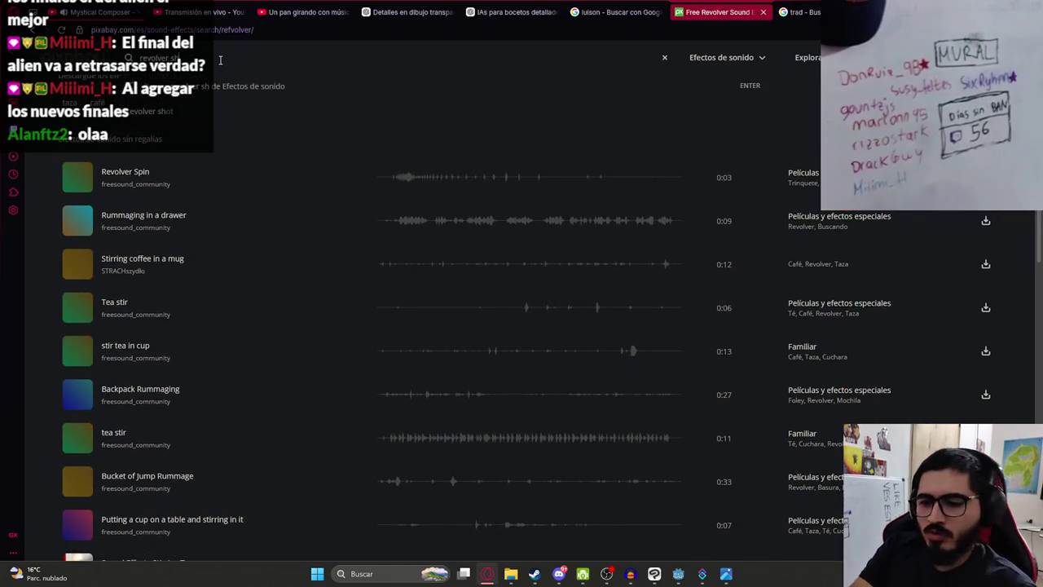
key(Return)
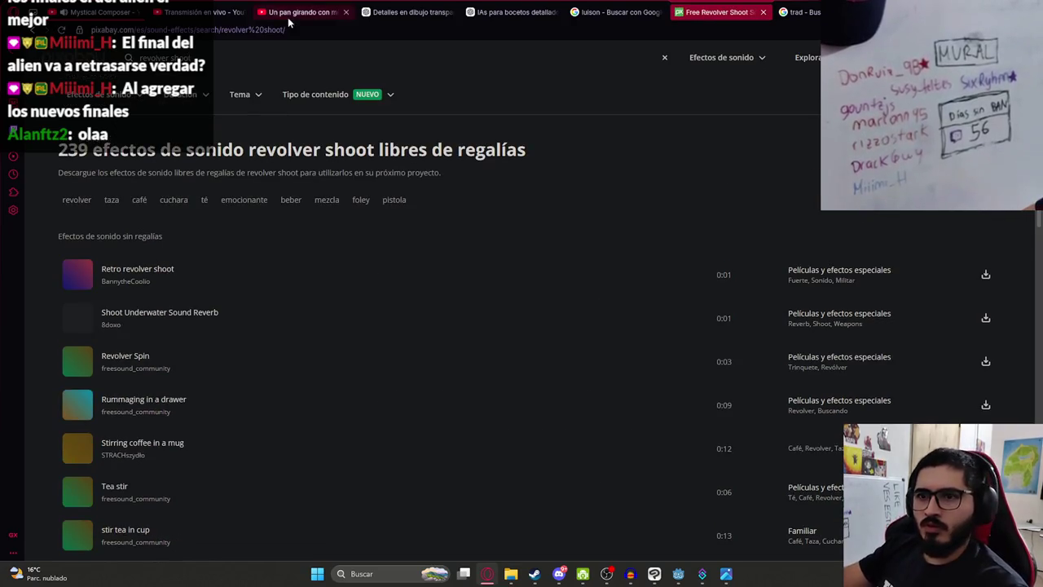
Play Retro revolver shoot twice, preview Shoot Underwater Sound Reverb, then reload the results.
click(399, 281)
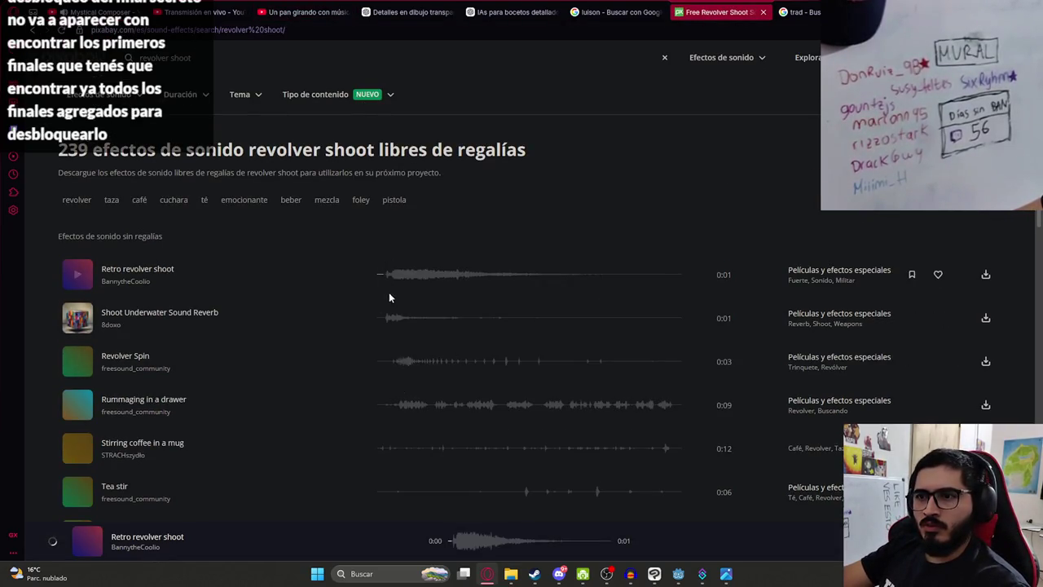
click(384, 283)
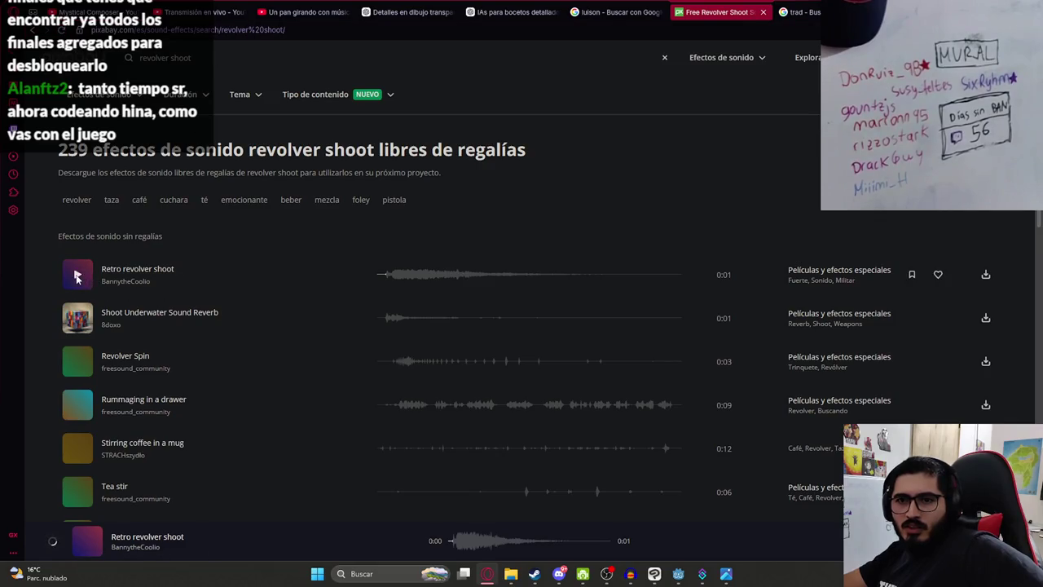
click(377, 316)
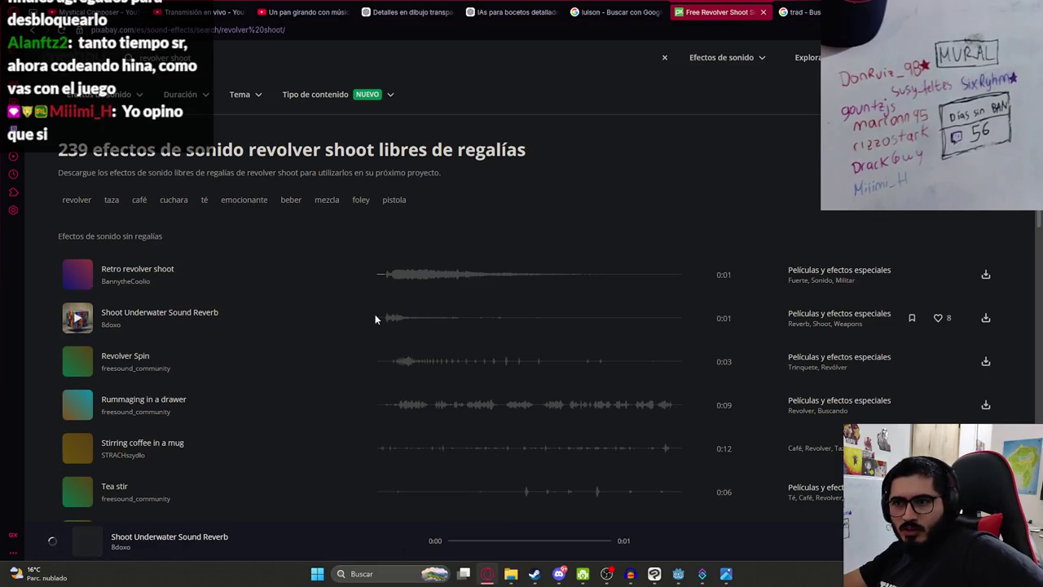
key(F5)
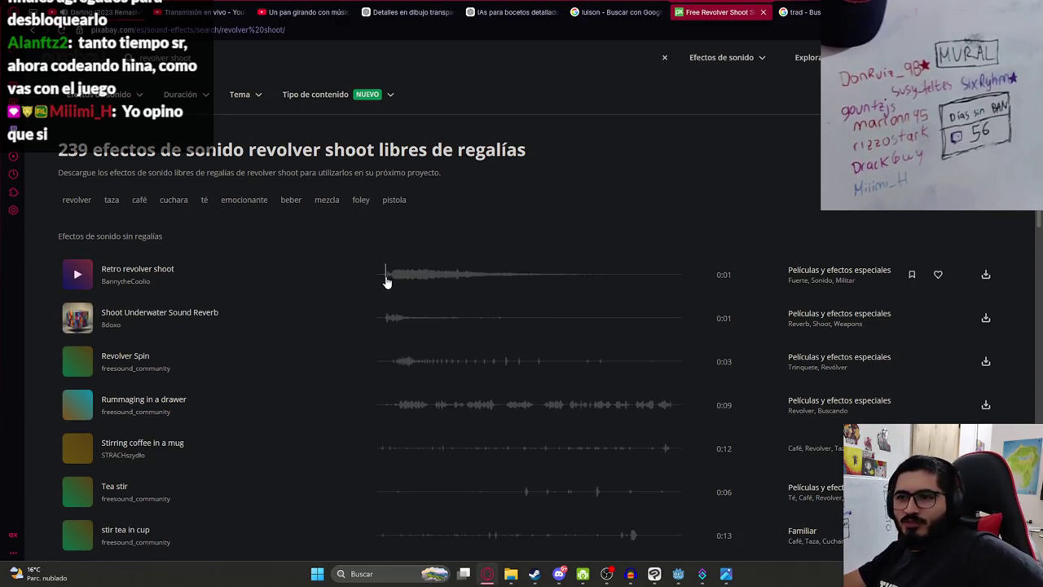
Play the downloaded Retro revolver shoot clip in the media player at lower volume, then close the player.
click(383, 276)
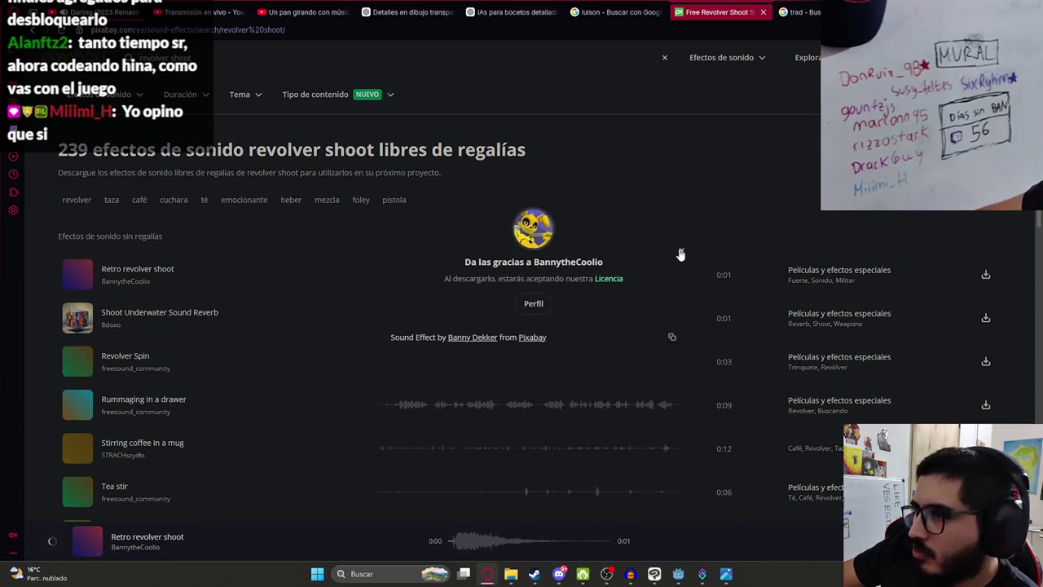
click(798, 74)
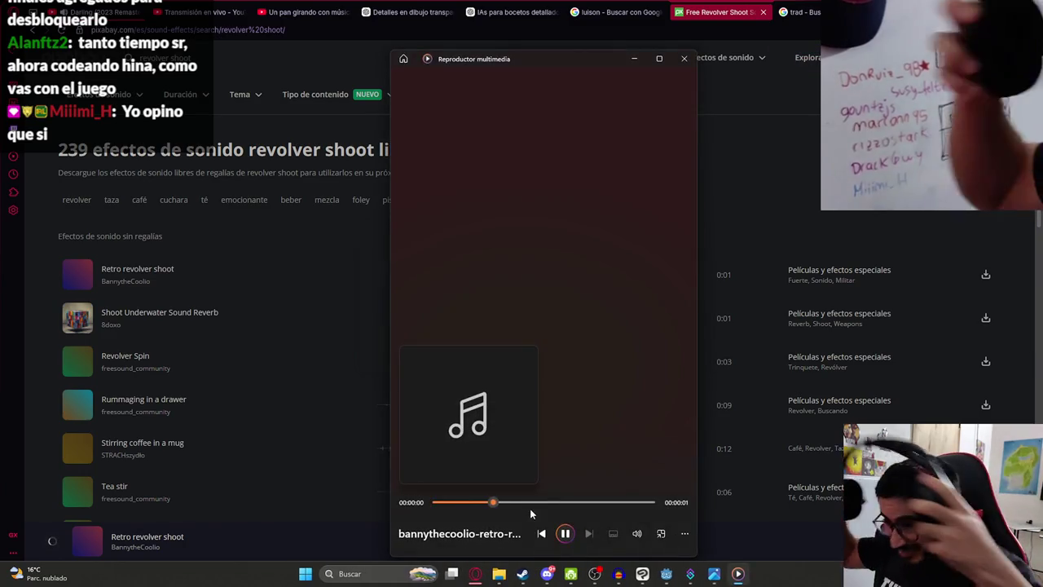
click(641, 532)
click(606, 501)
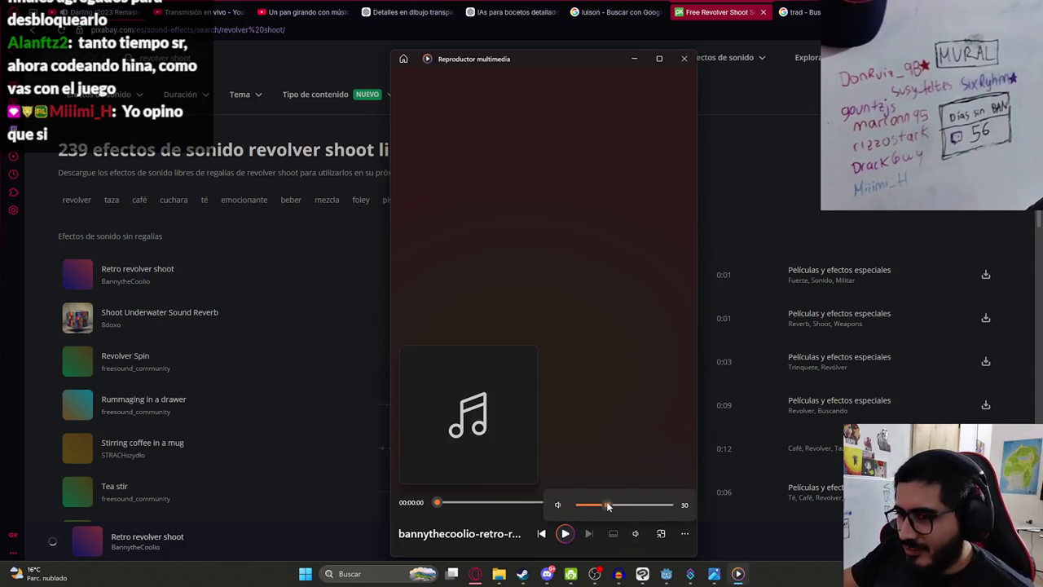
click(564, 534)
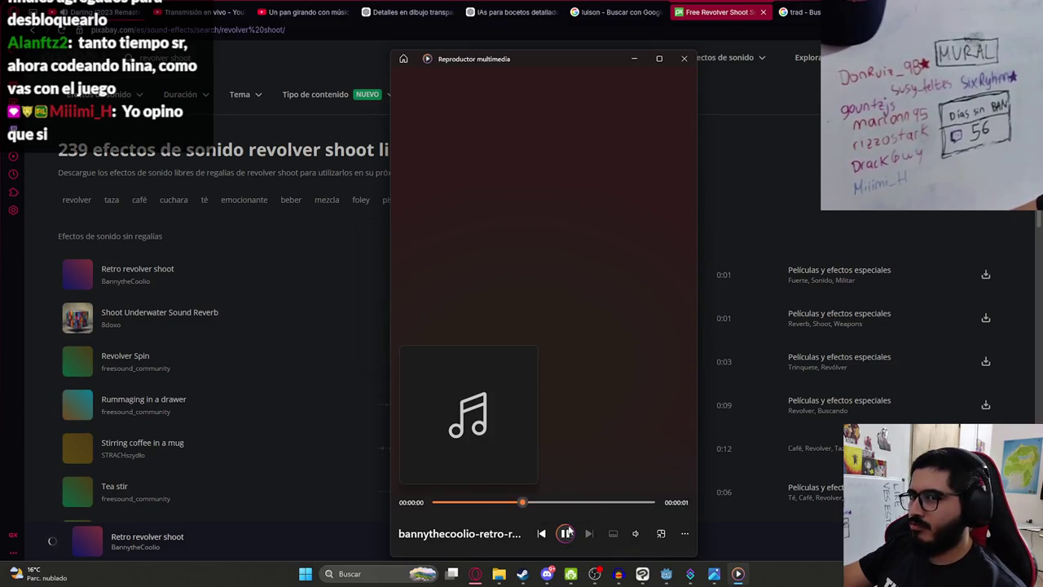
click(684, 58)
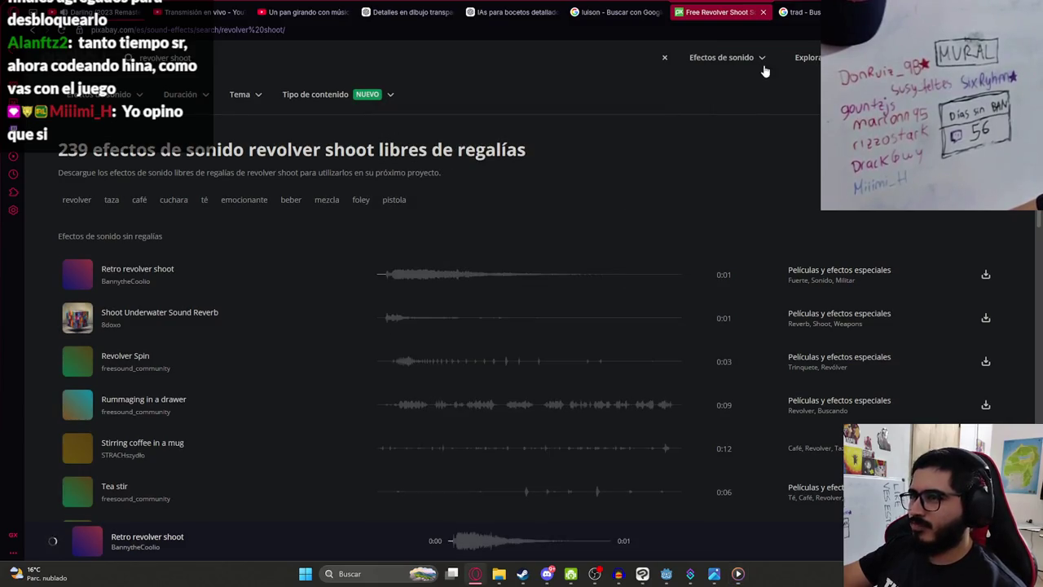
click(388, 330)
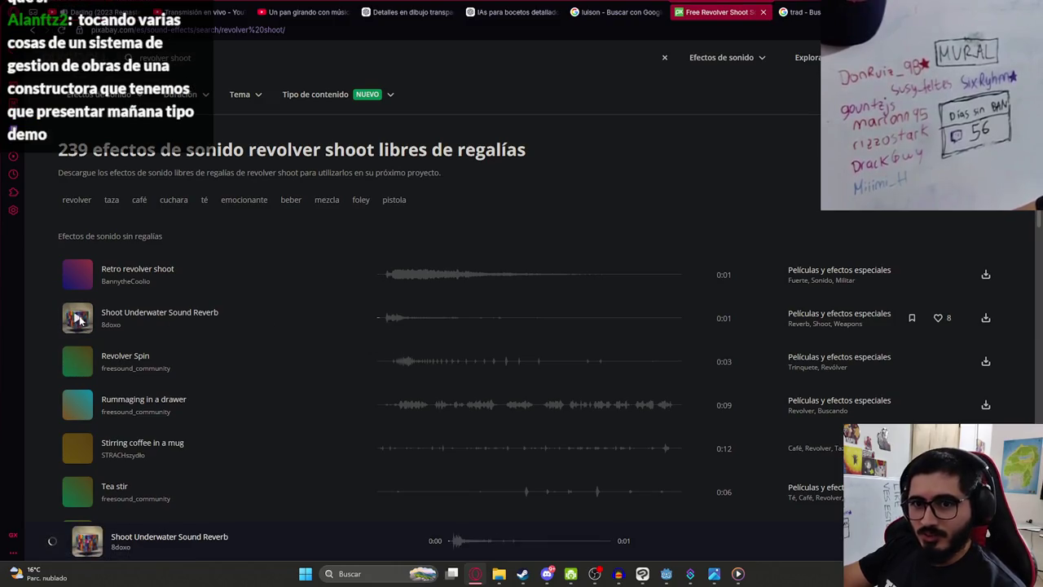
Reopen the revolver shoot results in a private window and test both clip previews.
click(447, 31)
key(ctrl+c)
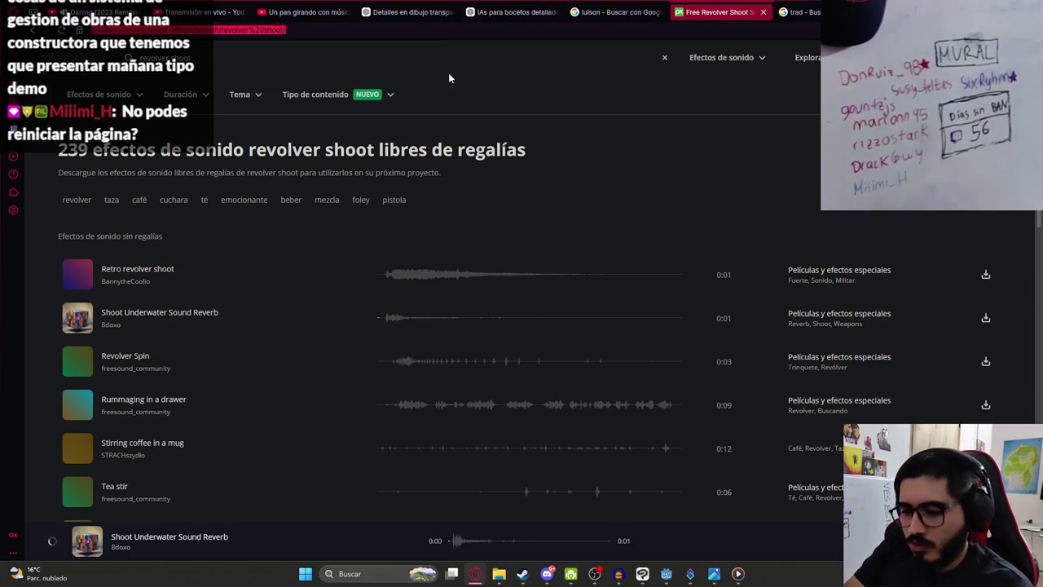
key(ctrl+shift+n)
key(ctrl+v)
key(Return)
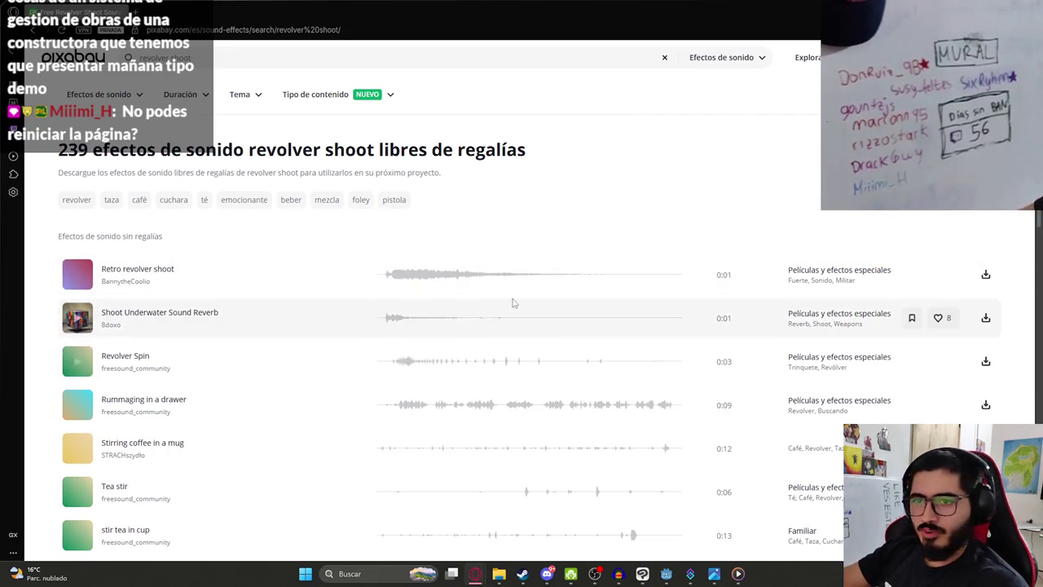
scroll(456, 289, down, 2)
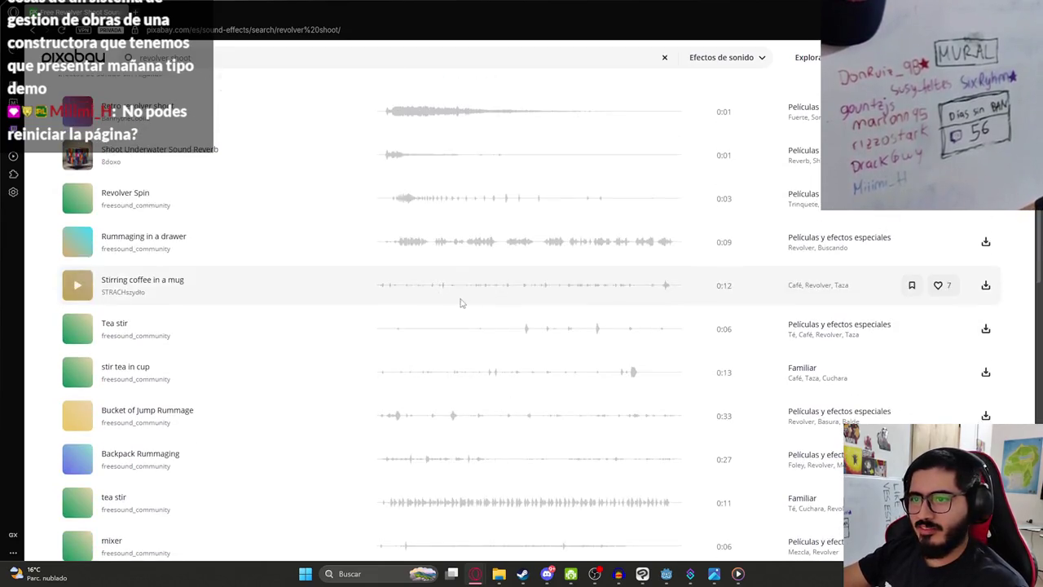
click(387, 115)
click(480, 147)
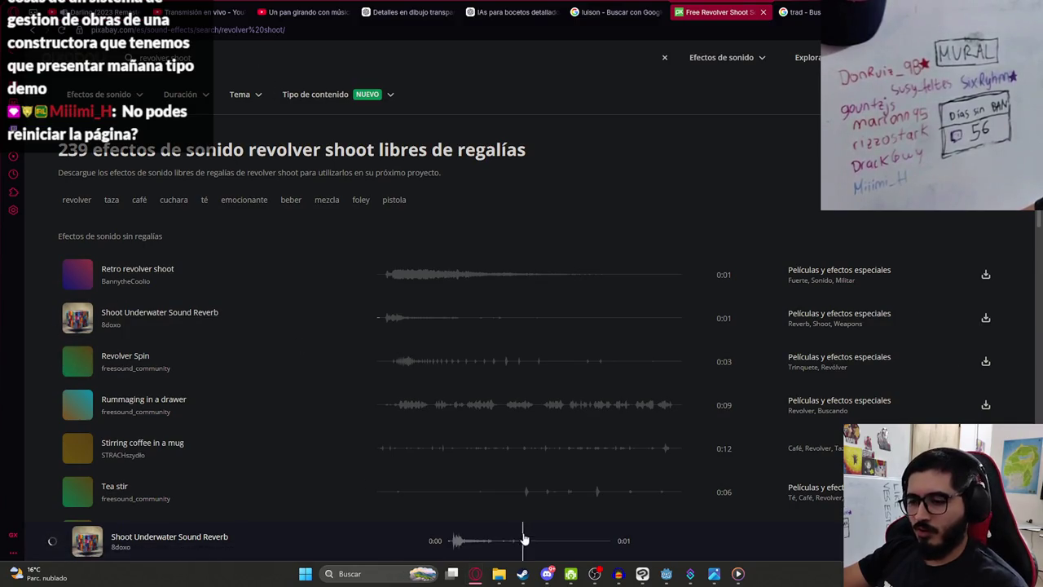
Launch the Brave browser from system search.
key(super)
text(brave)
key(Return)
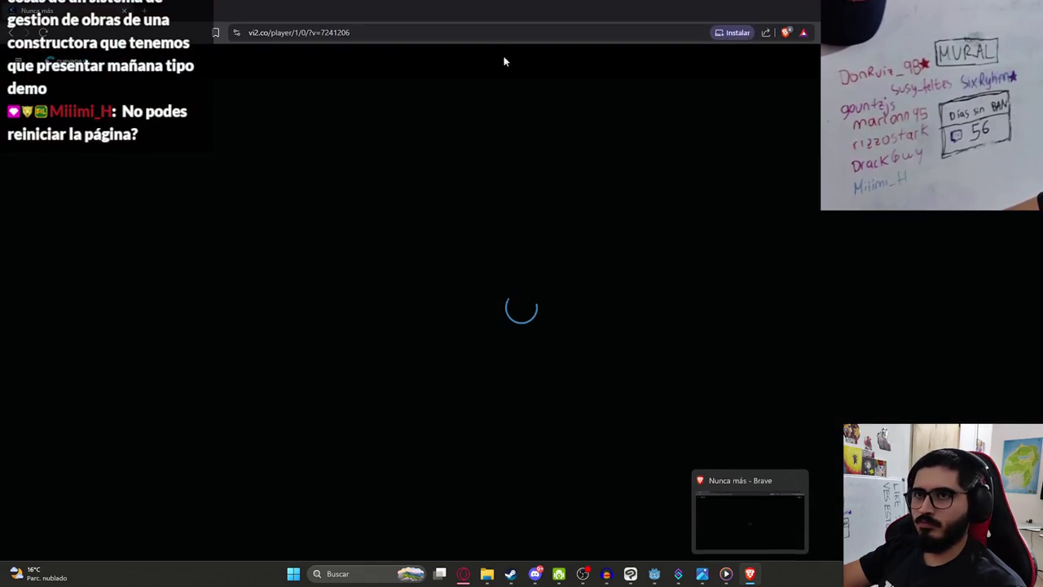
Open the Pixabay results URL in Brave, dismissing the translate offer and passing Cloudflare verification.
click(393, 34)
key(Return)
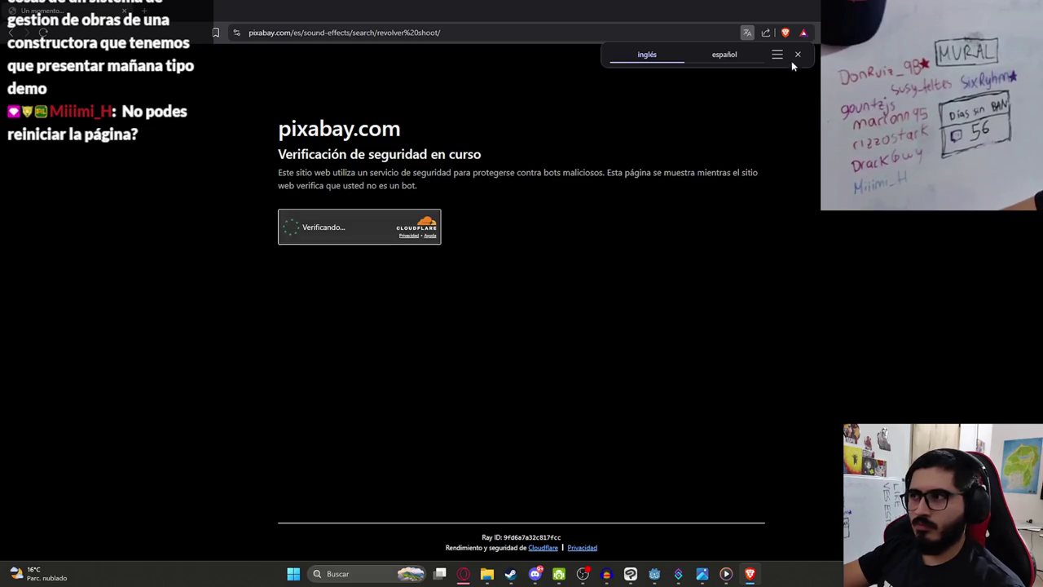
click(796, 54)
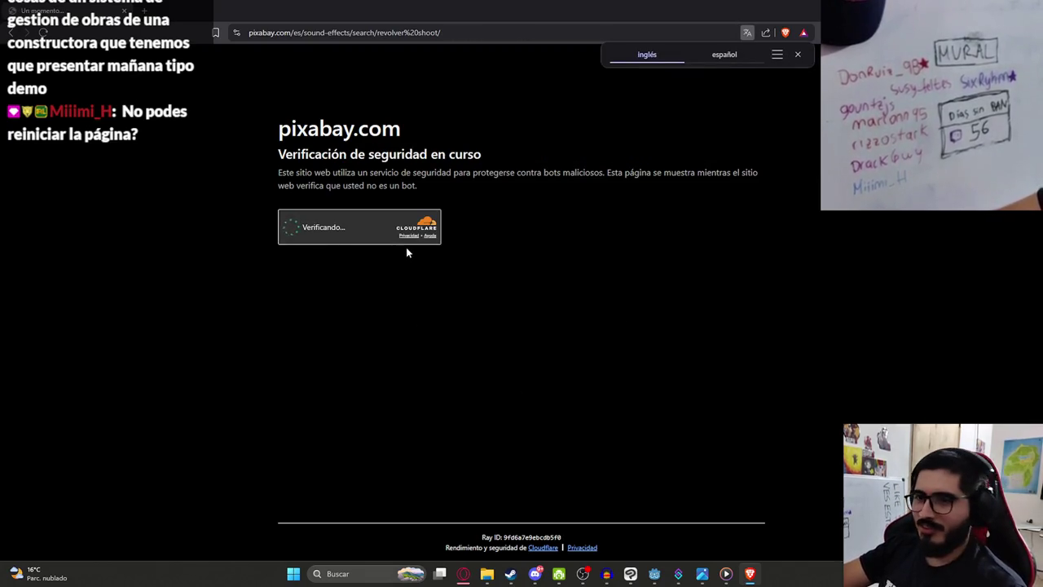
click(798, 56)
click(339, 229)
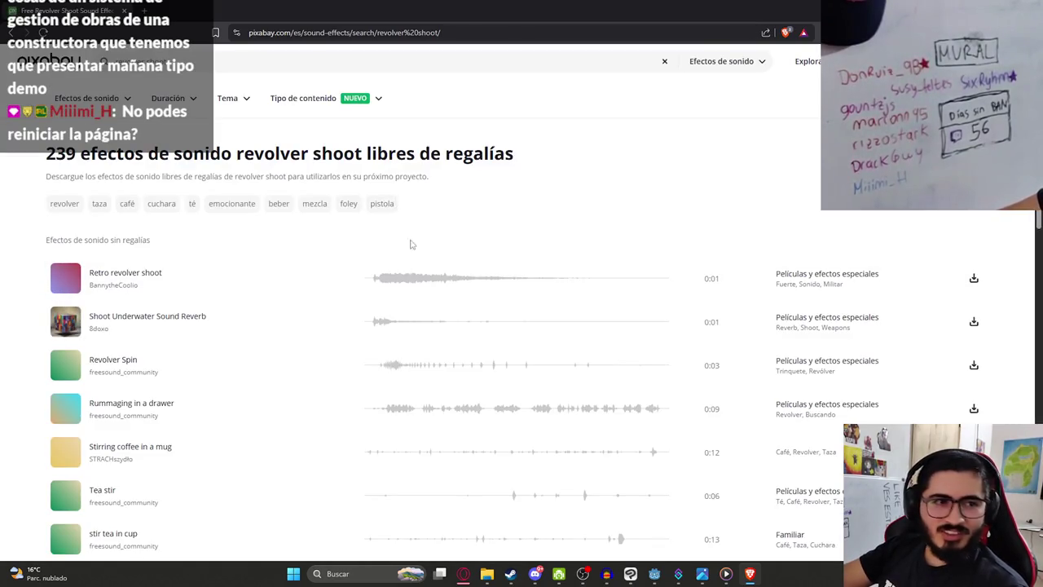
Preview Retro revolver shoot and Shoot Underwater Sound Reverb in Brave, then open developer tools.
click(375, 281)
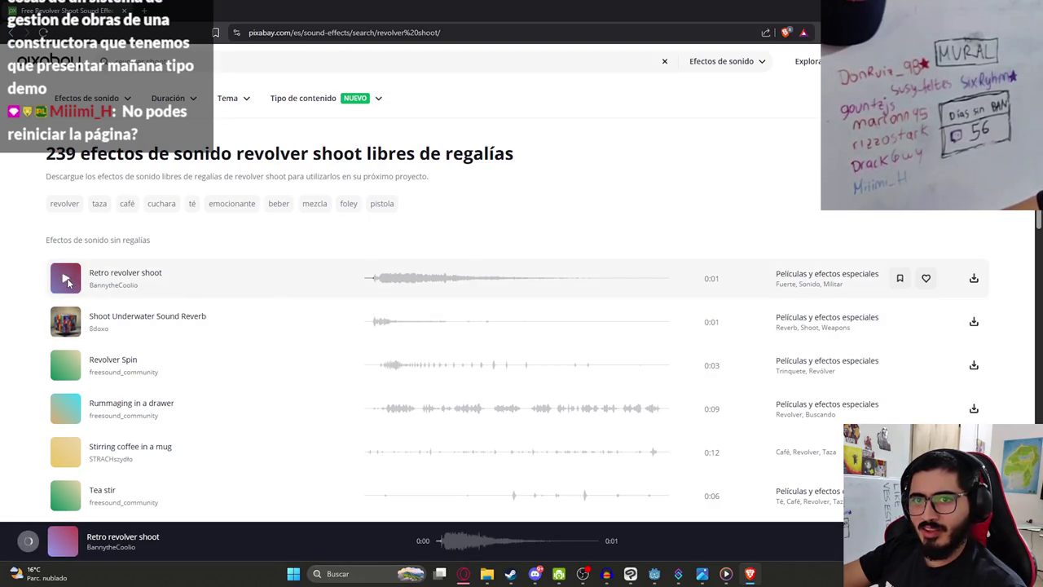
click(372, 320)
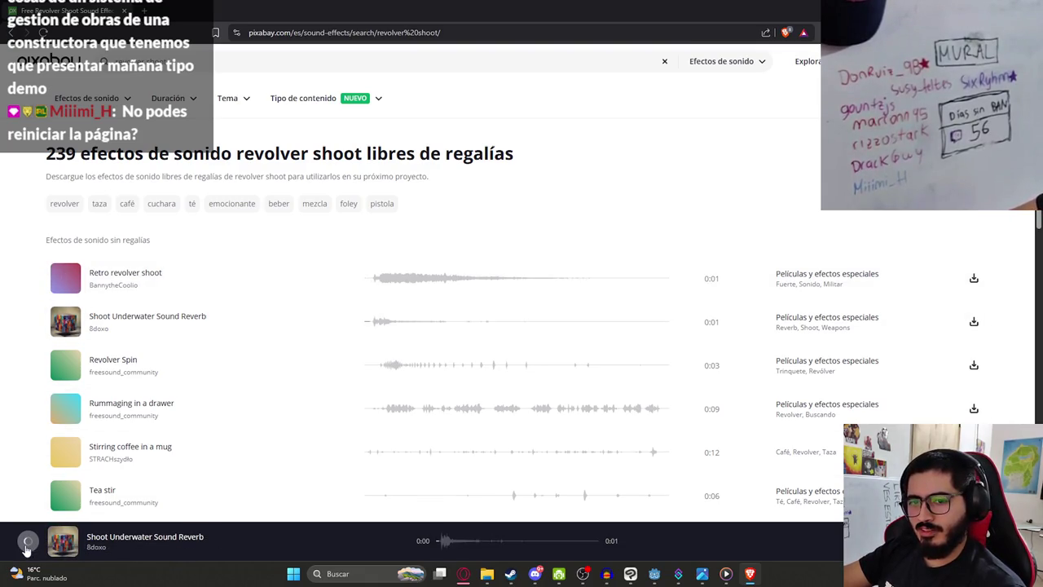
right_click(305, 269)
click(318, 481)
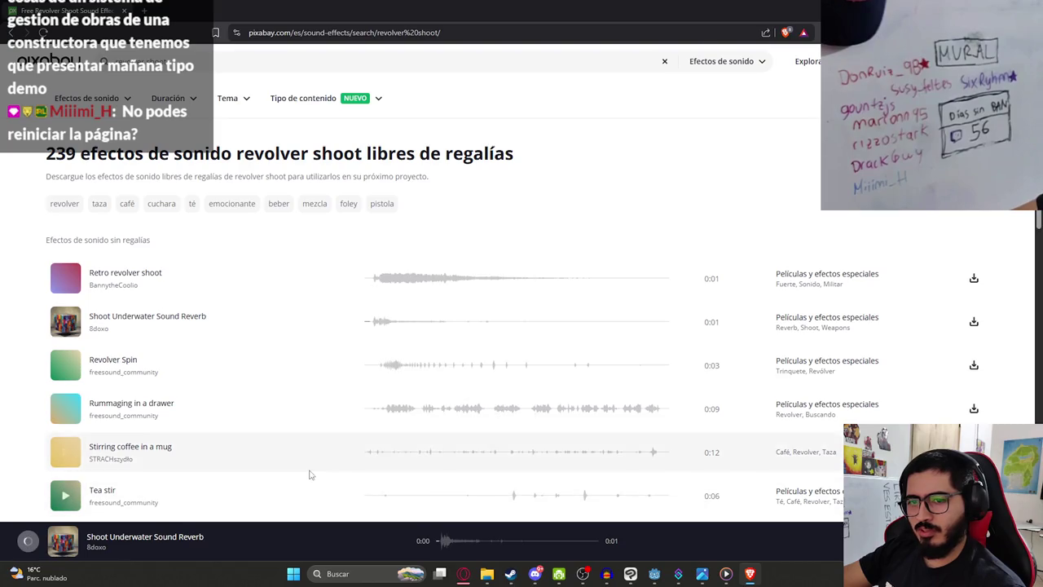
Inspect the network requests logged while playing Retro revolver shoot, then return to the original browser.
key(ctrl+bracketright)
key(ctrl+bracketright)
key(ctrl+bracketright)
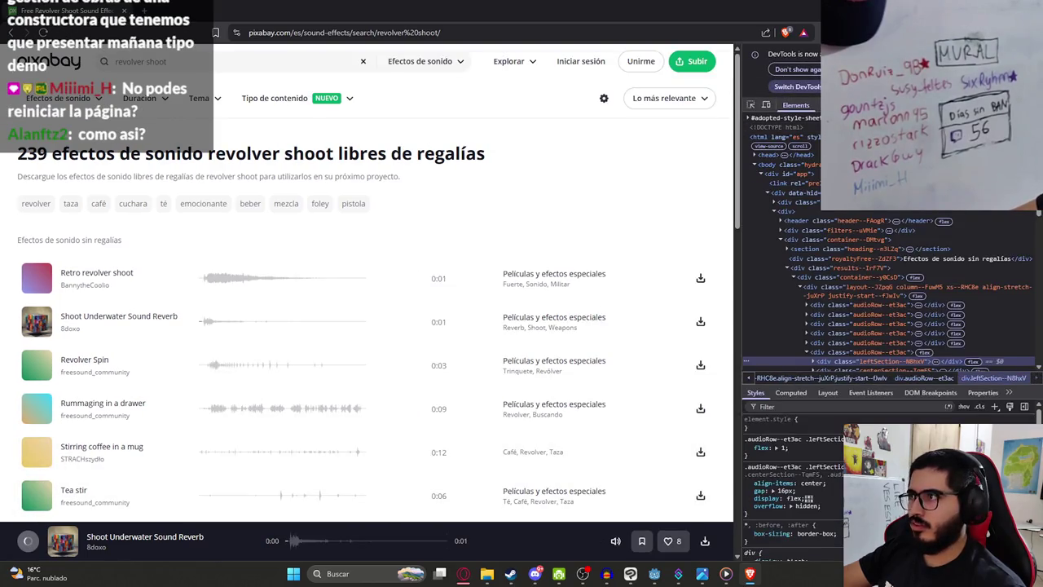
click(36, 279)
click(808, 246)
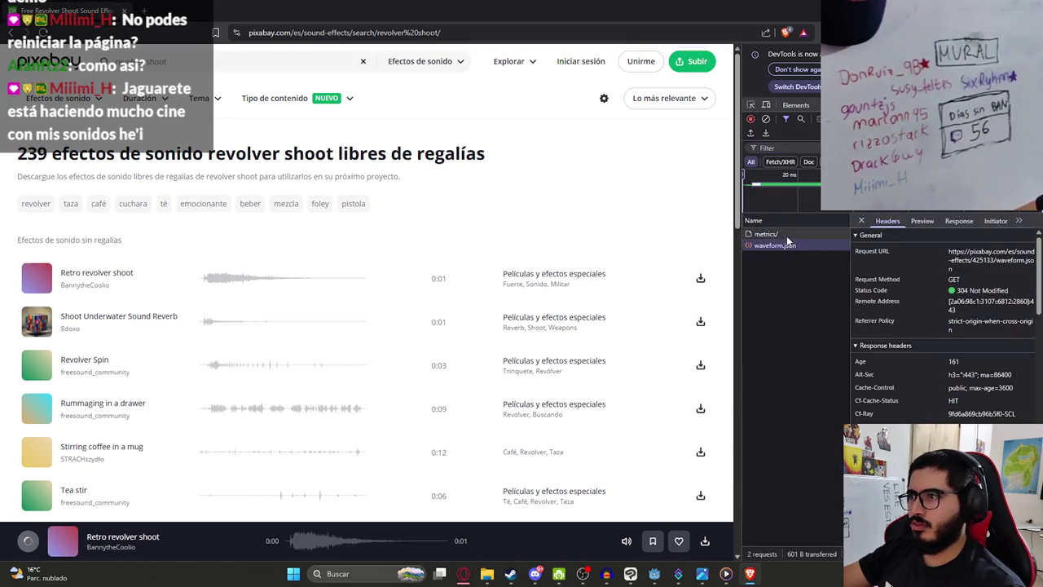
click(786, 235)
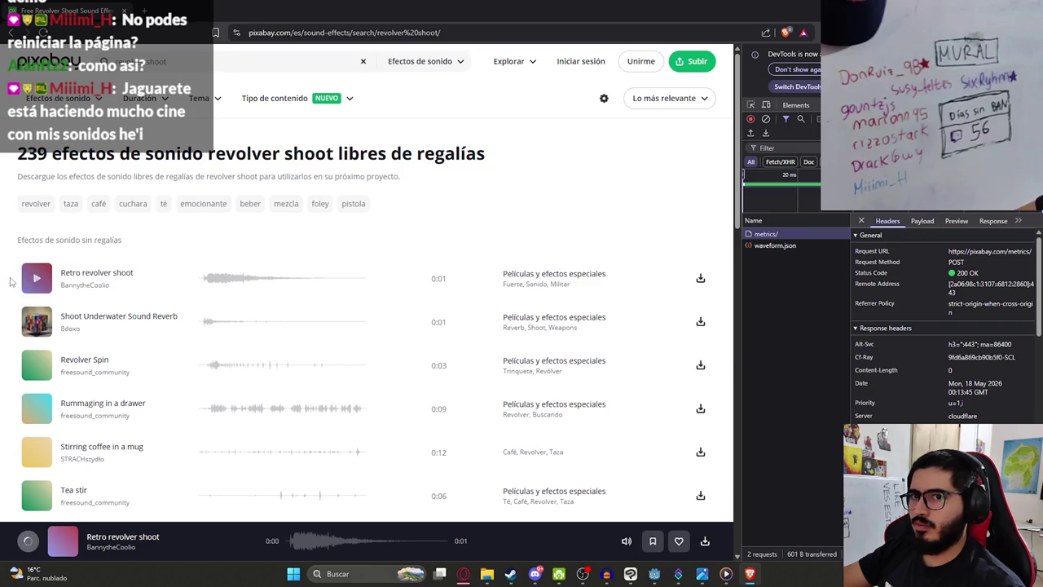
click(407, 319)
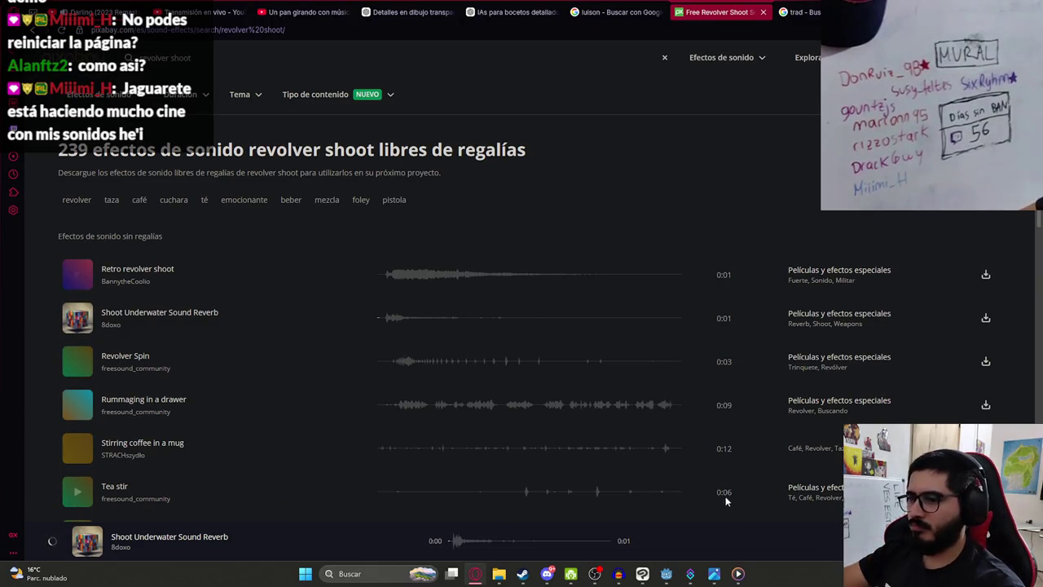
Download Shoot Underwater Sound Reverb and play it in the media player.
click(985, 317)
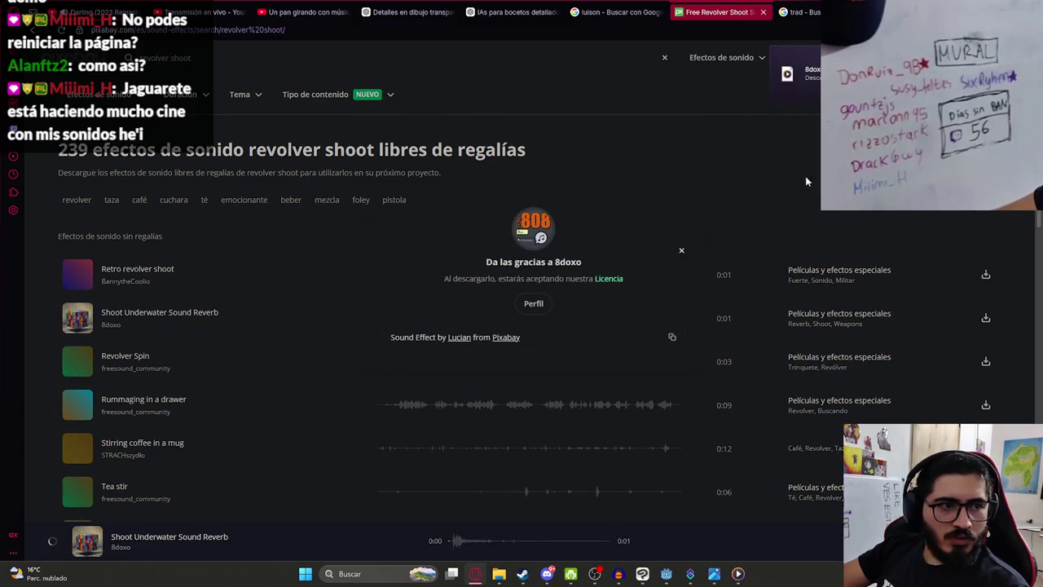
click(683, 253)
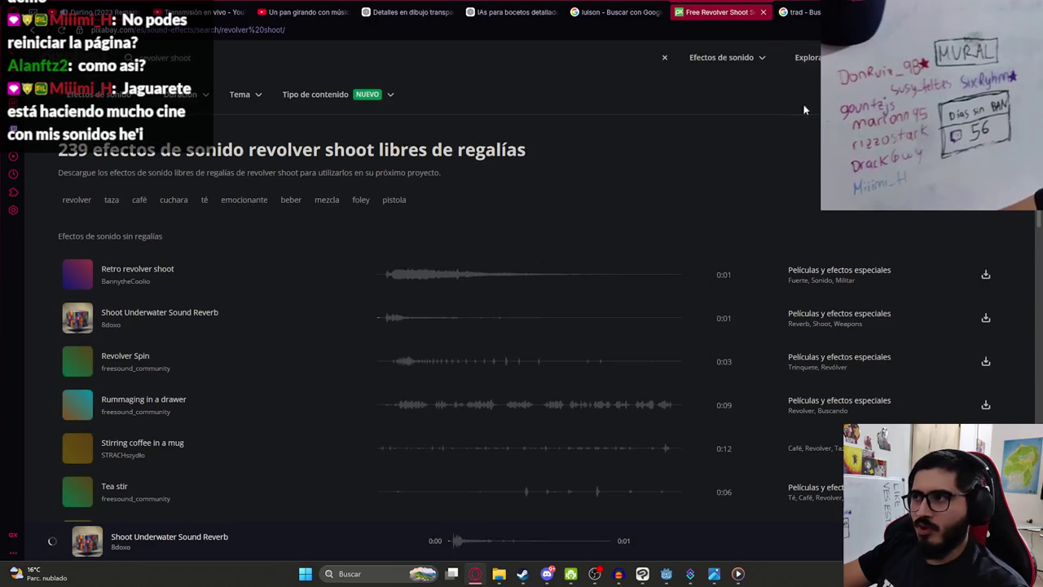
click(737, 571)
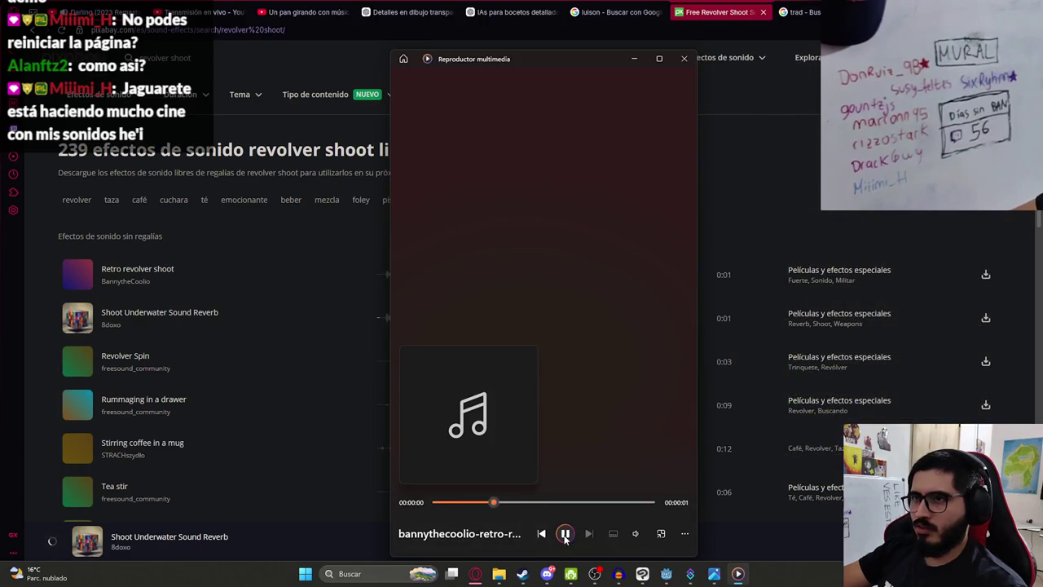
key(alt+Tab)
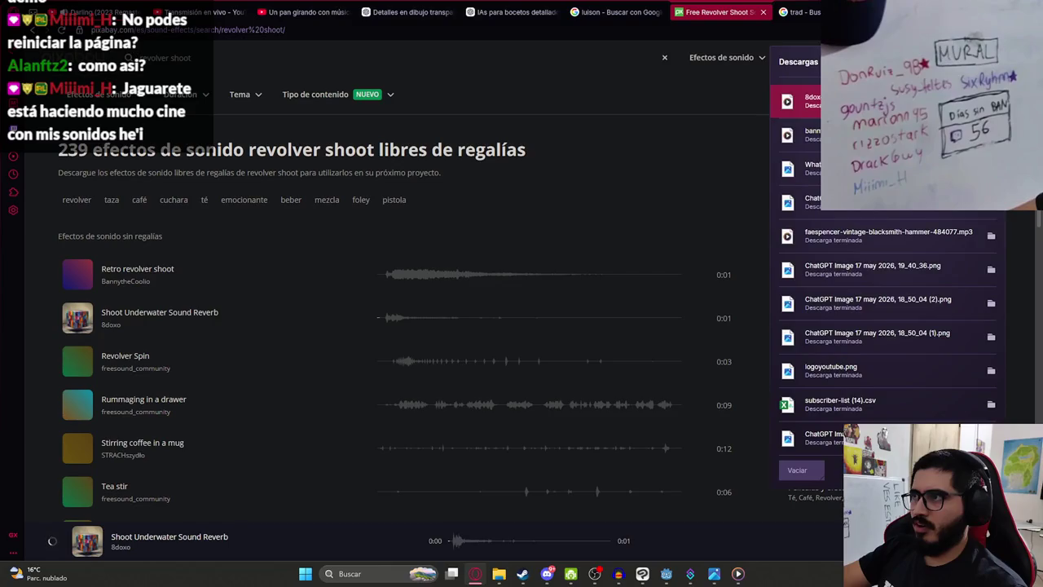
click(863, 99)
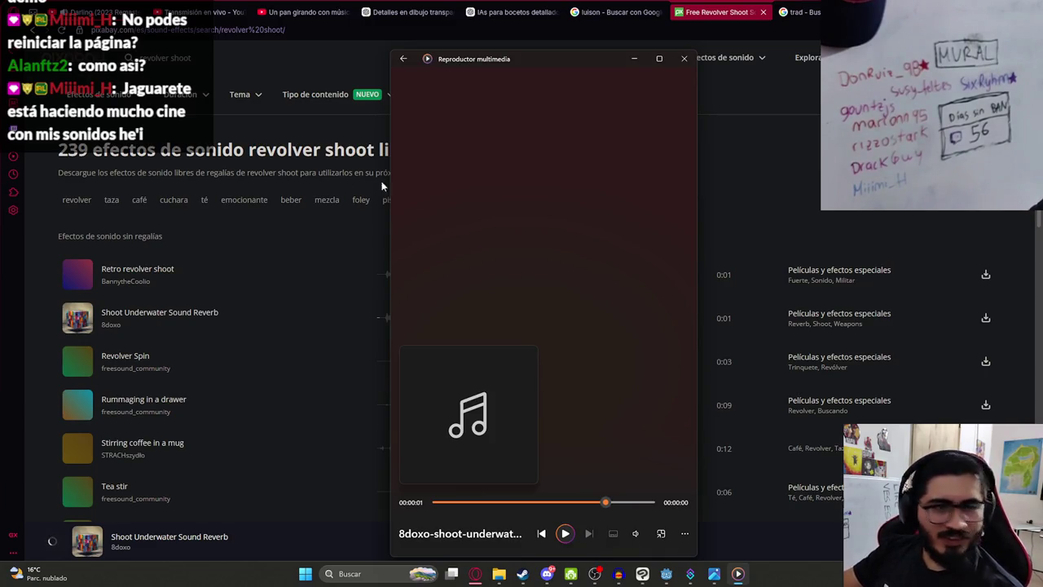
click(75, 276)
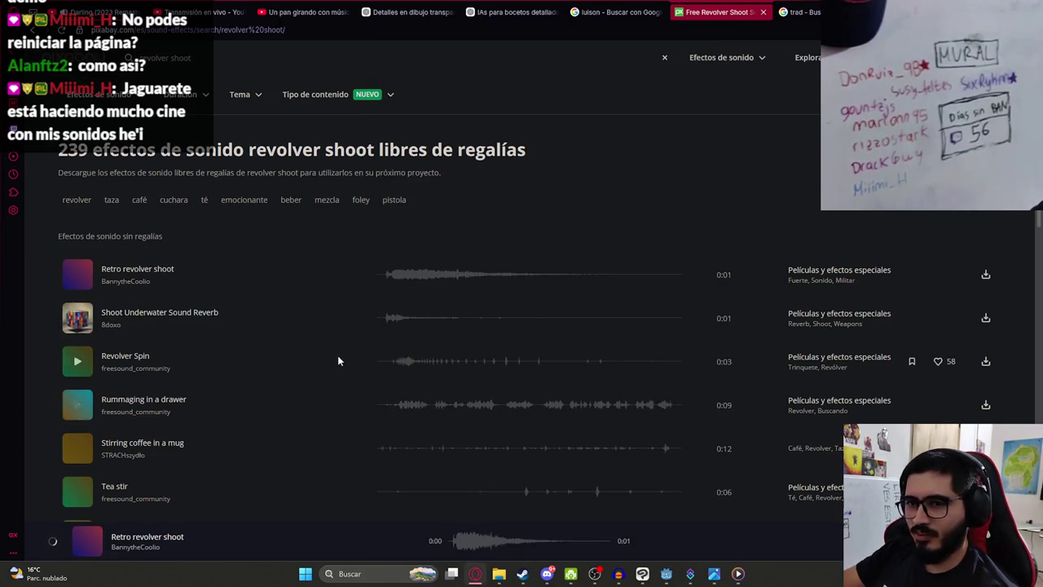
Preview Bucket of Jump Rummage, Backpack Rummaging, tea stir, mixer, cup-on-table and Stirring Teacup clips.
scroll(339, 360, down, 2)
scroll(344, 405, down, 3)
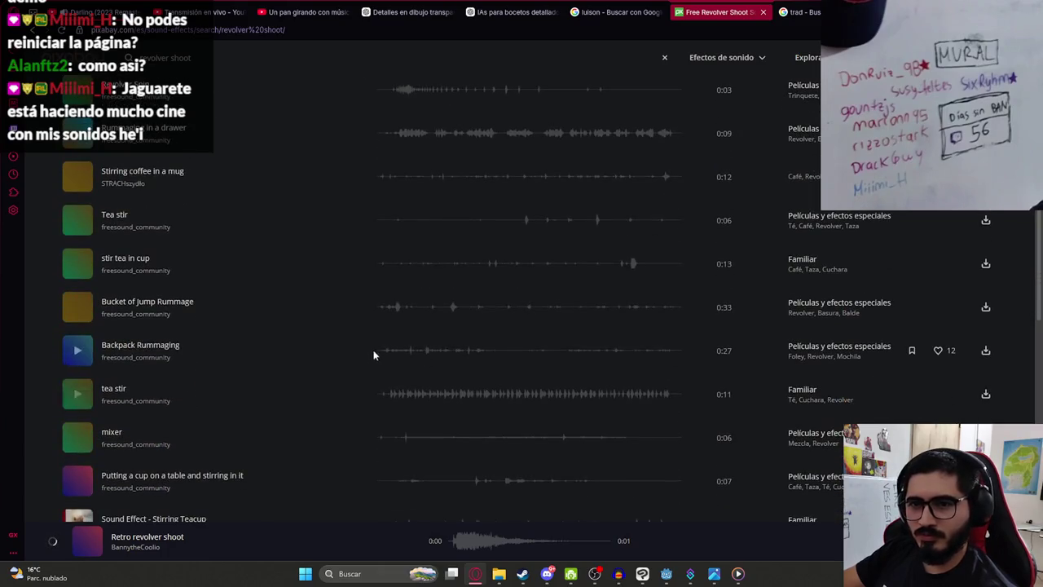
click(385, 310)
click(382, 352)
click(386, 393)
click(398, 438)
scroll(408, 427, down, 3)
click(421, 325)
click(384, 361)
scroll(444, 345, down, 3)
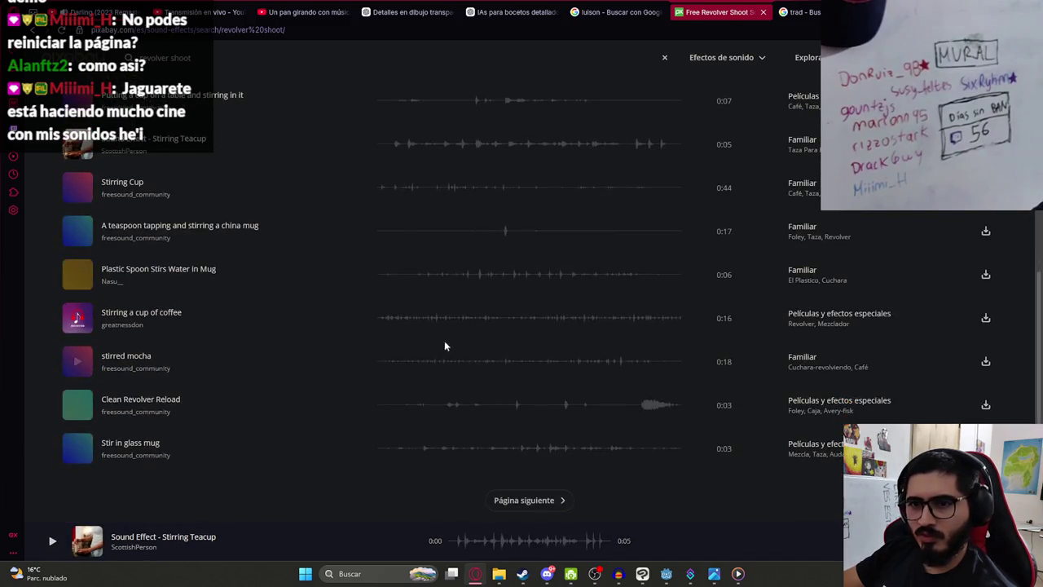
scroll(516, 442, up, 15)
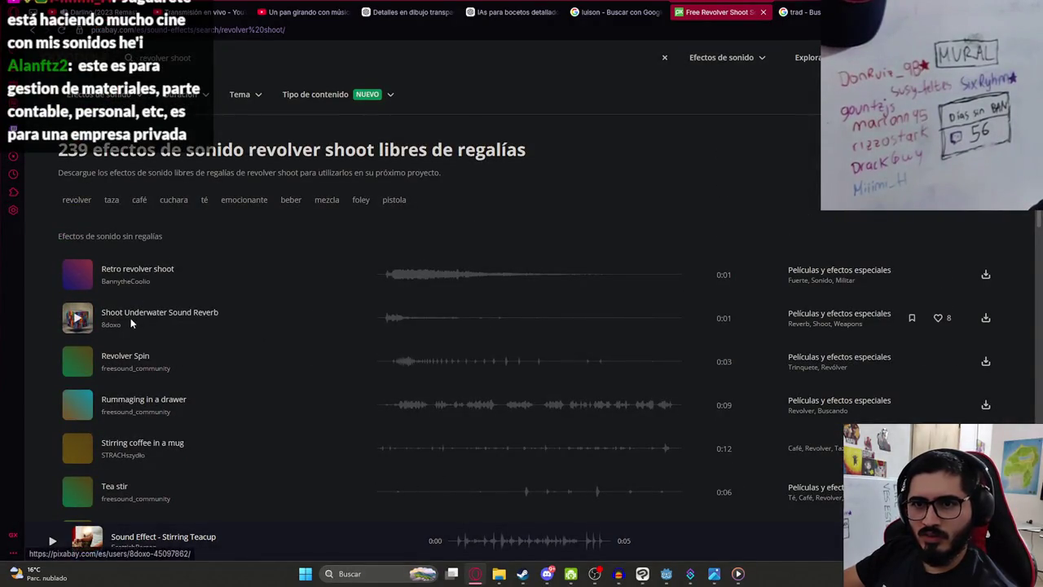
click(497, 574)
Play the downloaded retro revolver shoot mp3 from the Downloads folder.
click(436, 75)
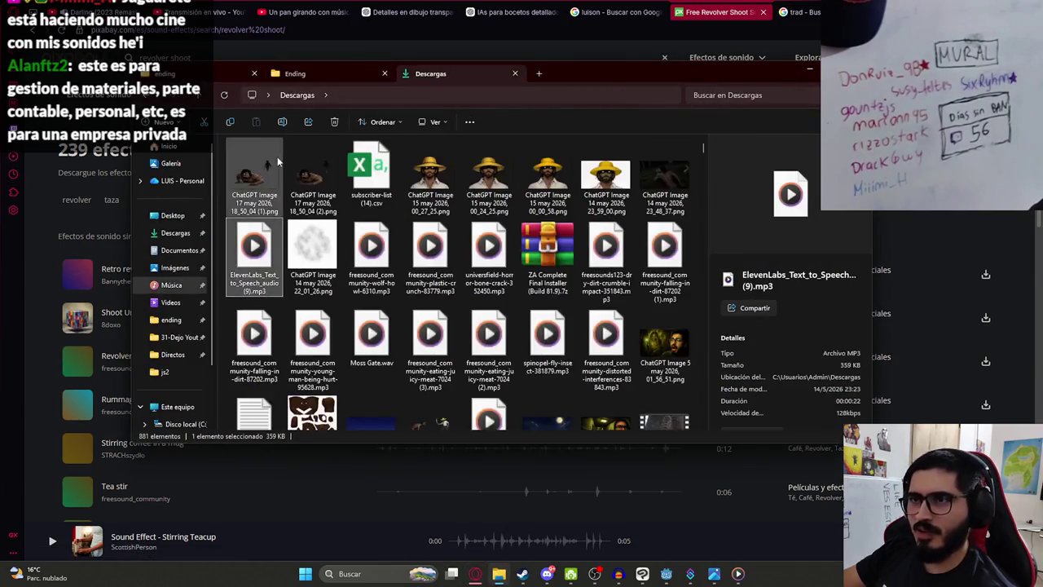
click(223, 95)
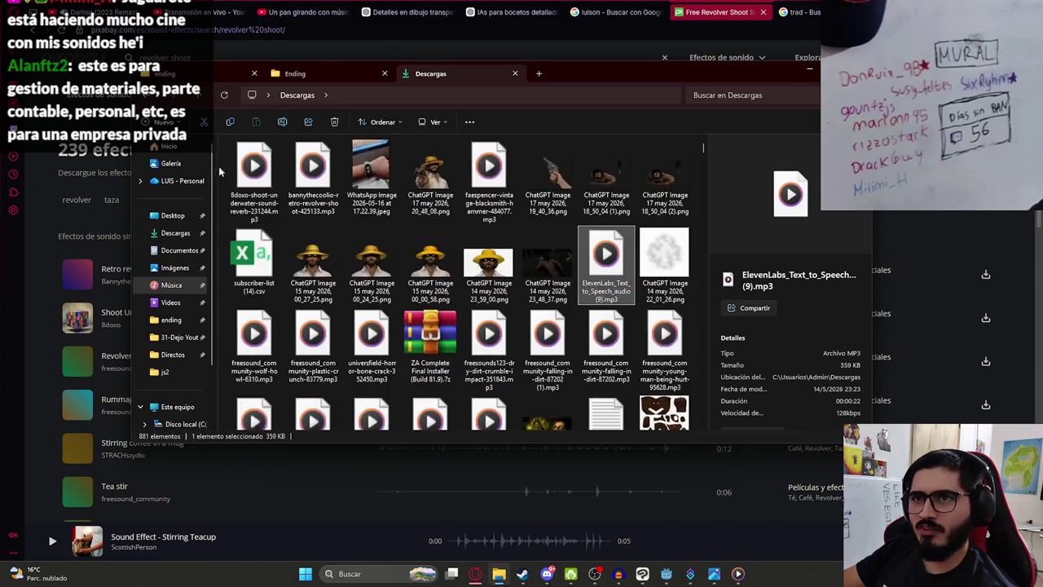
double_click(312, 167)
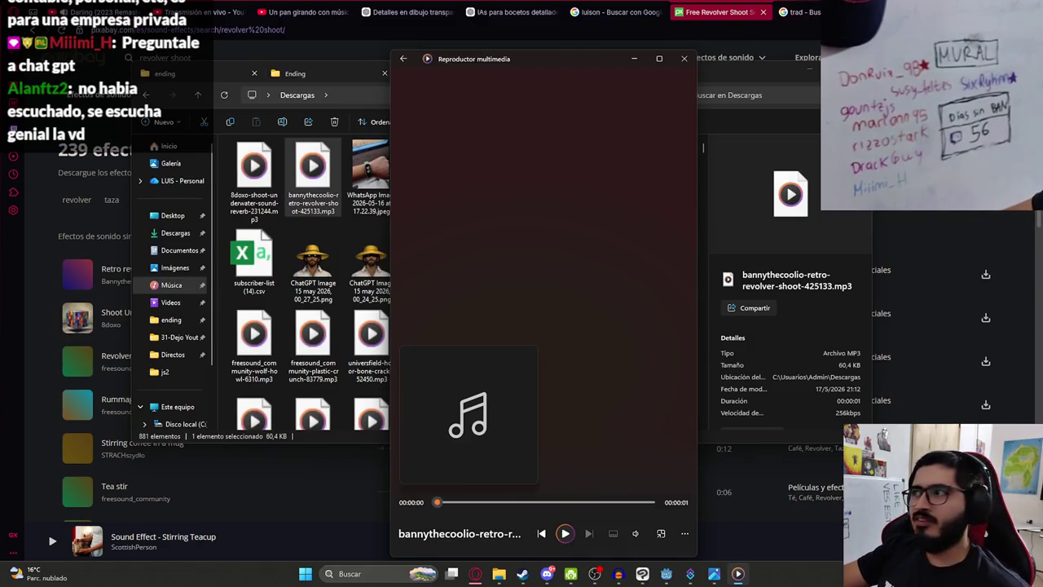
Search the web for 'infoobras' in a new browser tab.
key(alt+Tab)
key(ctrl+t)
text(infoobras)
key(Return)
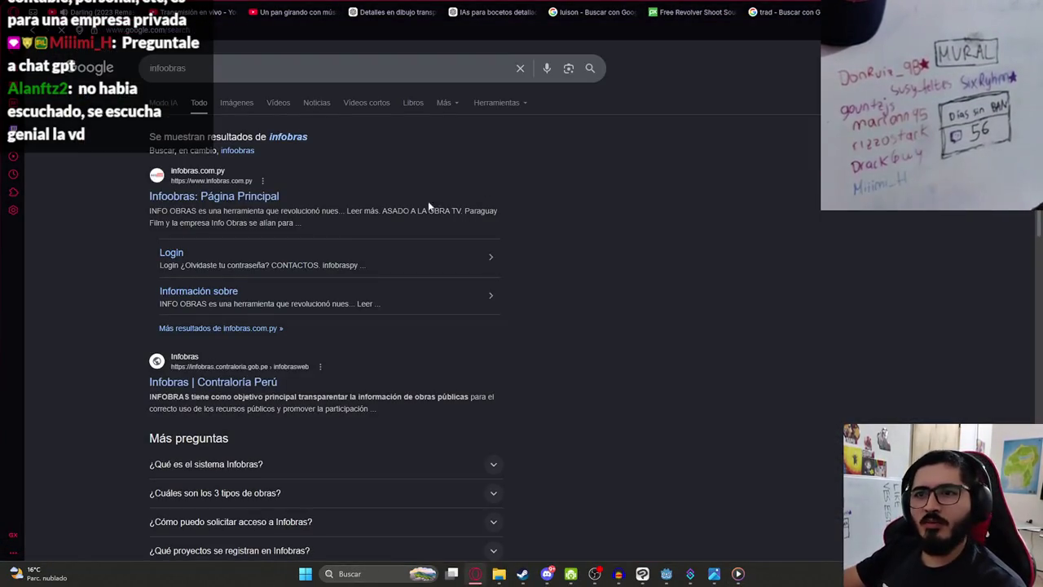
Open the Infoobras main page and select its construction-suppliers tagline text.
click(265, 198)
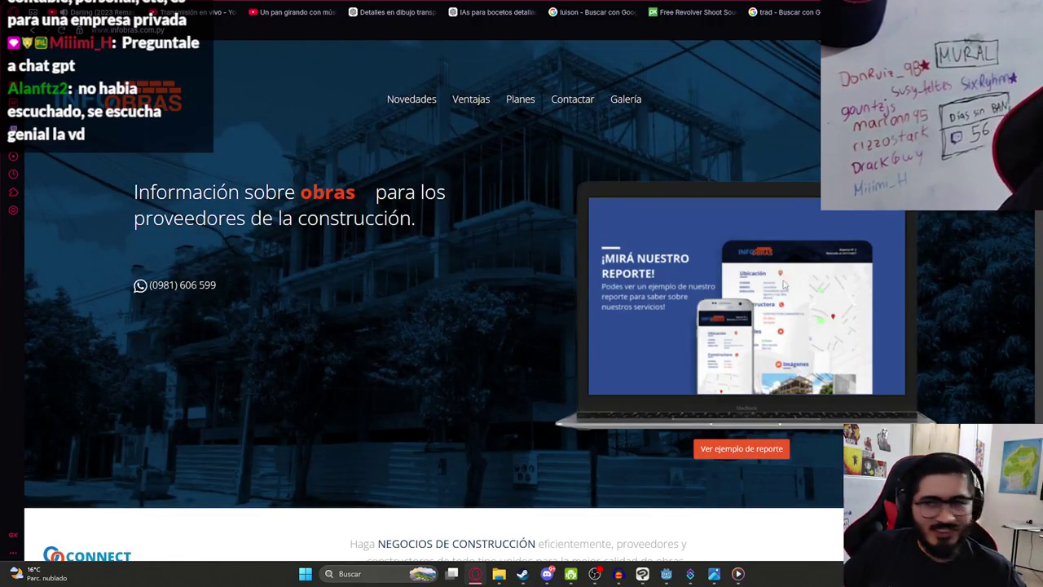
mouse_move(155, 187)
mouse_down()
mouse_move(450, 220)
mouse_move(300, 194)
mouse_move(160, 190)
mouse_move(510, 236)
mouse_up()
click(450, 220)
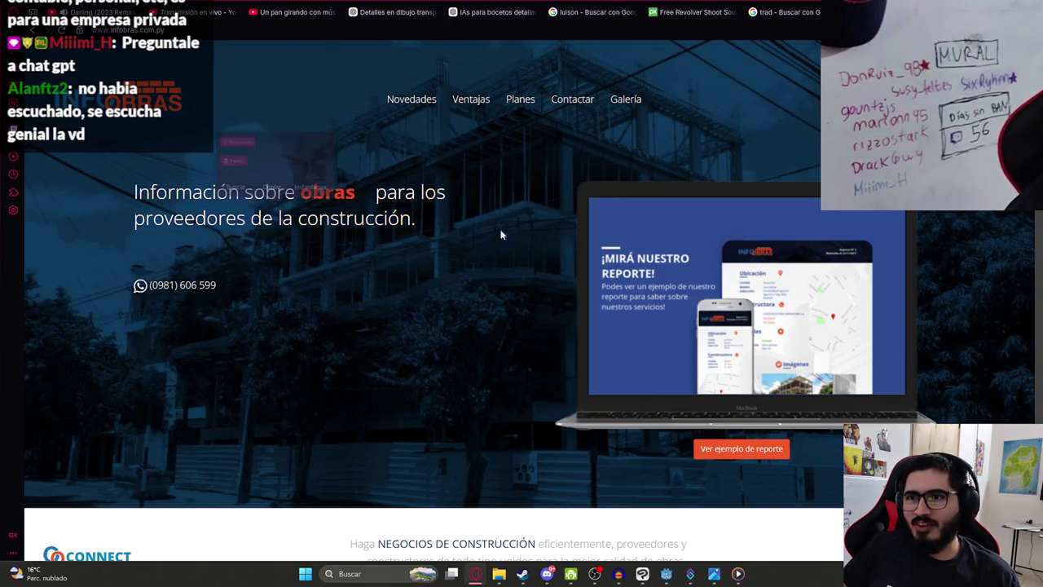
drag(376, 192, 349, 192)
click(390, 242)
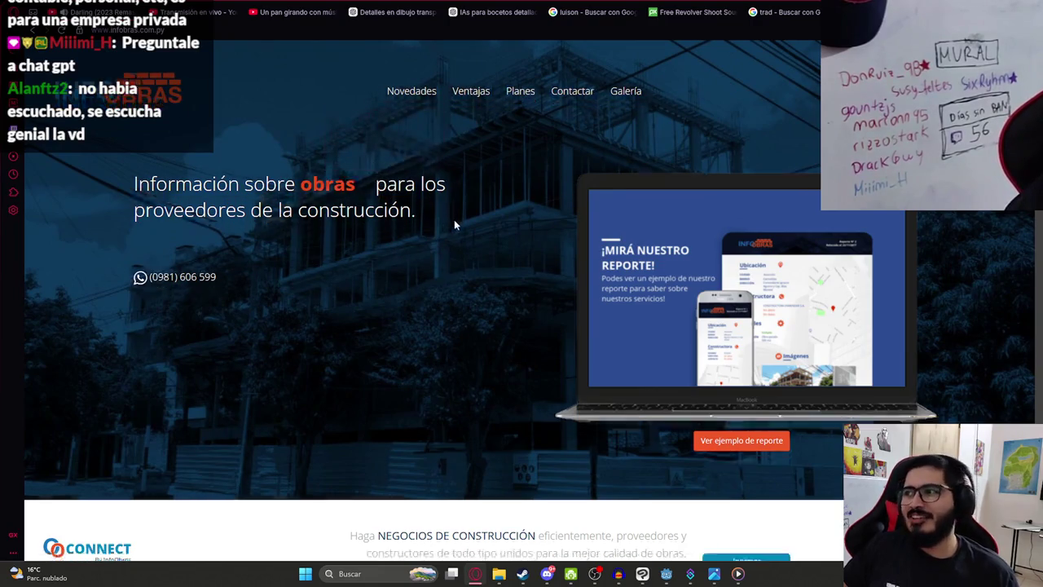
Scroll through the InfoObras plans and gallery sections, then go back to the Pixabay results.
scroll(456, 214, down, 10)
scroll(445, 251, down, 15)
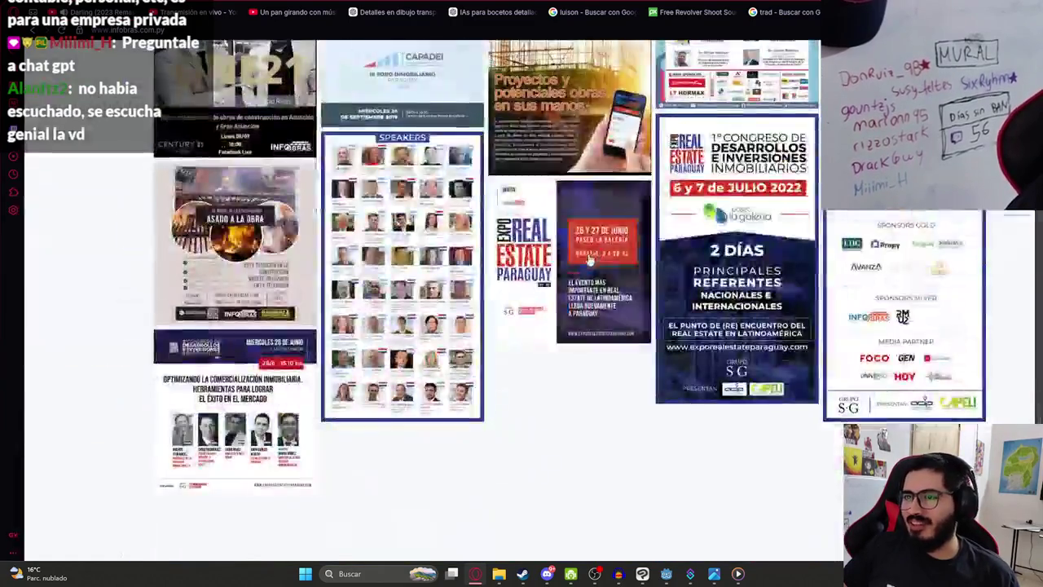
scroll(652, 320, up, 6)
scroll(651, 322, up, 15)
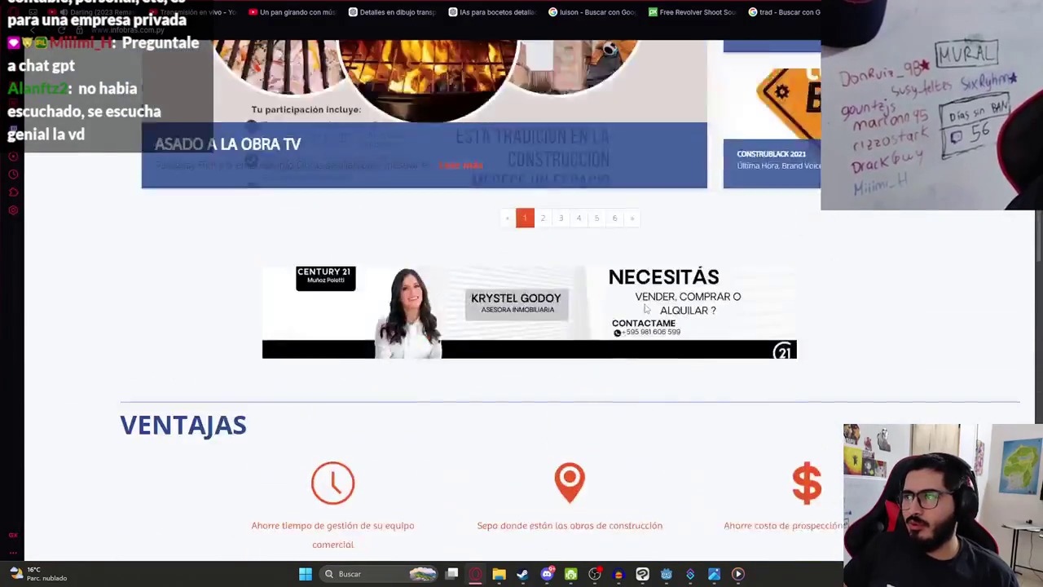
scroll(644, 304, up, 2)
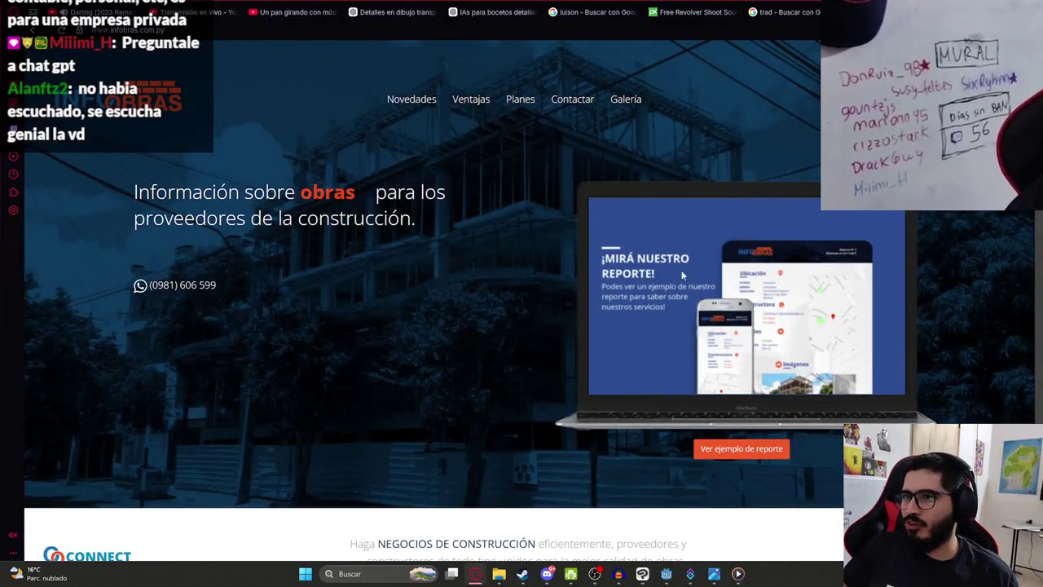
scroll(302, 306, down, 8)
scroll(302, 306, down, 15)
scroll(578, 305, up, 5)
scroll(693, 347, up, 4)
scroll(586, 293, down, 5)
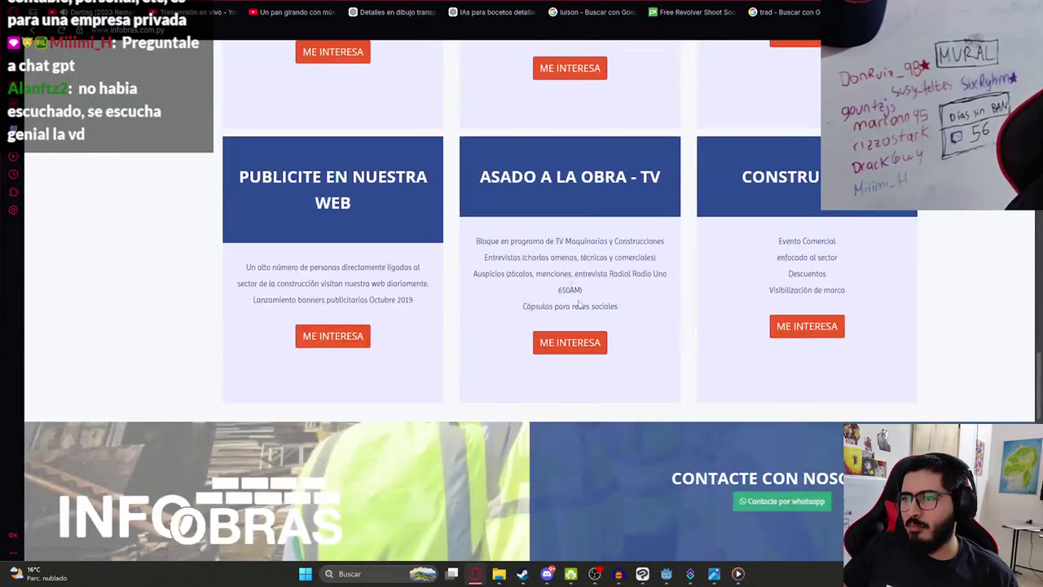
scroll(660, 326, up, 3)
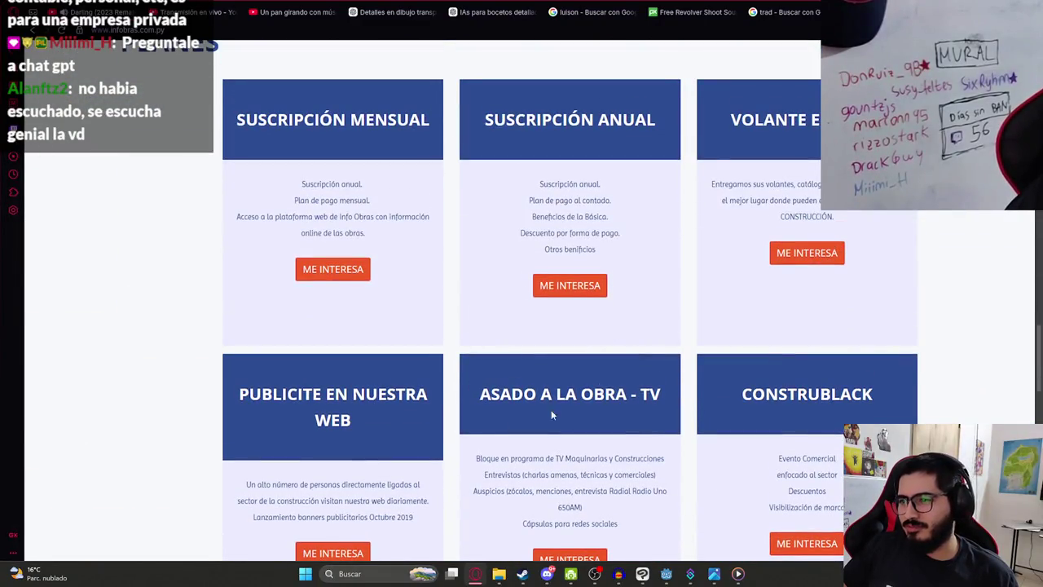
scroll(682, 342, up, 10)
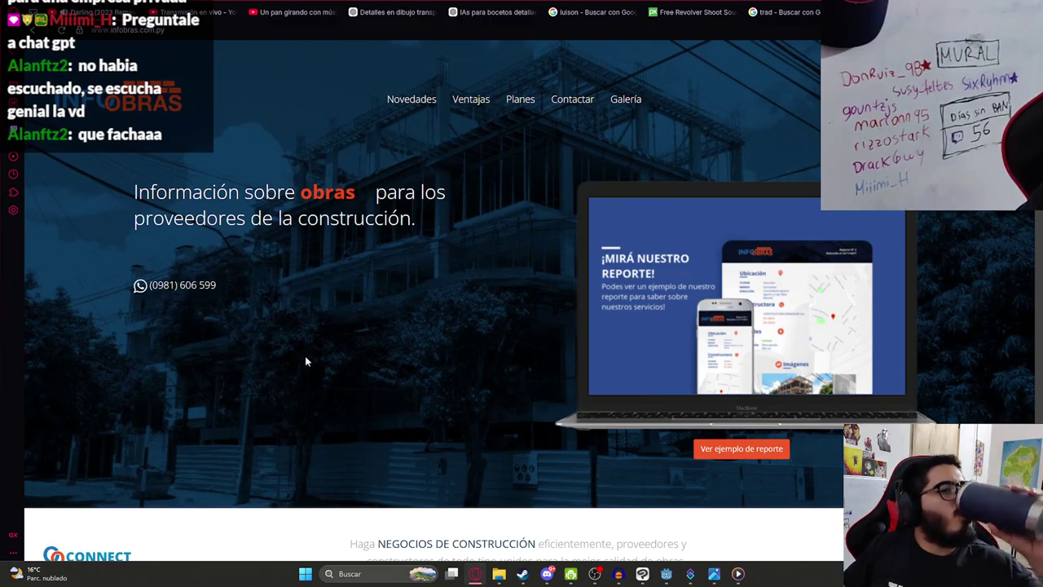
scroll(409, 331, down, 15)
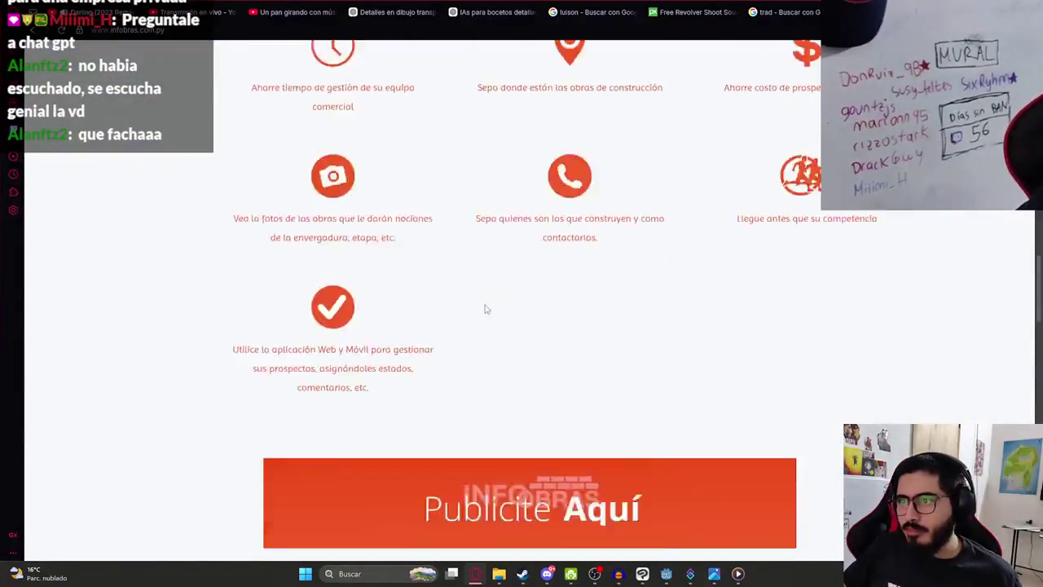
scroll(539, 319, up, 4)
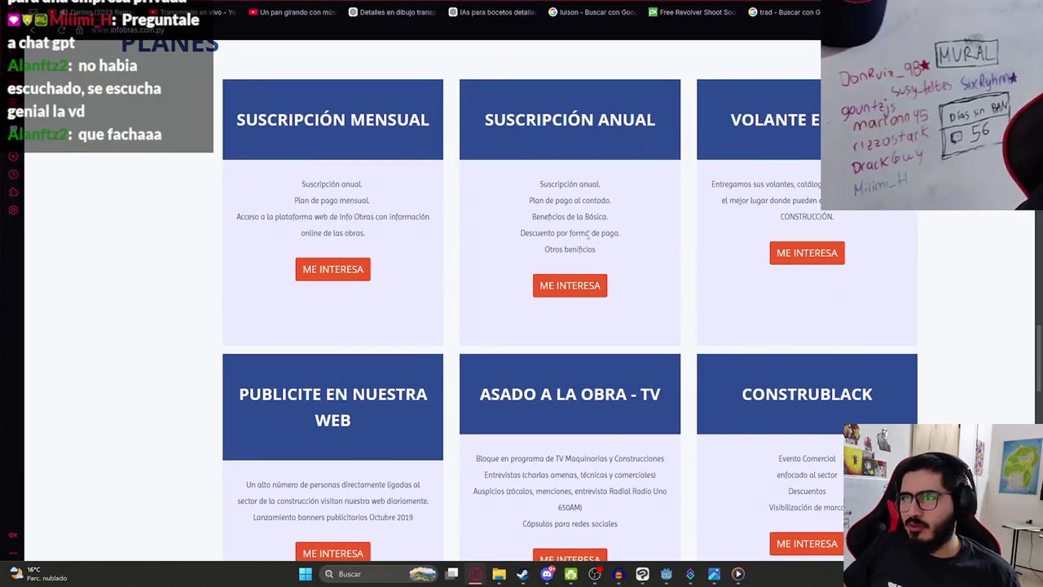
scroll(569, 377, down, 20)
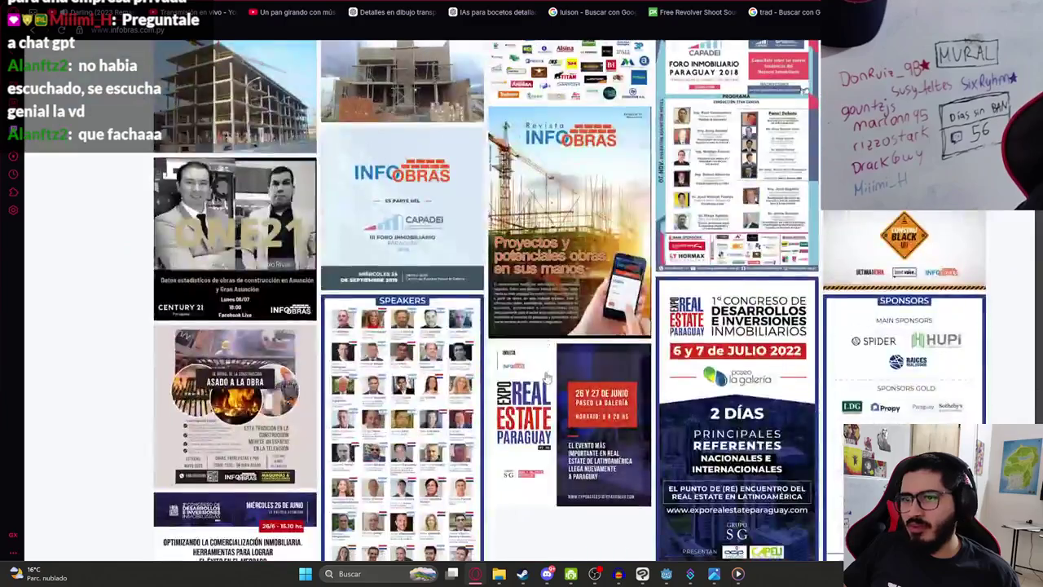
scroll(569, 376, up, 15)
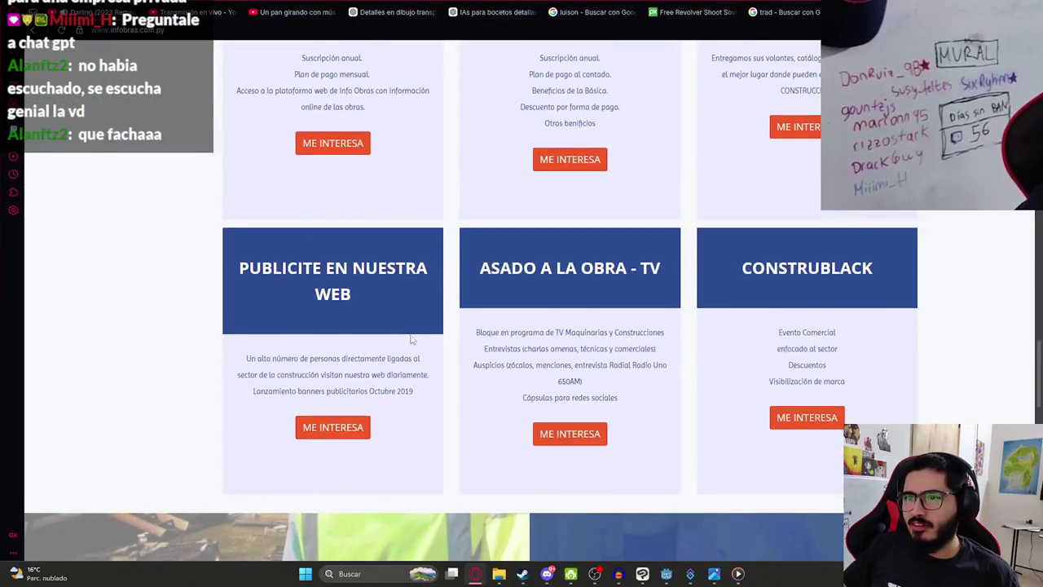
scroll(424, 336, up, 1)
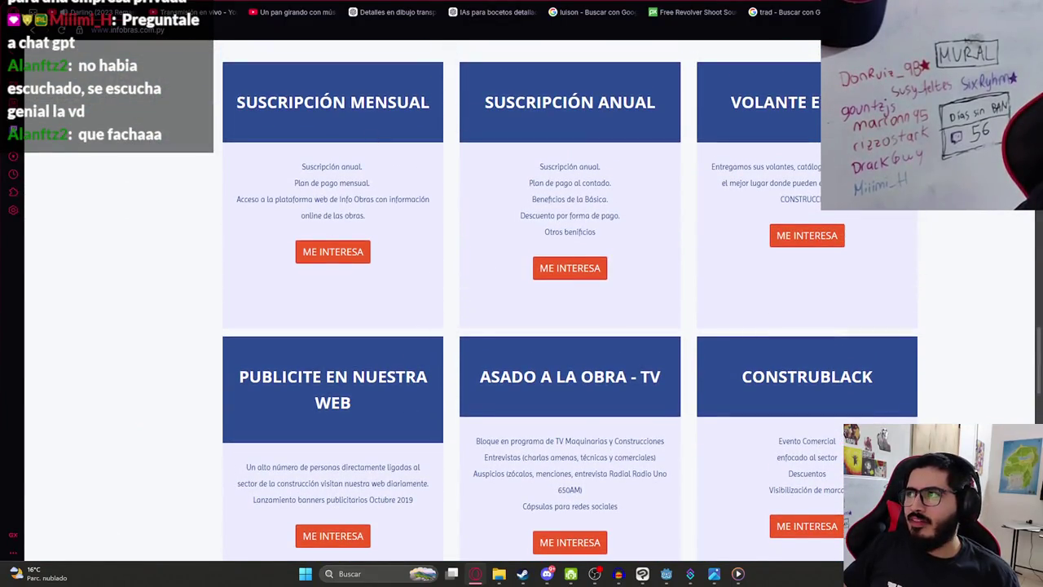
click(693, 12)
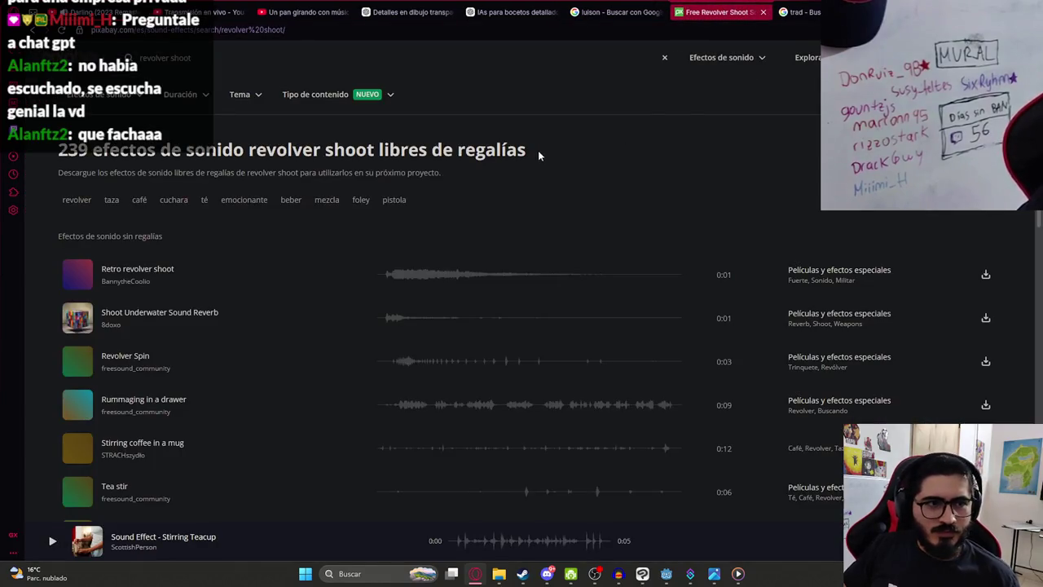
Preview Revolver Spin, Rummaging in a drawer, Stirring coffee, Tea stir and Retro revolver shoot.
click(392, 364)
scroll(392, 370, down, 6)
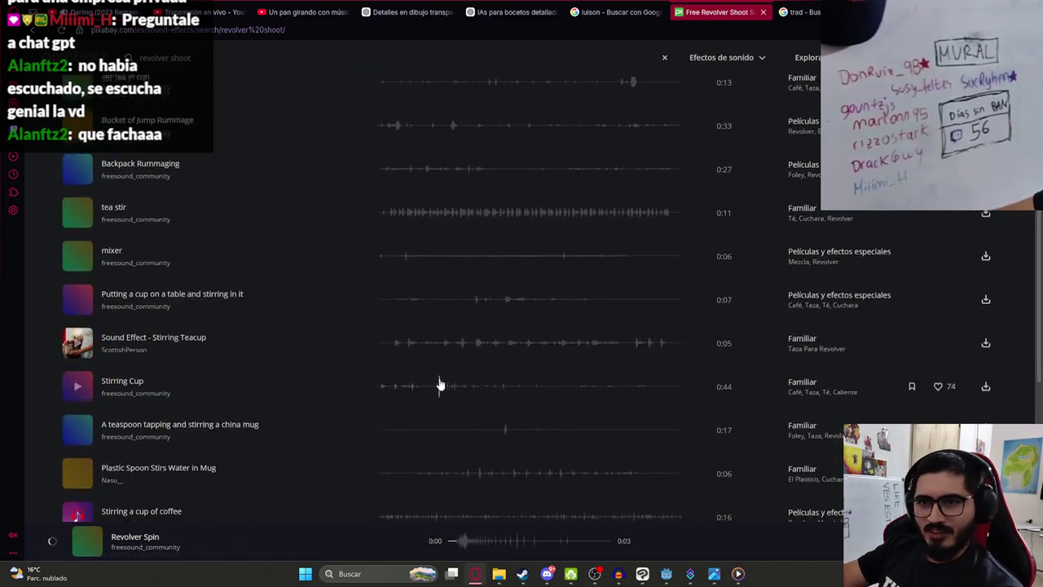
scroll(437, 379, up, 5)
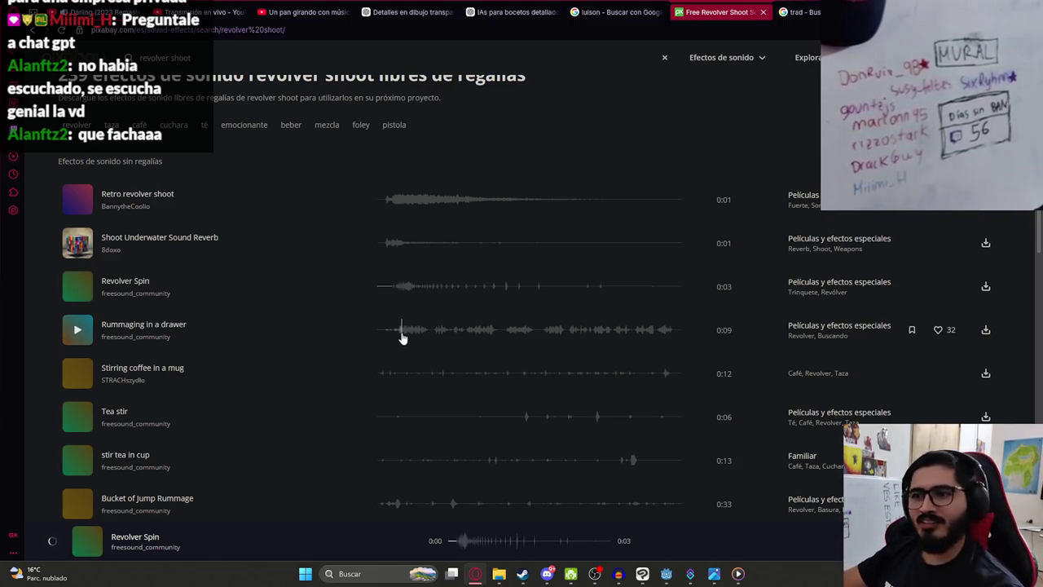
click(402, 336)
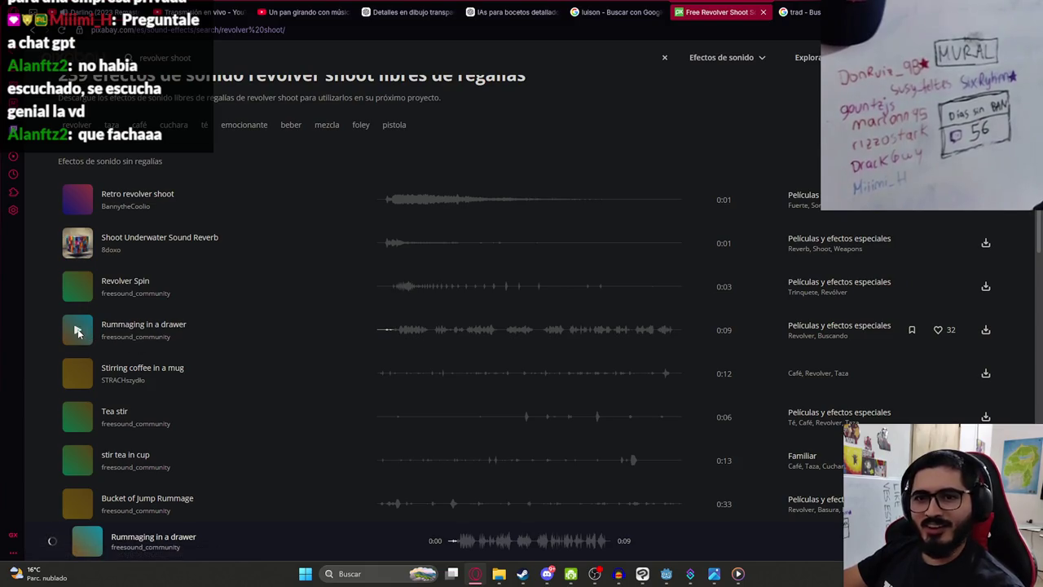
click(395, 385)
click(380, 417)
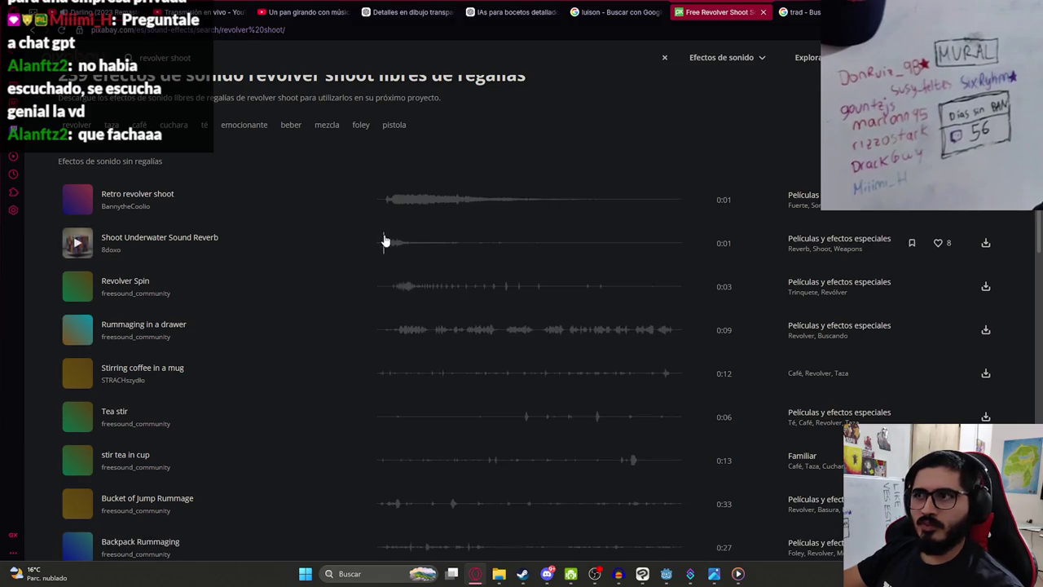
click(390, 200)
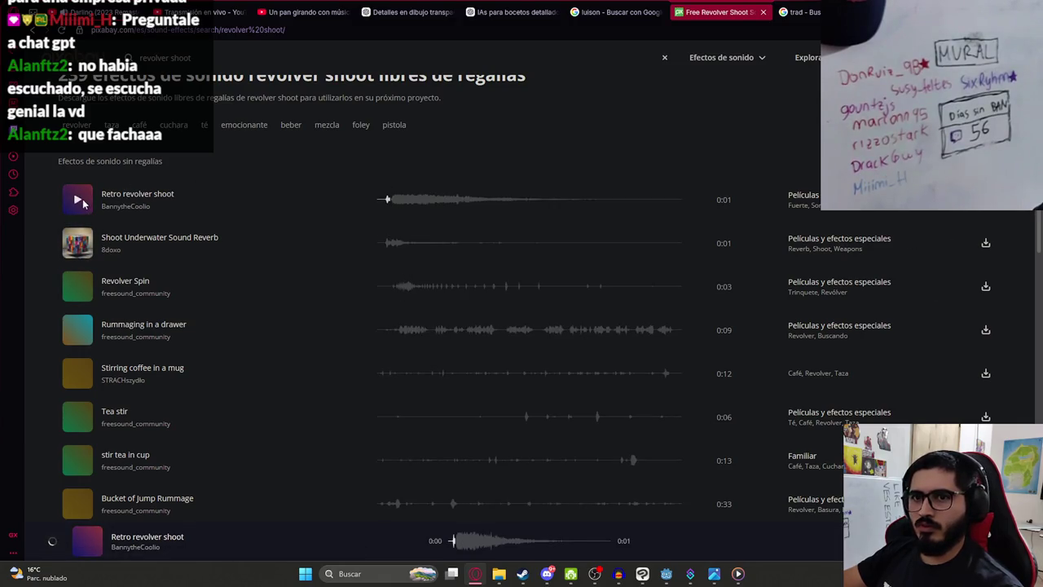
click(798, 12)
click(741, 29)
Find the Freesound website via web search and search it for 'revolver shoot'.
text(freesounds)
key(Return)
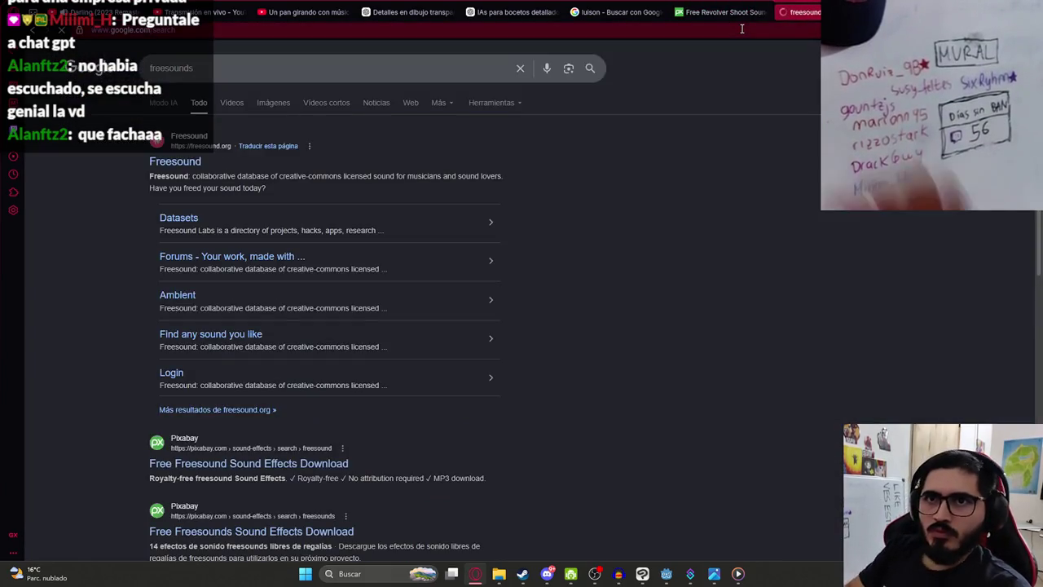
click(174, 161)
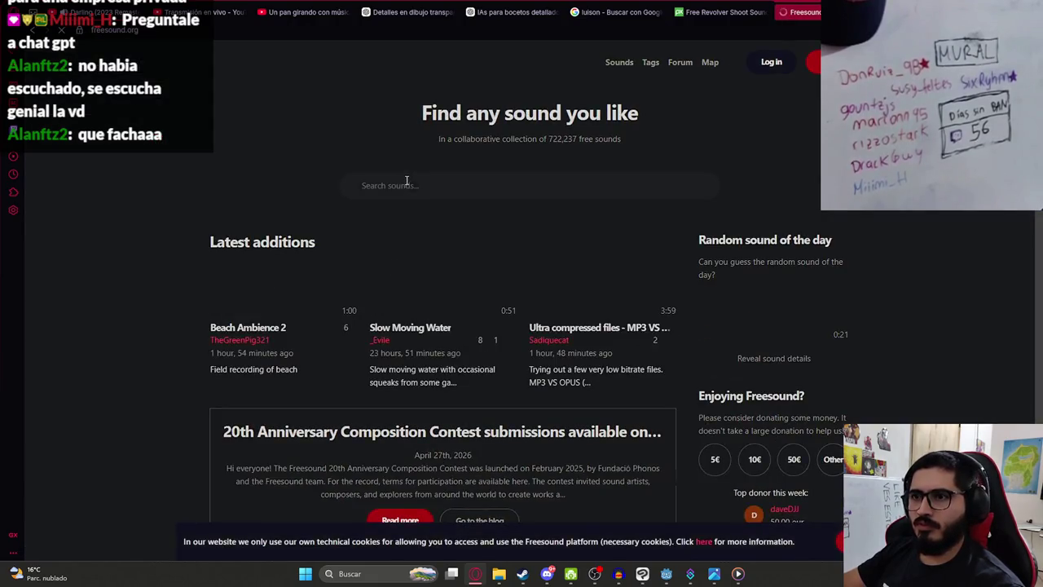
click(407, 183)
text(revo)
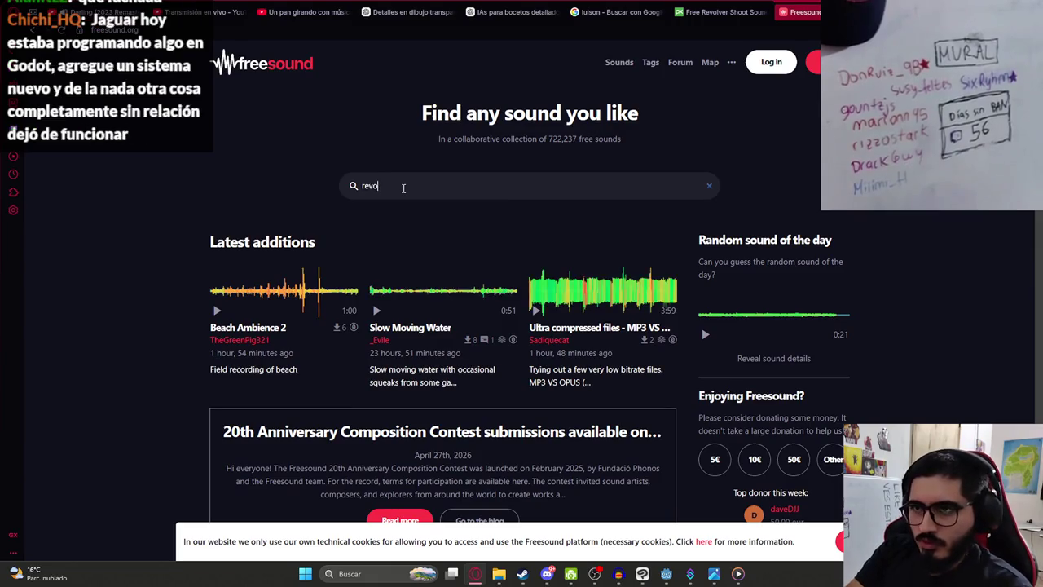
text(lver shoot)
key(Return)
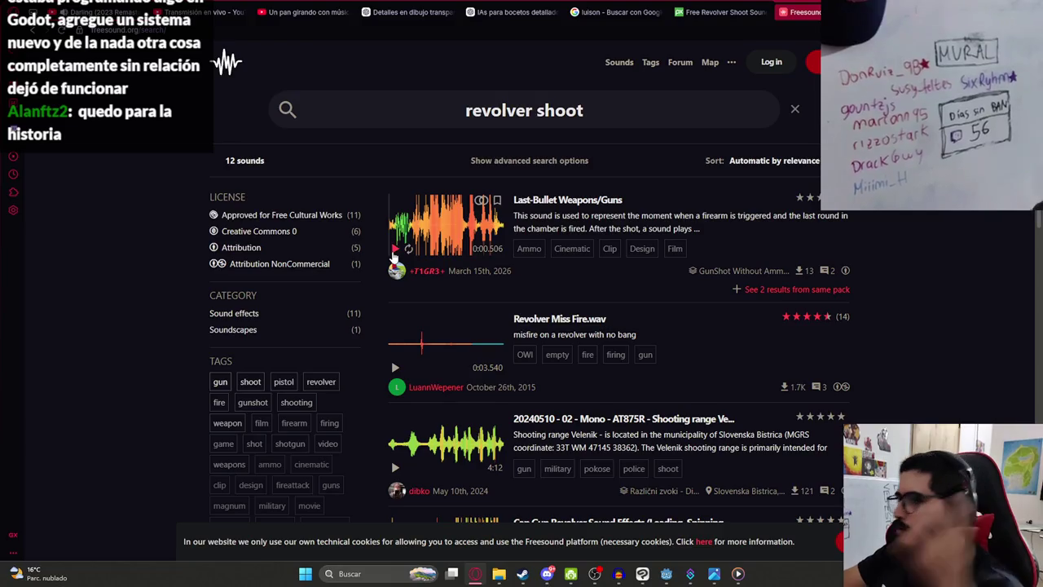
Preview the Last-Bullet Weapons/Guns clip and the 357 Magnum Revolver gunshot further down.
click(394, 251)
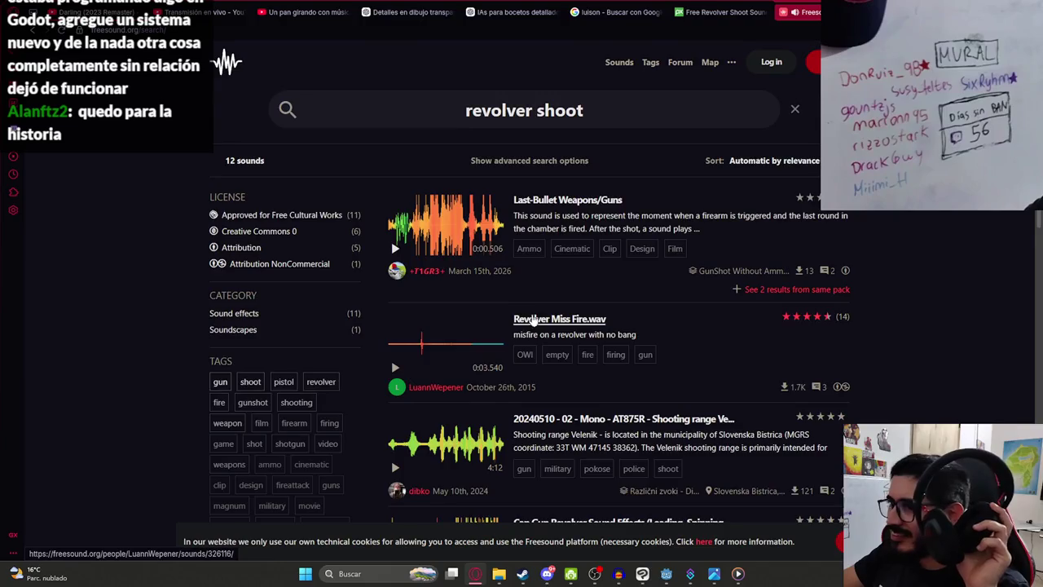
scroll(546, 202, down, 1)
scroll(531, 260, down, 2)
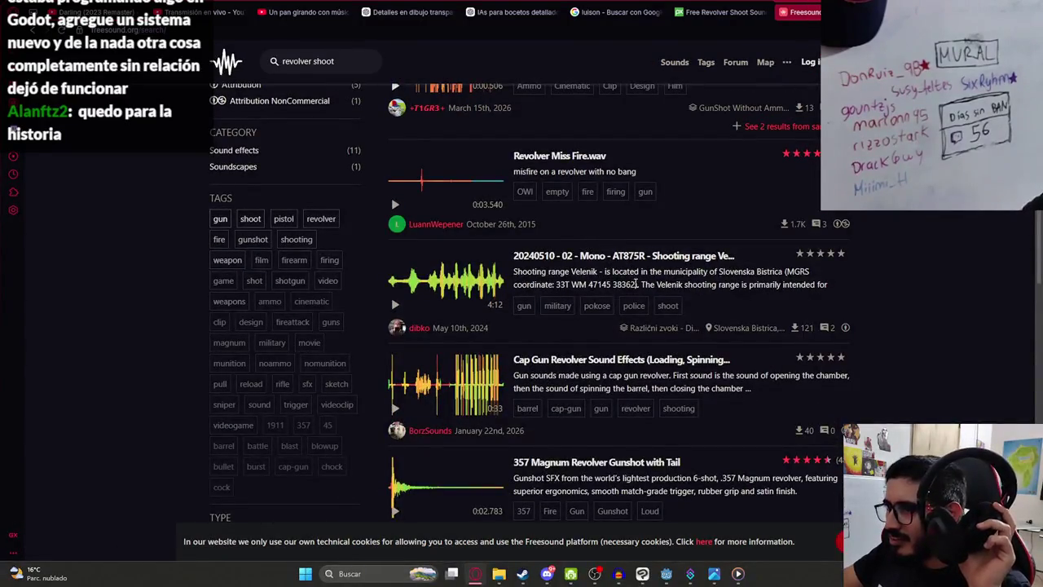
scroll(497, 289, down, 2)
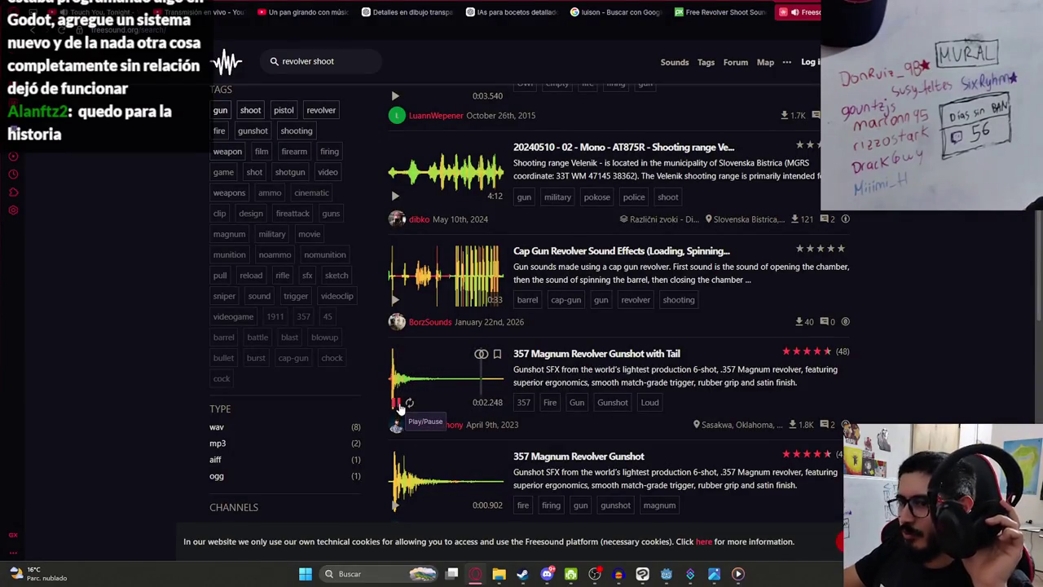
click(399, 407)
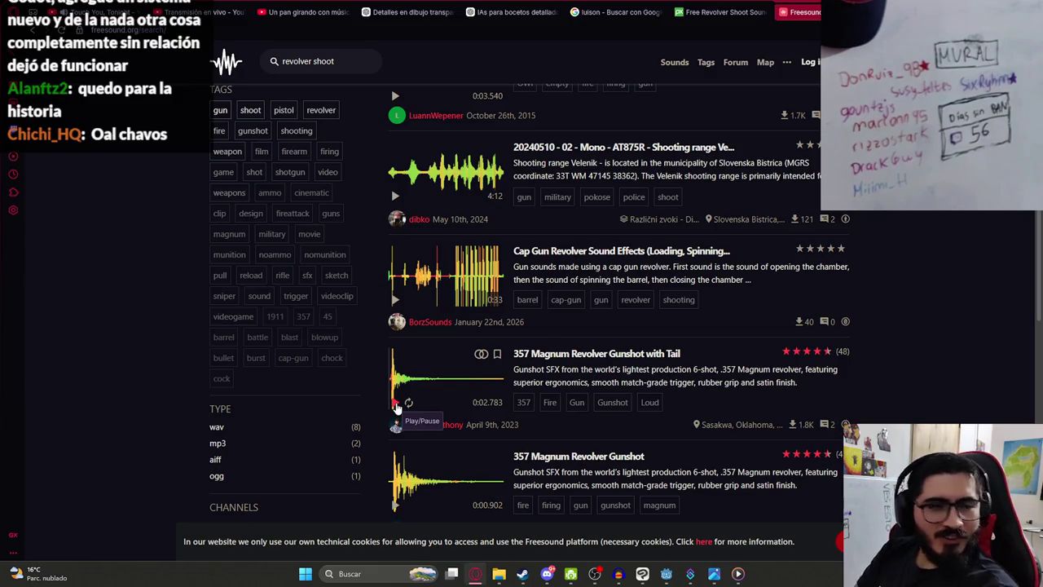
Preview the 357 Magnum with Tail, short 357 Magnum, flare gun and Smith & Wesson 686 results.
click(396, 404)
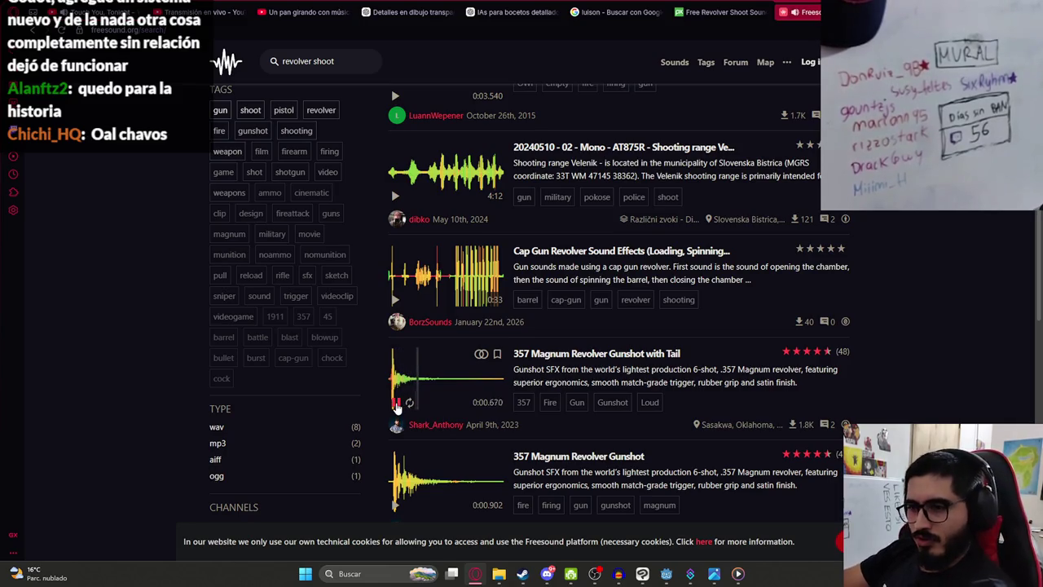
scroll(412, 385, down, 1)
click(396, 453)
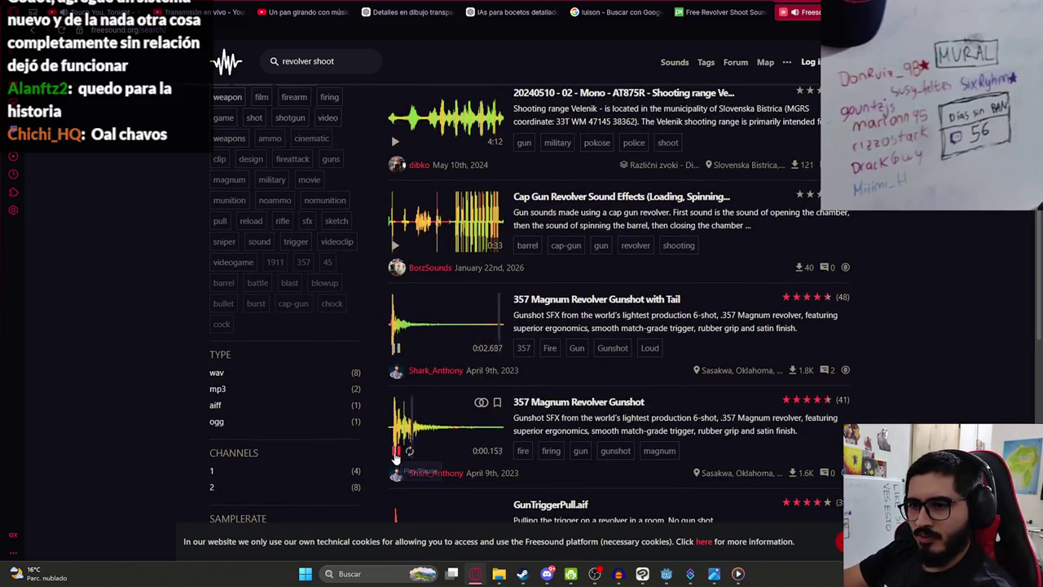
scroll(396, 457, down, 2)
click(396, 239)
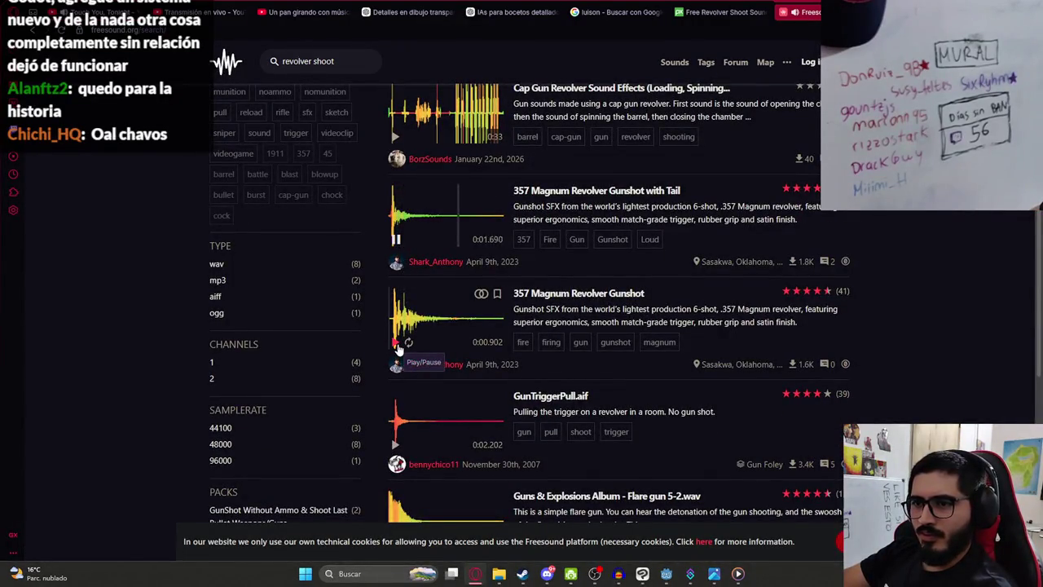
click(397, 345)
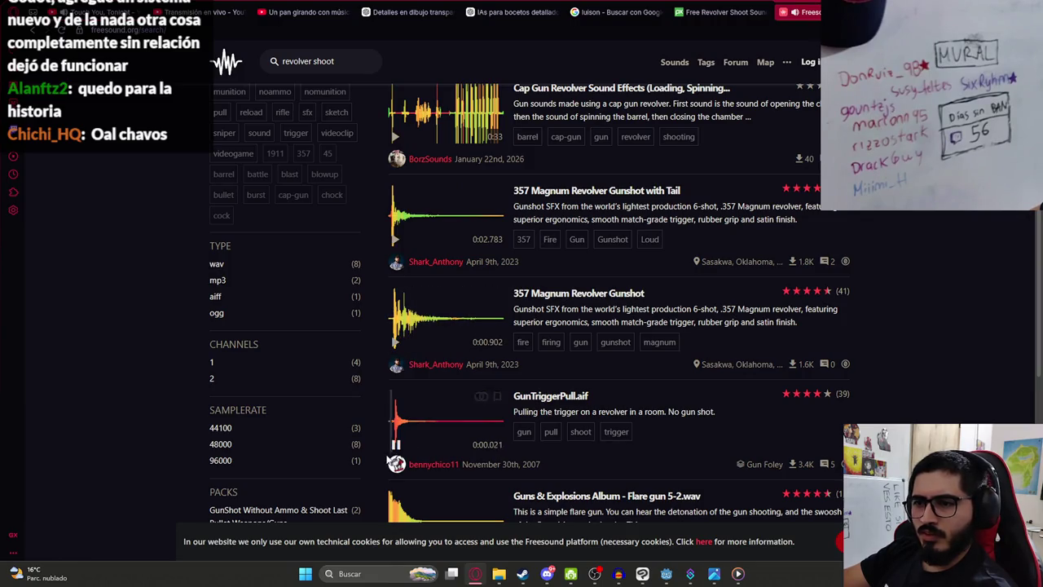
scroll(395, 446, down, 2)
click(397, 381)
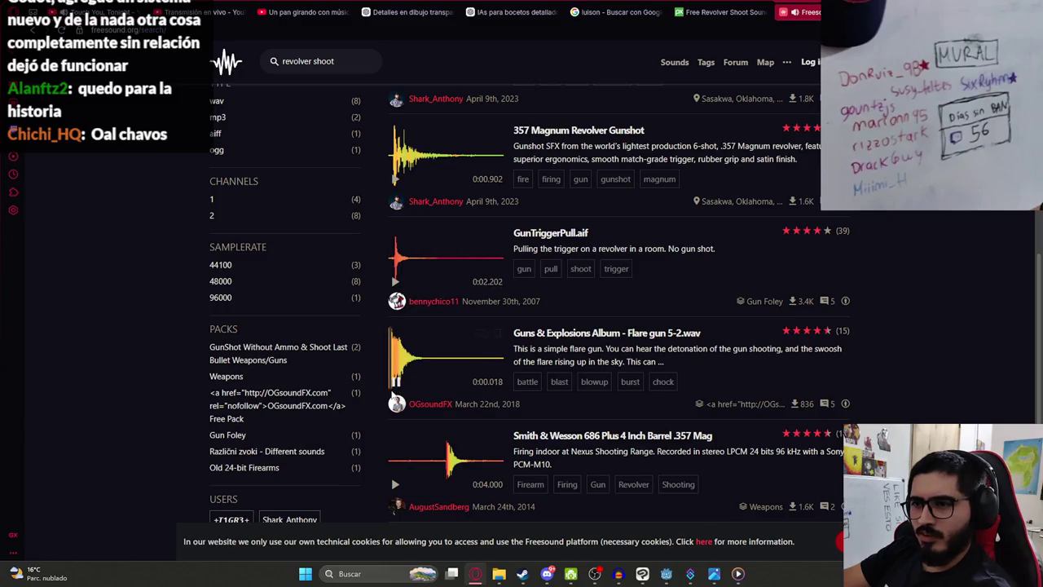
click(434, 461)
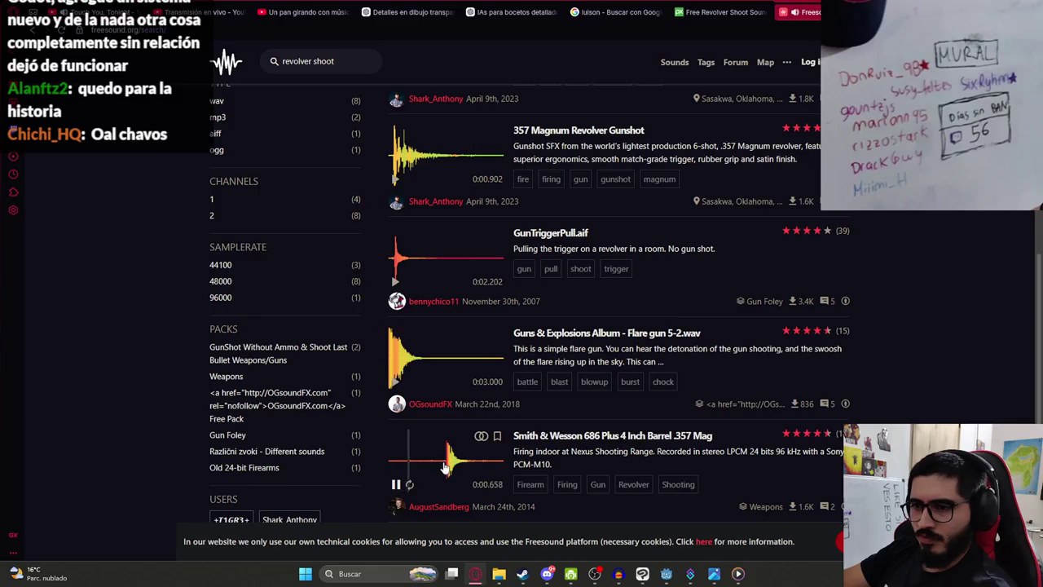
Alternate between the gunshot-with-tail and short 357 Magnum previews to compare them.
scroll(398, 480, down, 3)
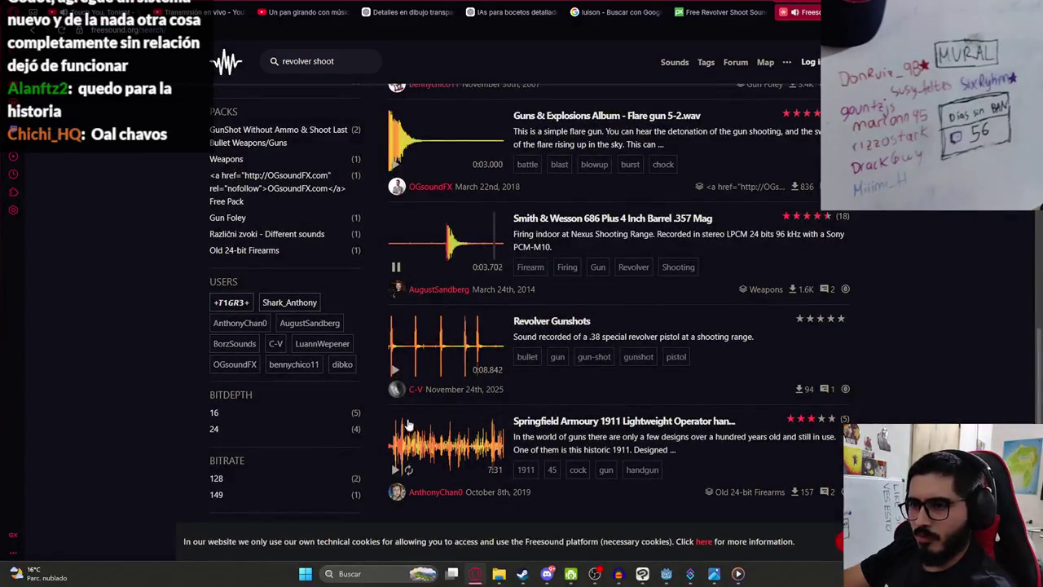
scroll(425, 326, up, 7)
scroll(418, 347, down, 1)
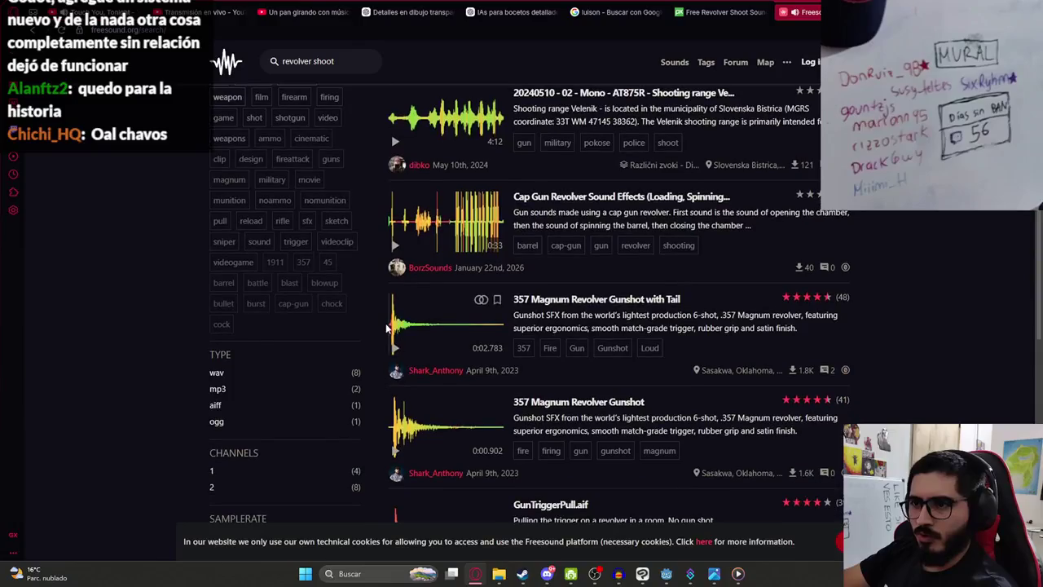
click(395, 348)
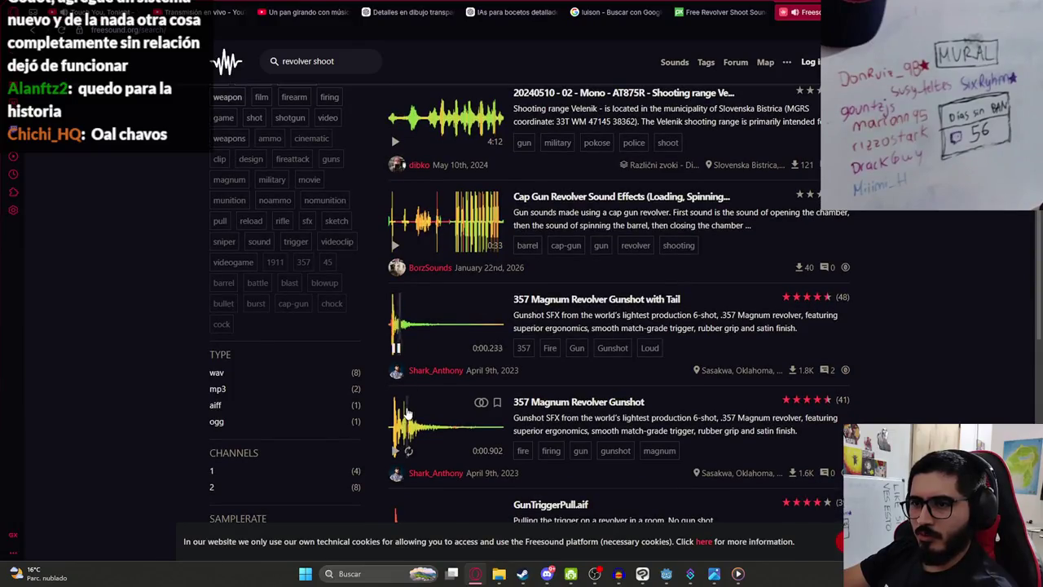
click(397, 451)
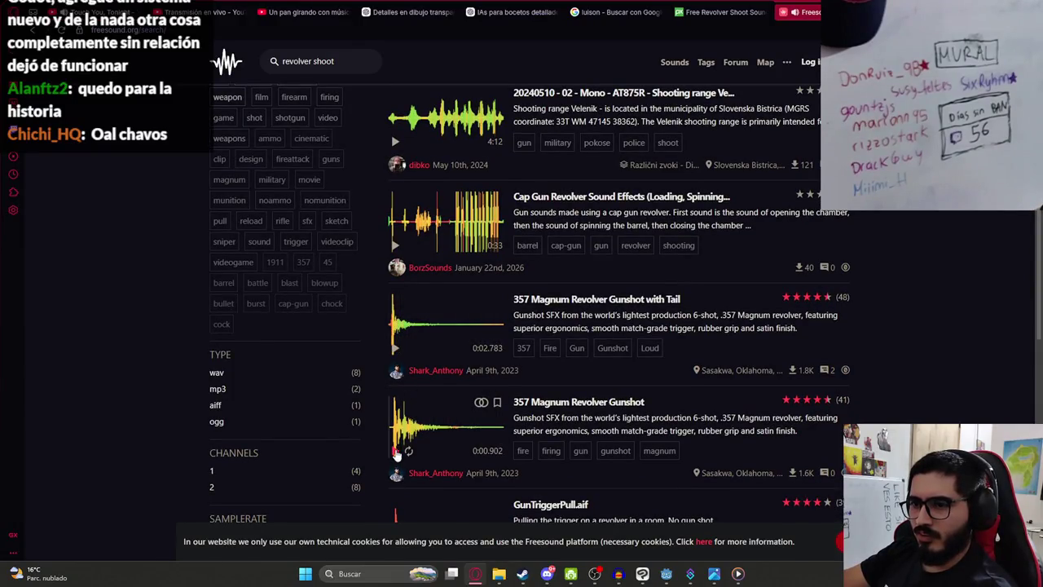
click(395, 347)
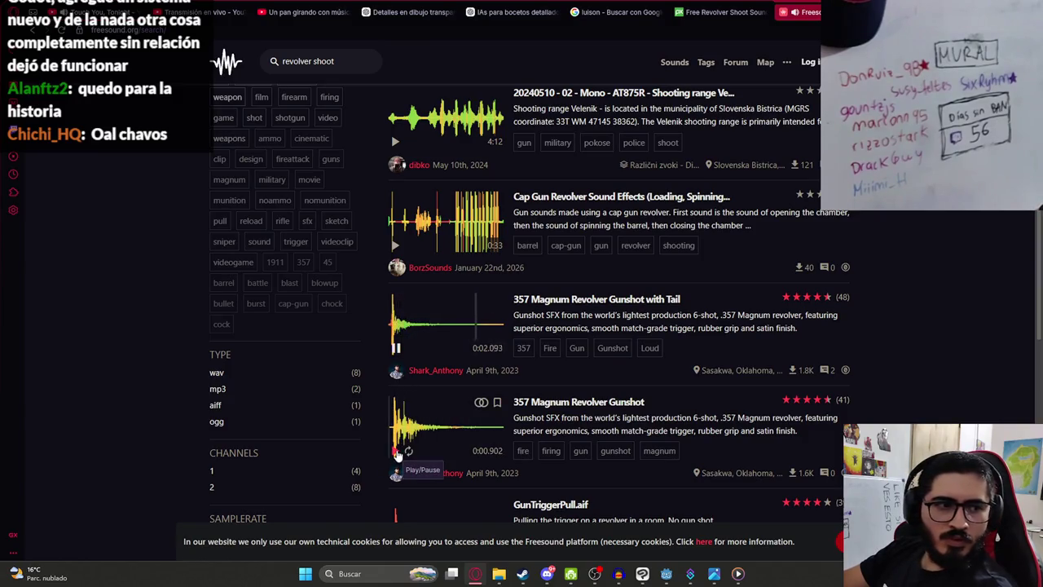
click(395, 348)
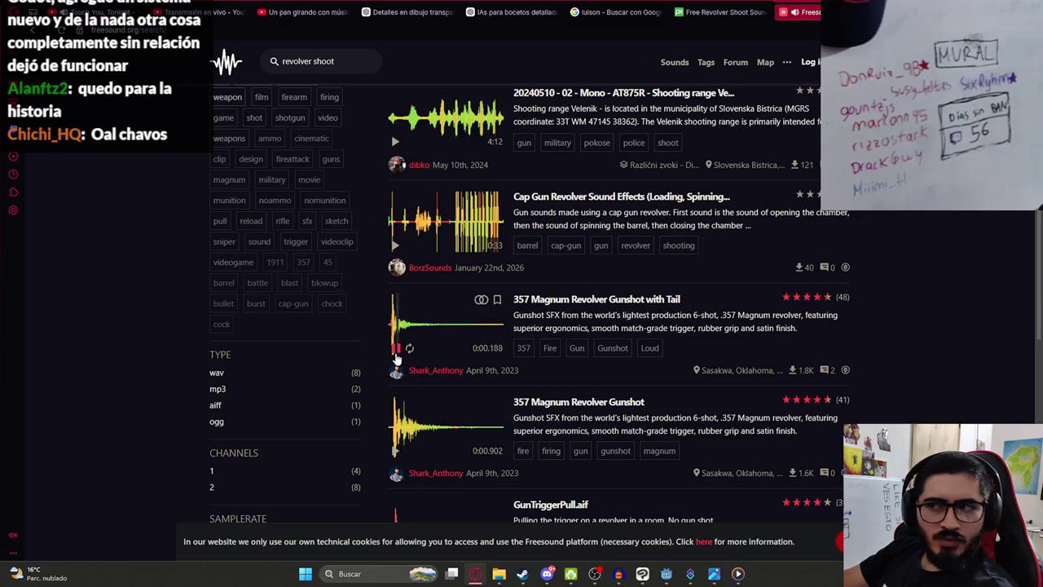
click(395, 452)
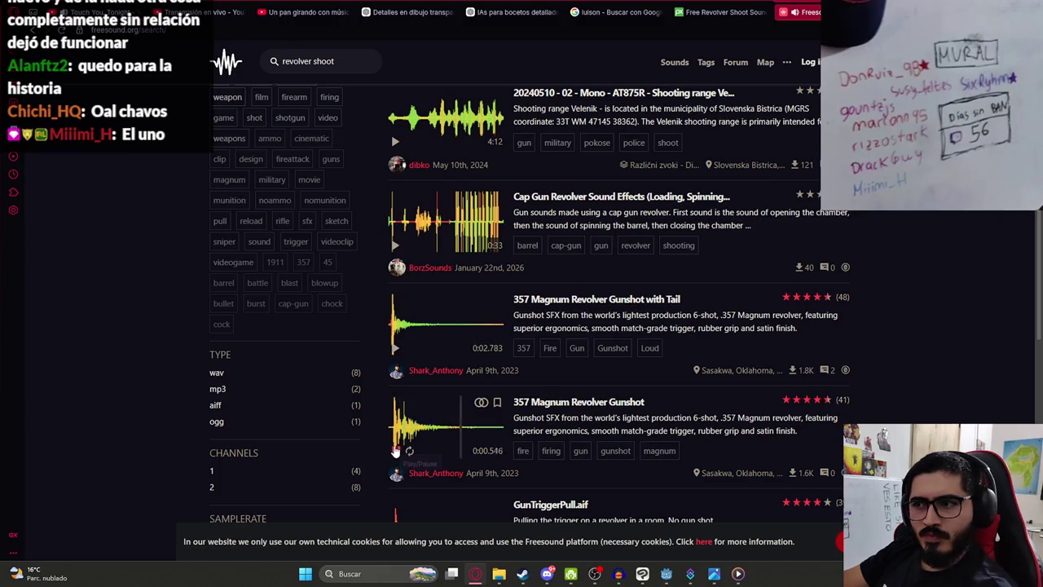
click(395, 349)
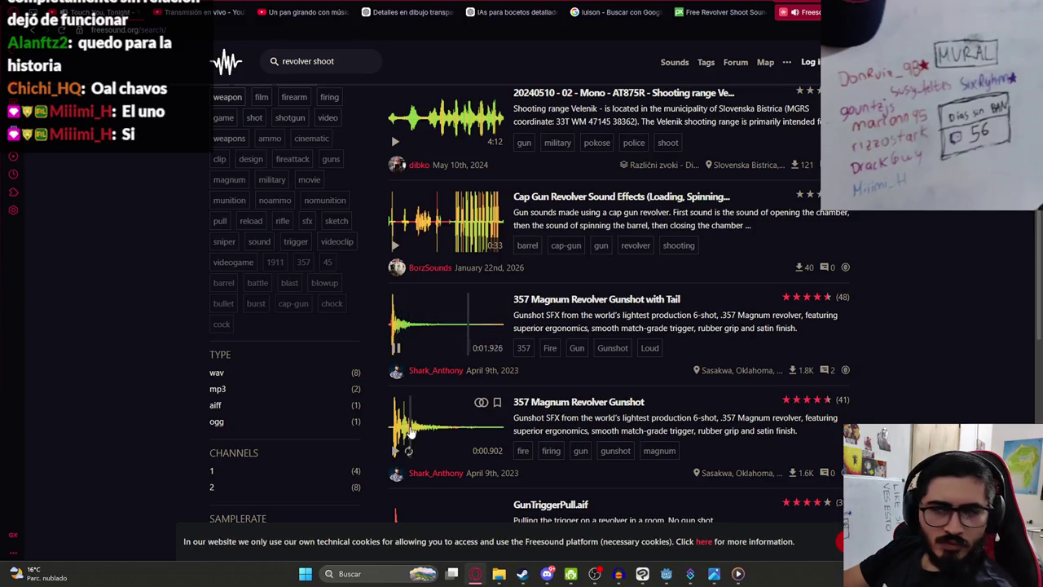
click(396, 348)
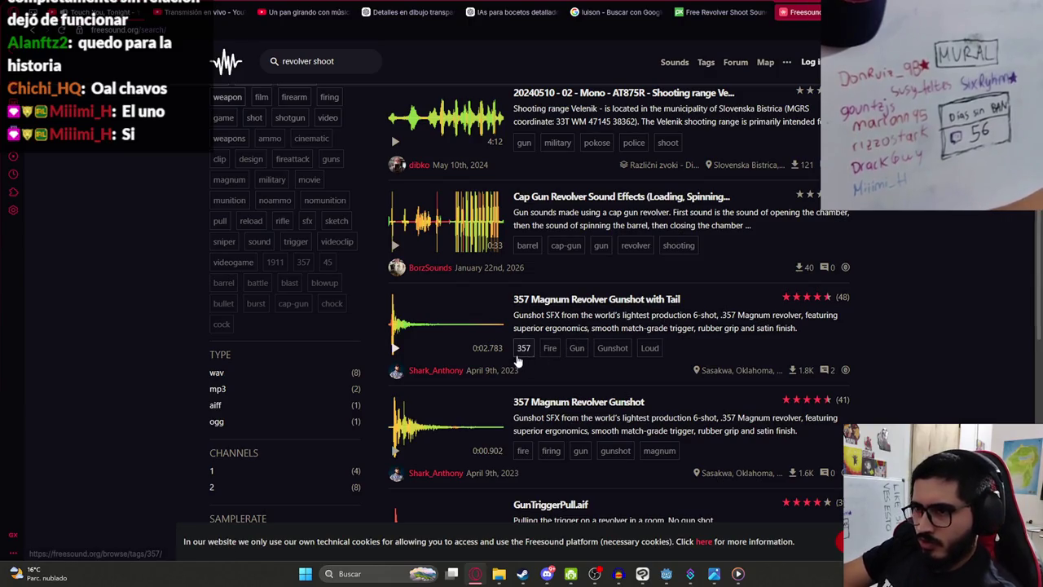
View the downloaders list for the gunshot-with-tail sound, then replay its preview.
click(806, 372)
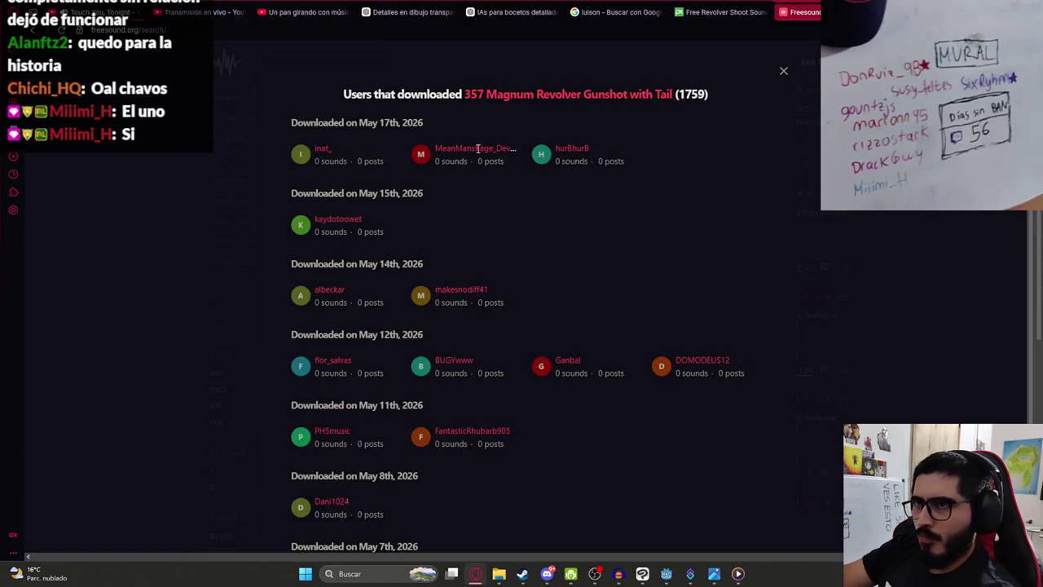
click(783, 73)
click(397, 348)
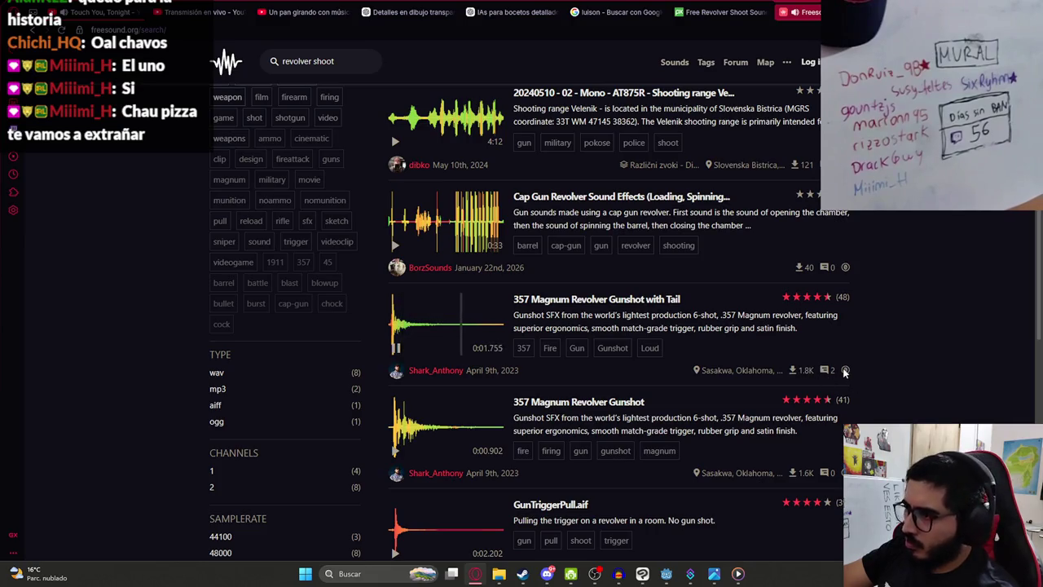
Open the 357 Magnum Revolver Gunshot with Tail page and read its Creative Commons 0 licence.
click(611, 302)
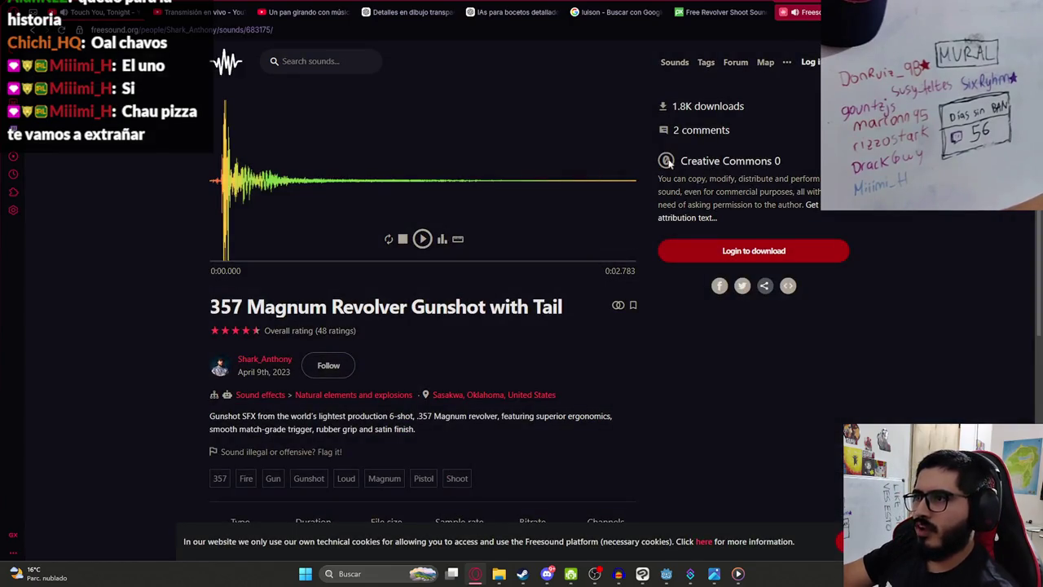
mouse_move(668, 162)
mouse_down()
mouse_move(787, 192)
mouse_move(664, 181)
mouse_up()
click(685, 195)
drag(741, 204, 774, 204)
click(821, 218)
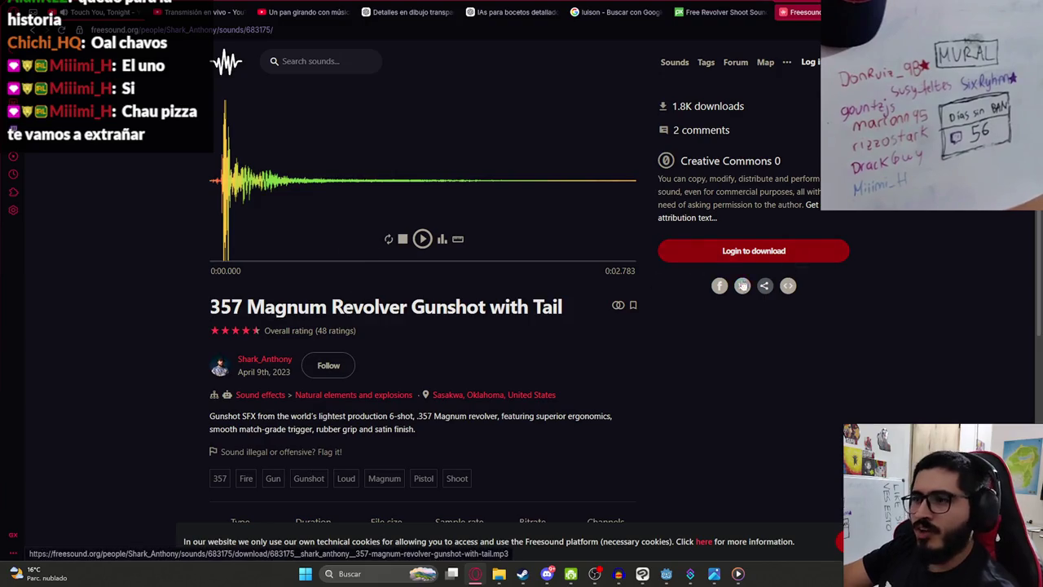
scroll(424, 326, down, 3)
scroll(331, 310, down, 1)
scroll(474, 335, up, 4)
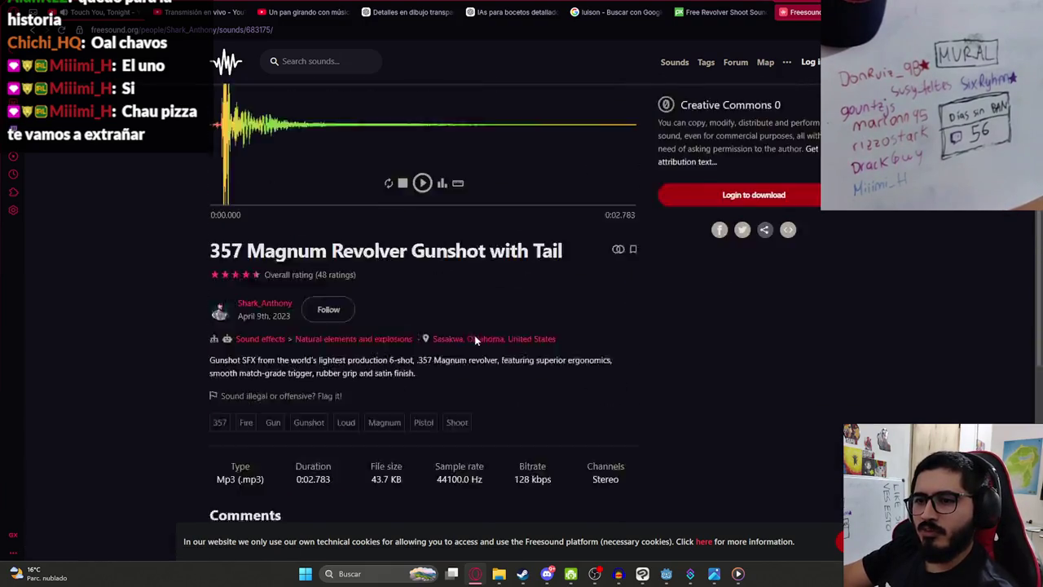
scroll(474, 335, up, 1)
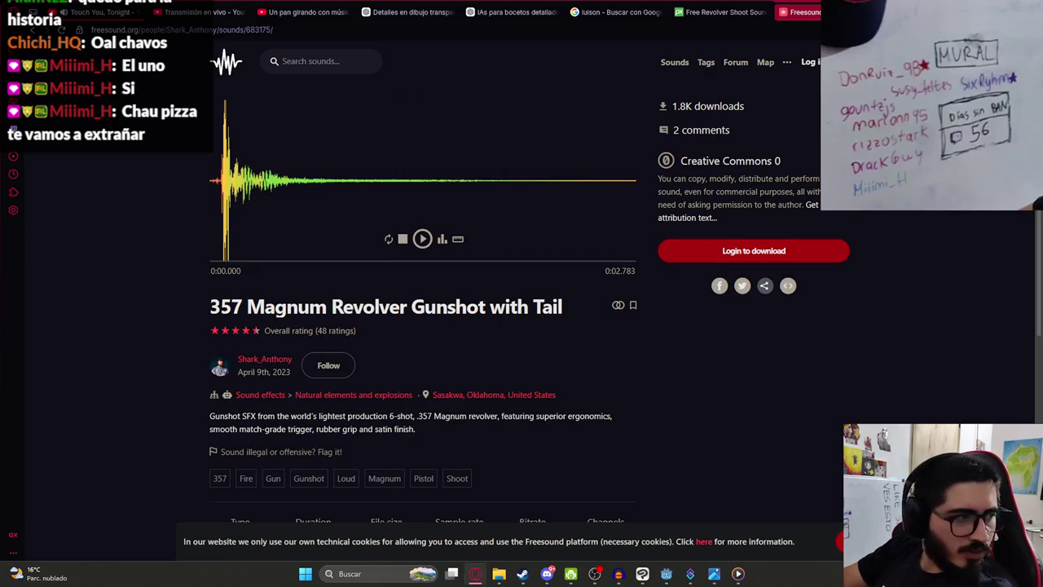
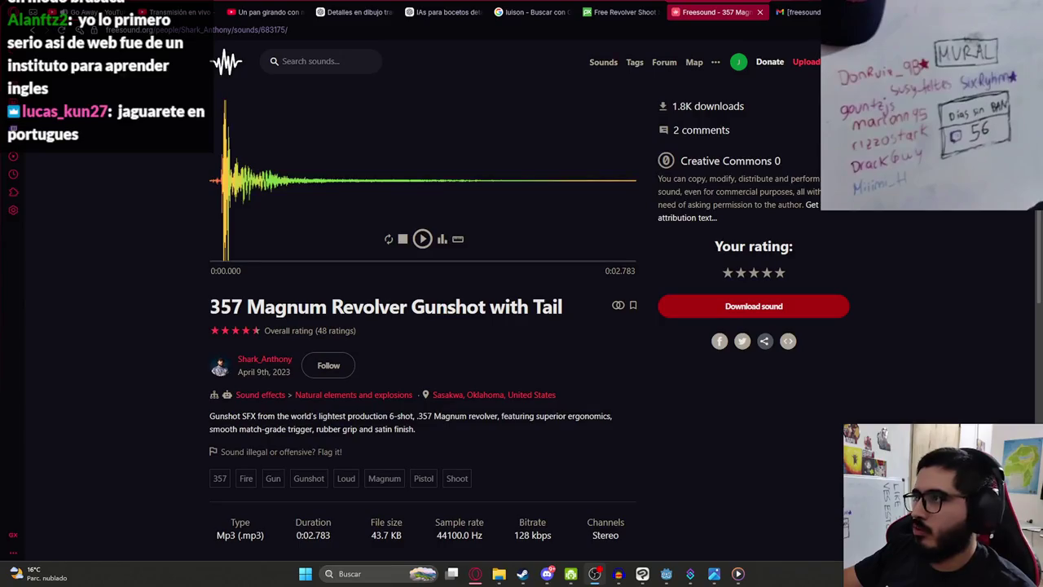
Load the gunshot into Audacity, delete the hammer track and resample it to 8000 Hz.
mouse_move(786, 101)
mouse_down()
mouse_move(619, 574)
mouse_move(585, 453)
mouse_up()
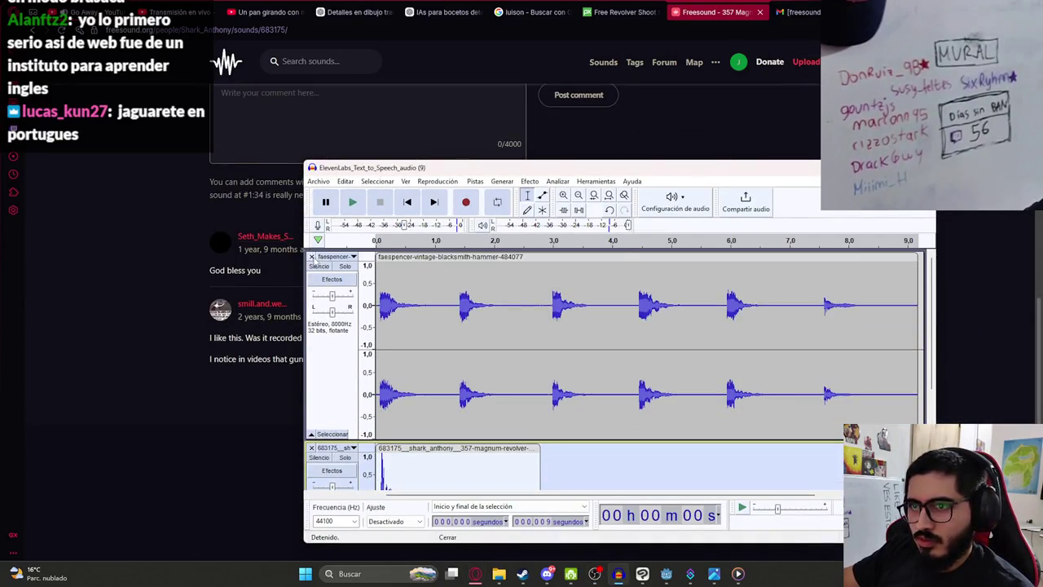
click(310, 257)
click(474, 181)
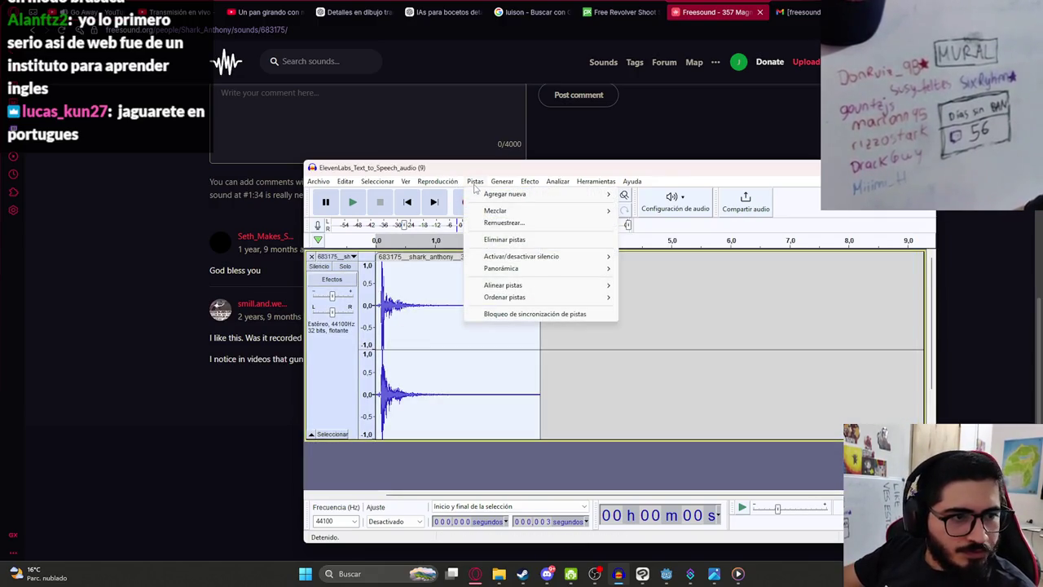
mouse_move(499, 183)
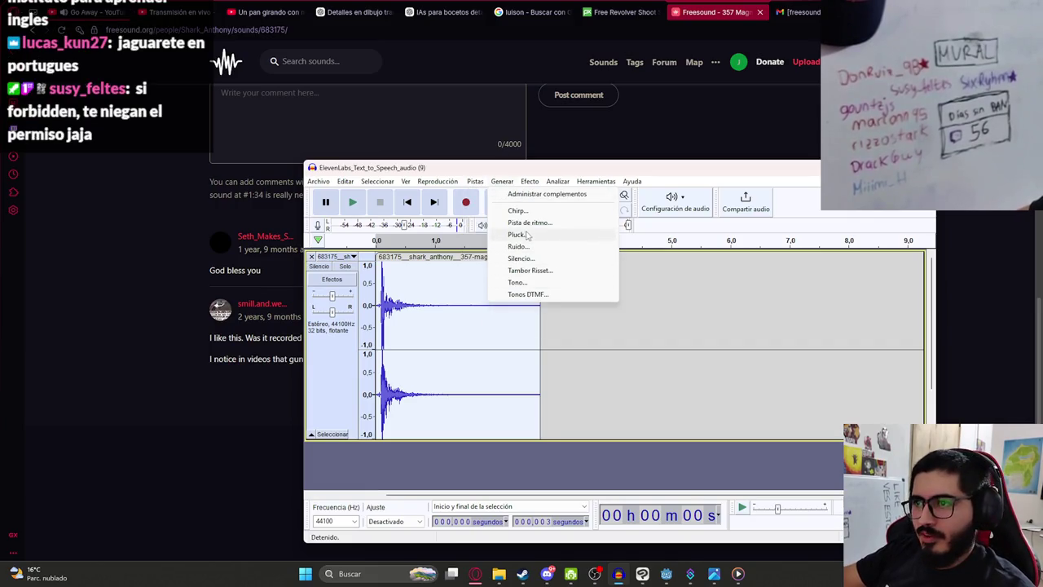
click(487, 222)
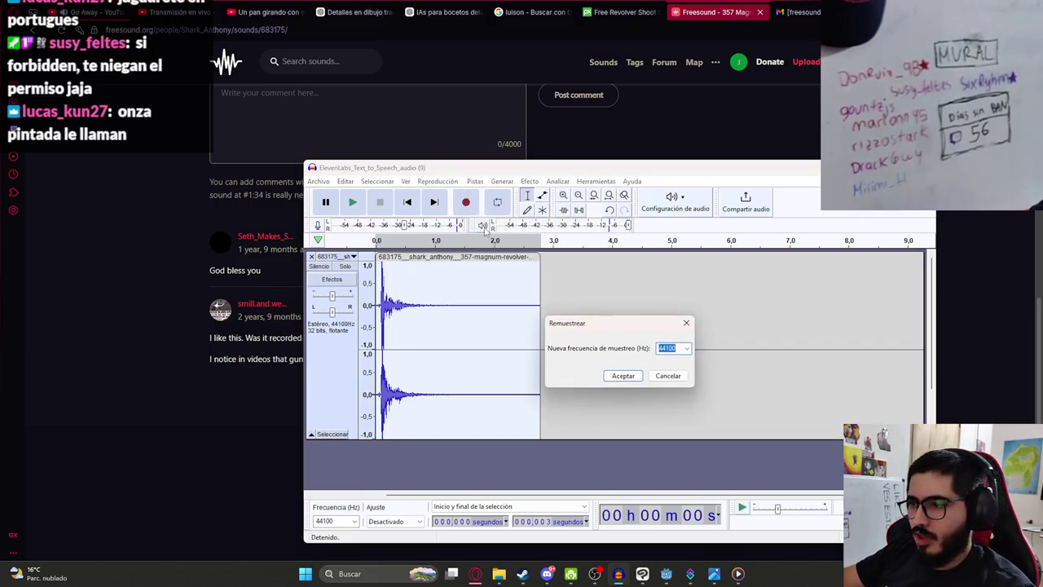
text(000)
key(Return)
key(space)
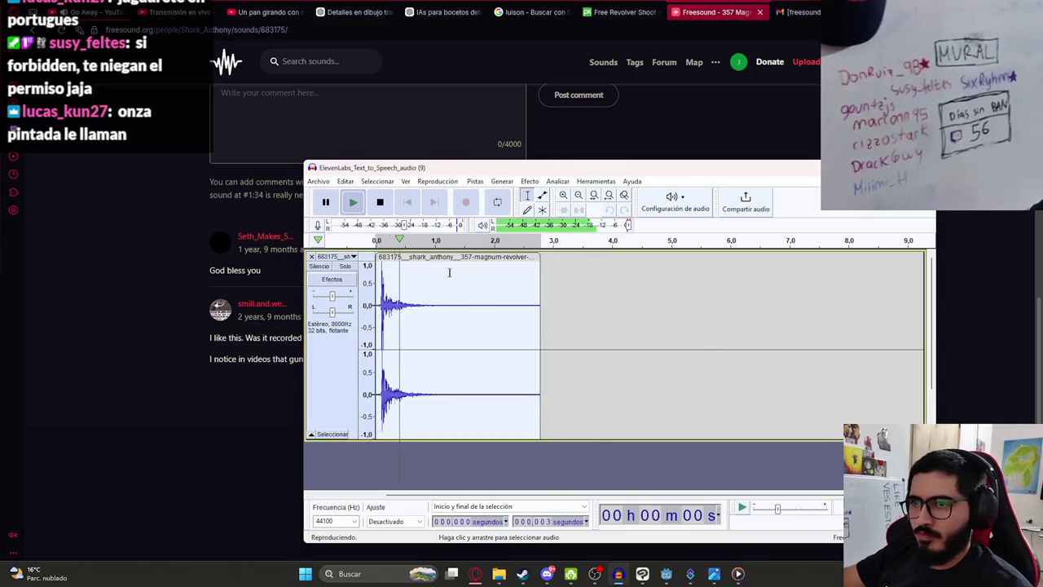
Export the resampled gunshot as the WAV file revolver_sound.
click(317, 181)
mouse_move(367, 263)
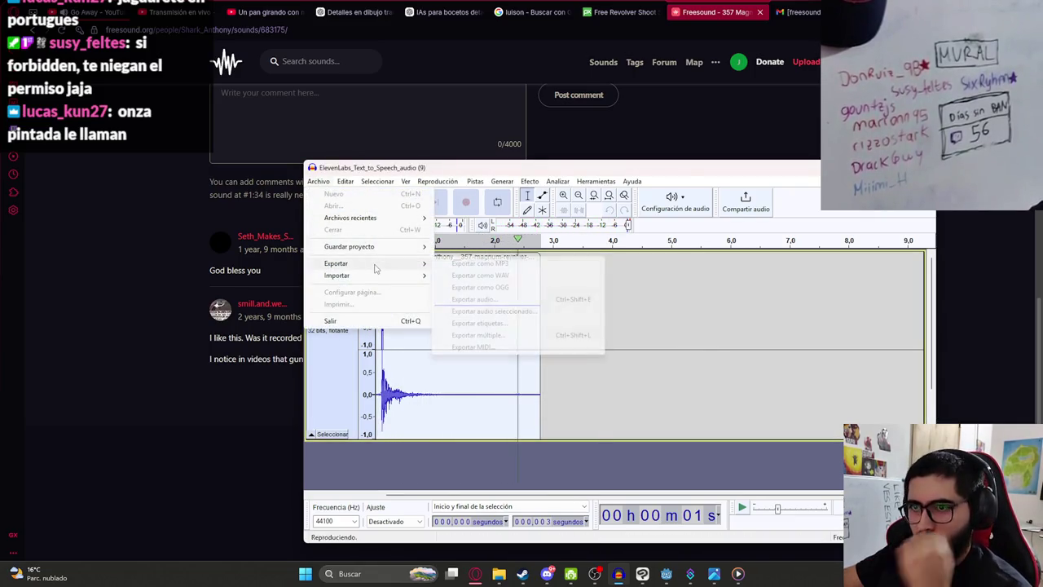
click(479, 282)
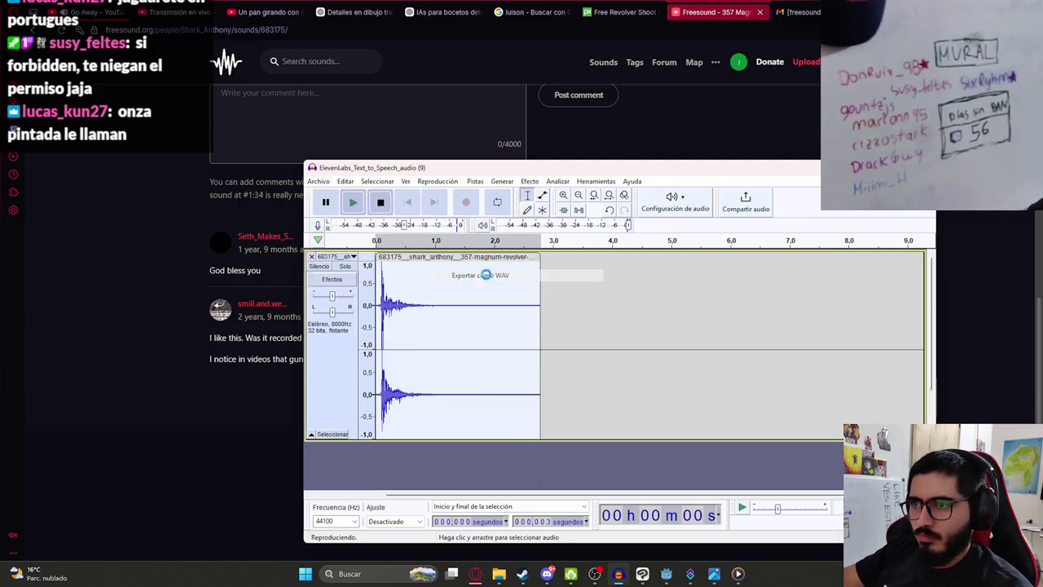
key(ctrl+shift+e)
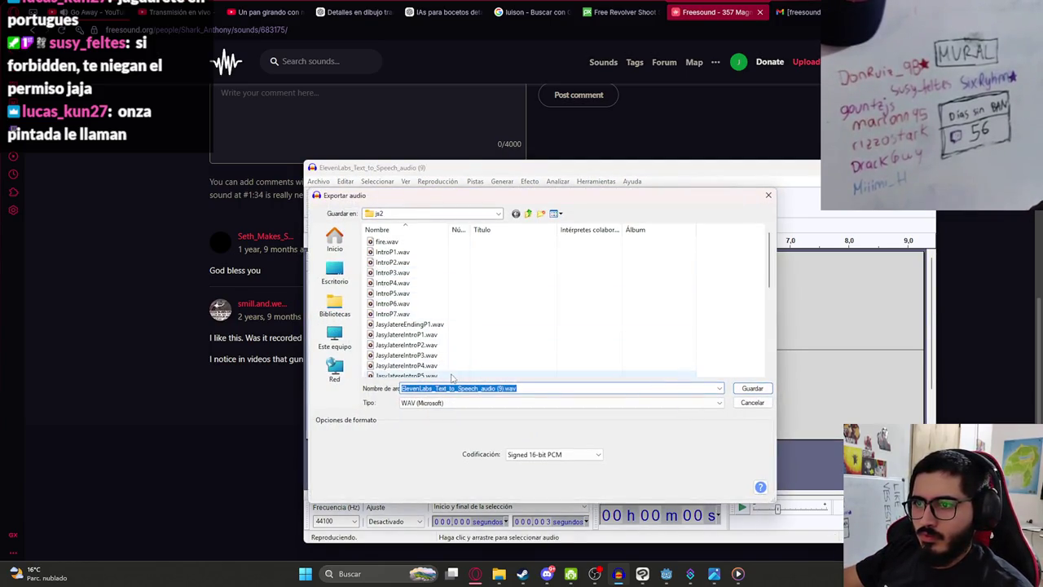
text(evolver_sound)
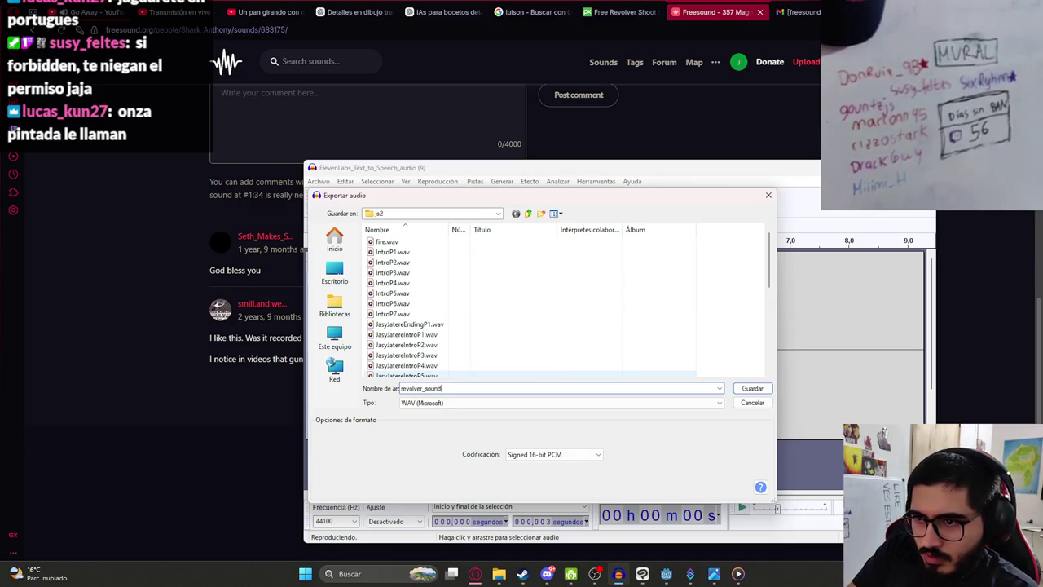
key(Return)
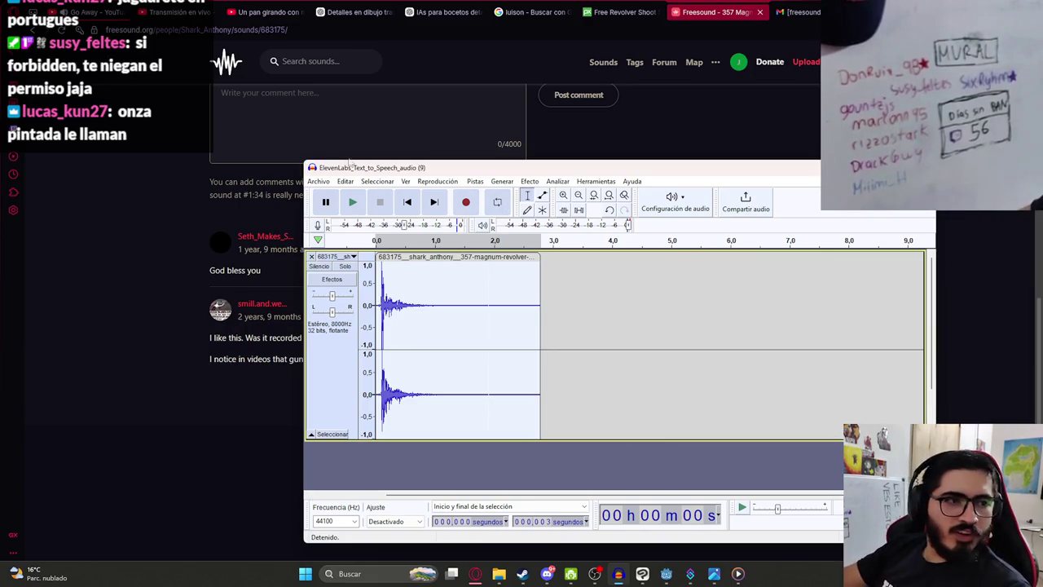
click(185, 376)
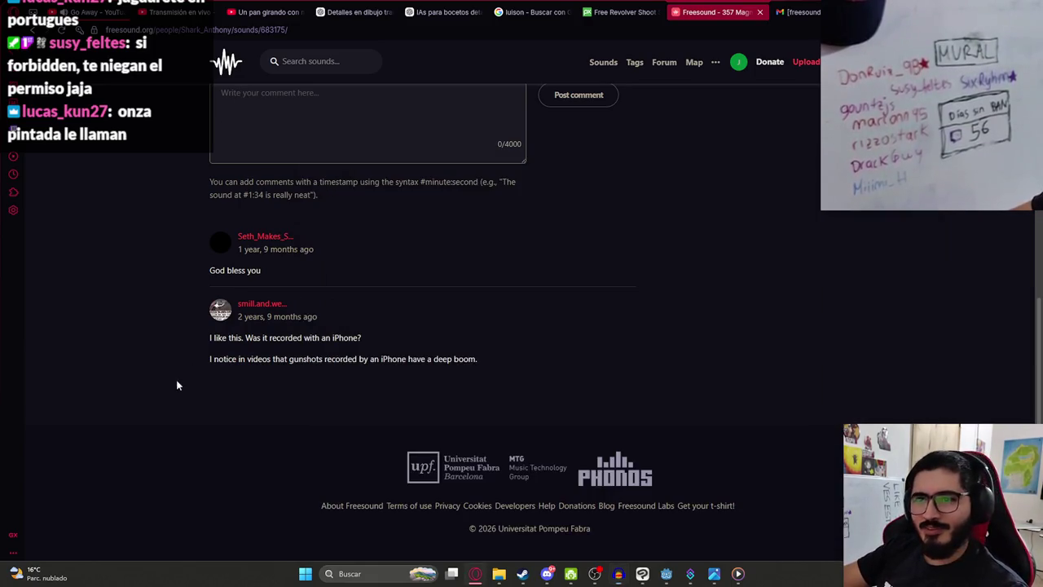
Search FileSystem for 'revol' and place revolver_sound.wav on the P5 audio clips track at 5 s.
click(667, 573)
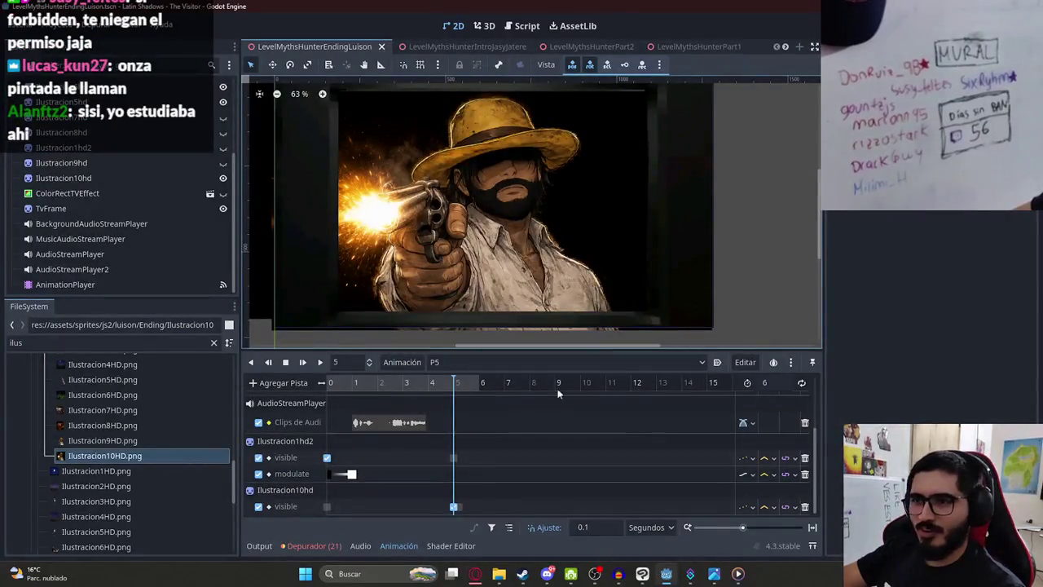
key(ctrl+F2)
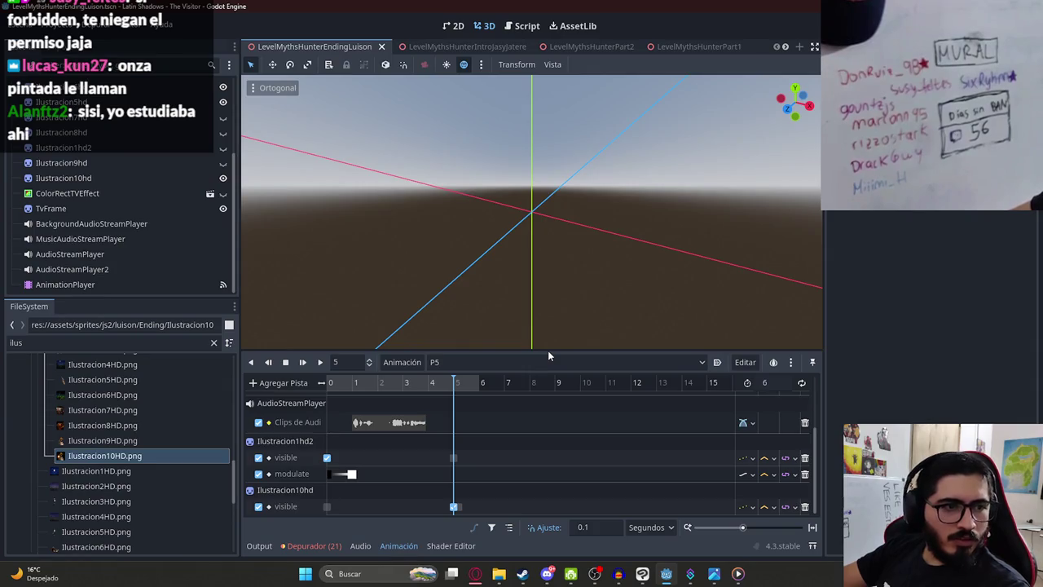
click(454, 26)
click(455, 385)
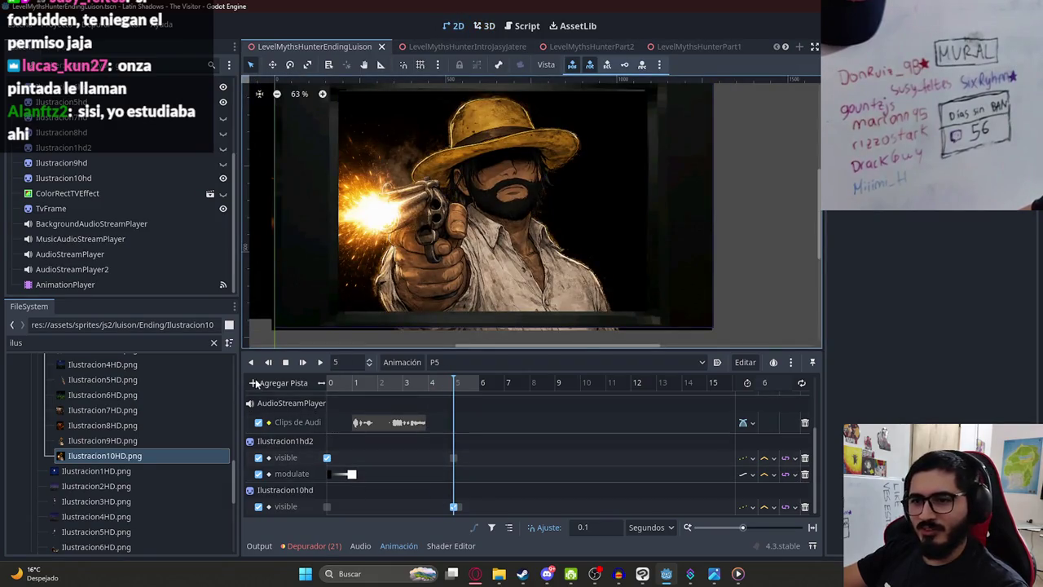
click(283, 383)
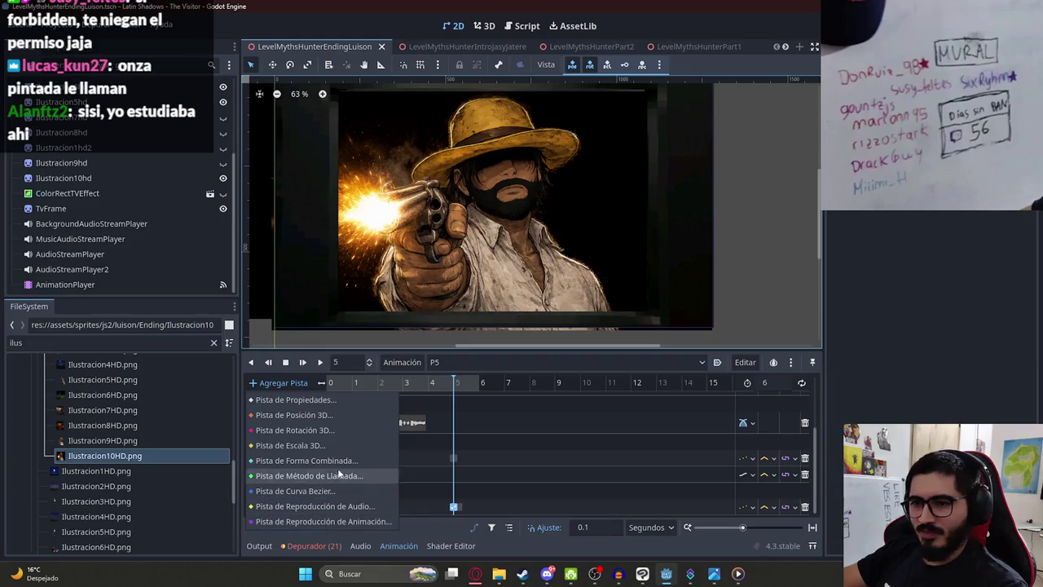
click(548, 487)
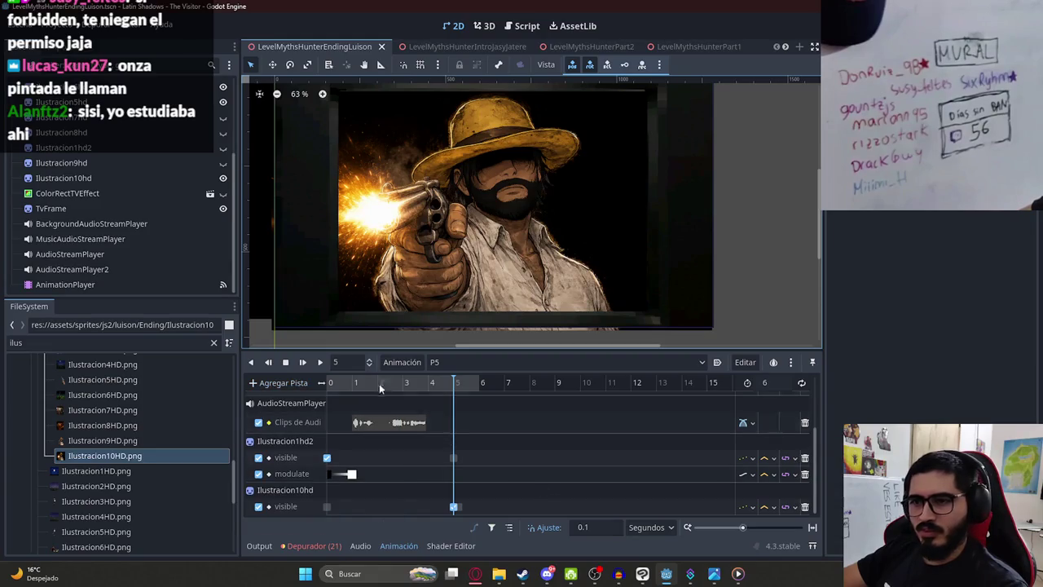
double_click(126, 343)
text(rev)
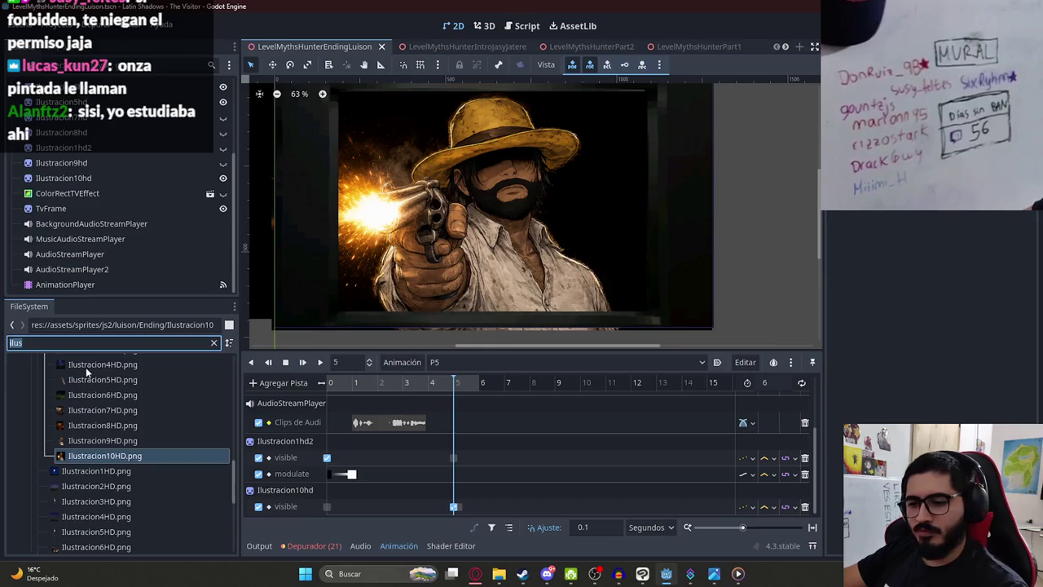
text(ol)
drag(123, 438, 476, 426)
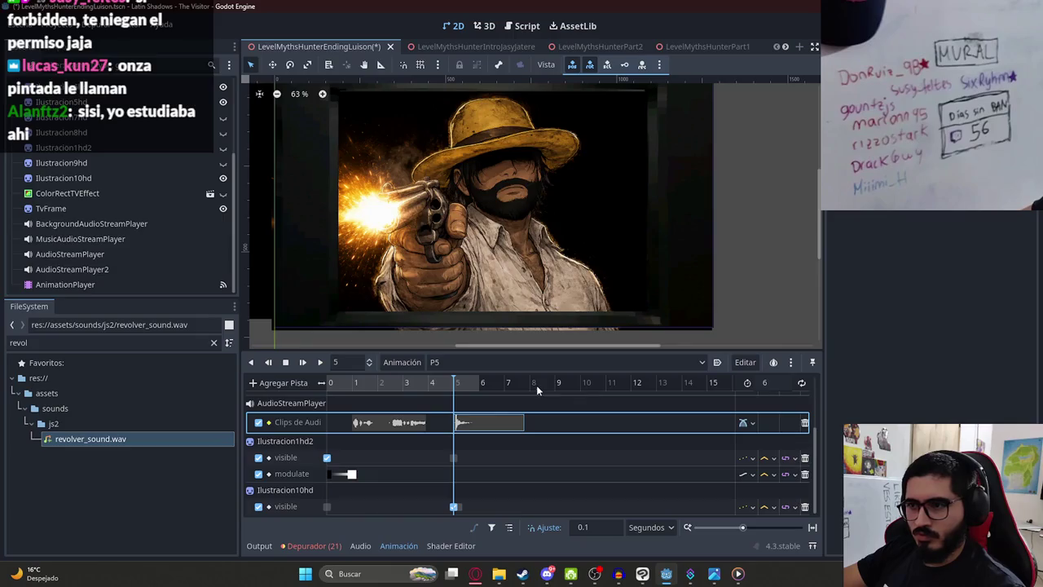
Set the P5 animation length to 7 and save the scene.
click(766, 382)
text(8)
key(Return)
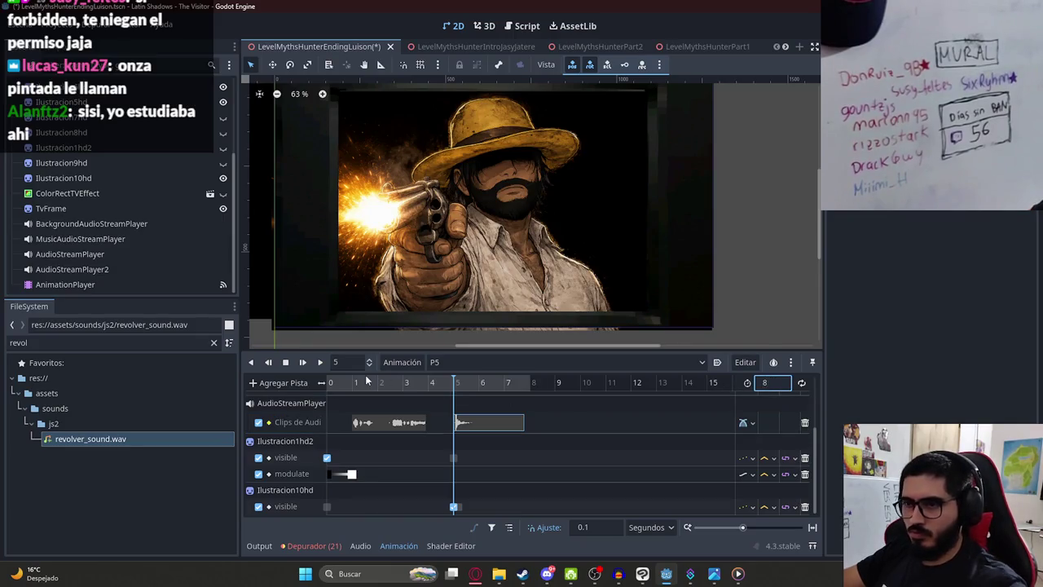
click(320, 363)
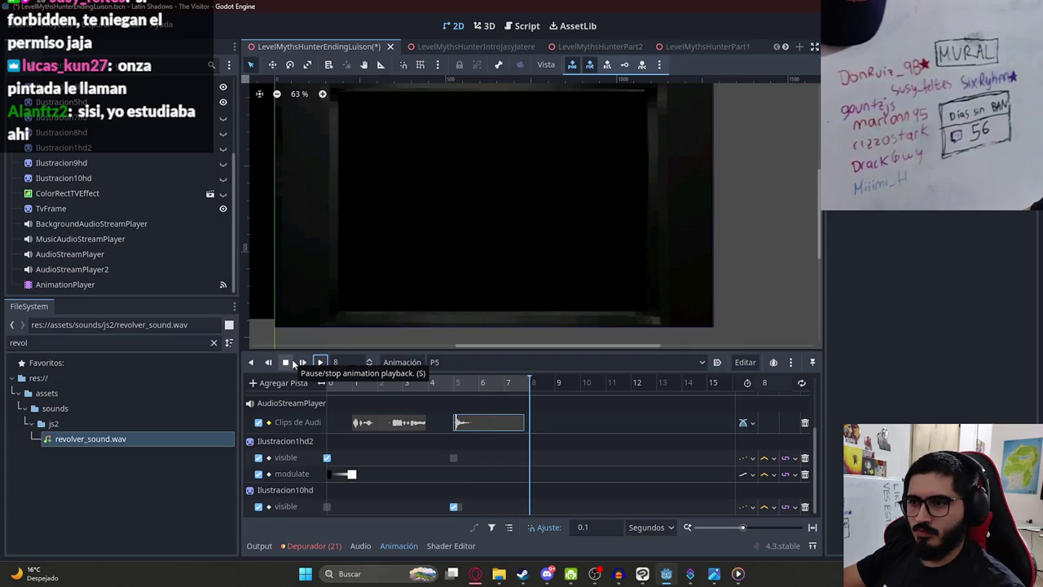
click(767, 382)
text(7)
key(Return)
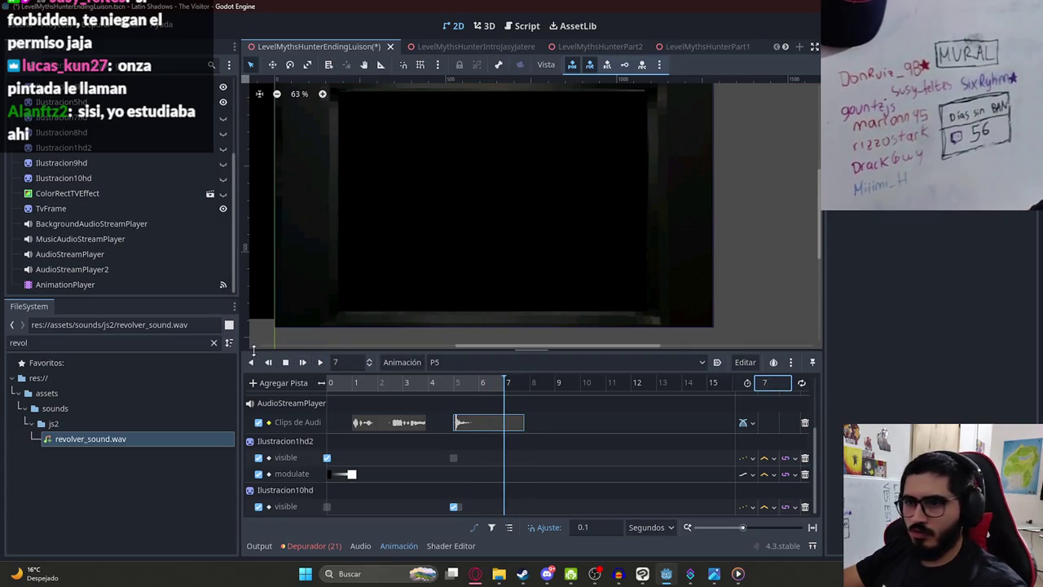
click(285, 362)
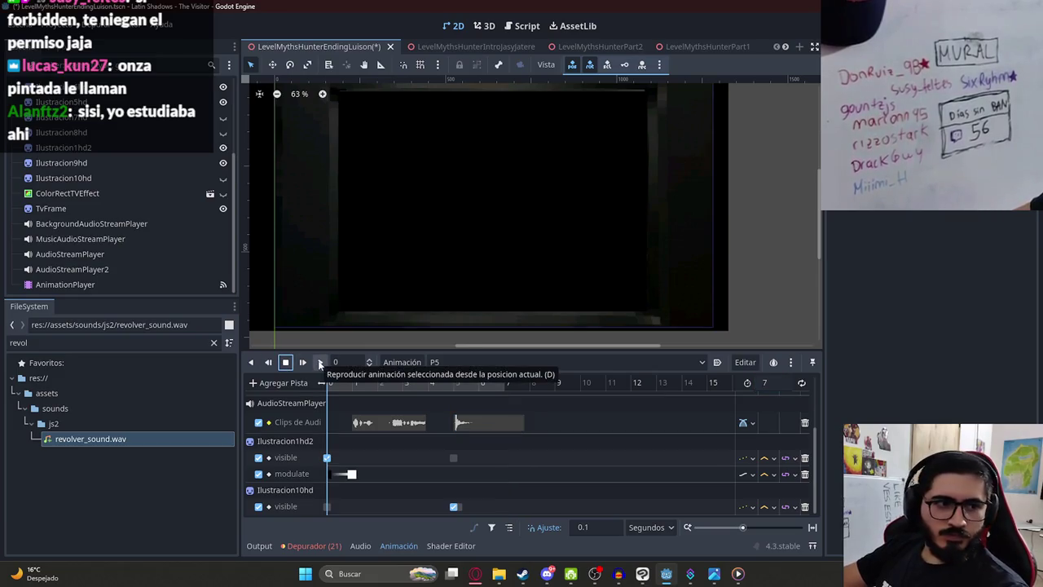
key(ctrl+s)
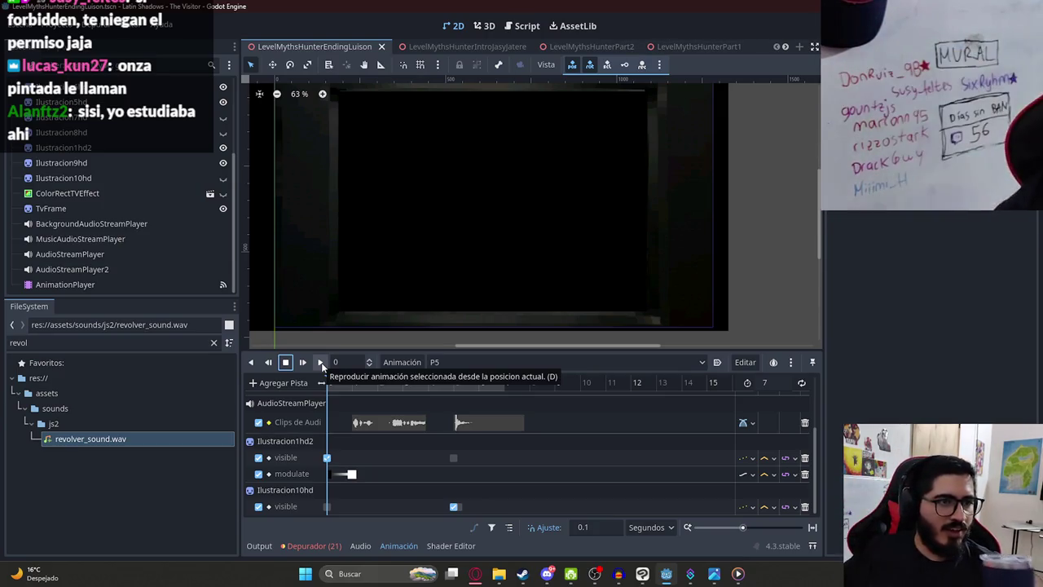
Play back P5 and scrub around 4.4–4.7 s to check the gunshot timing.
click(322, 364)
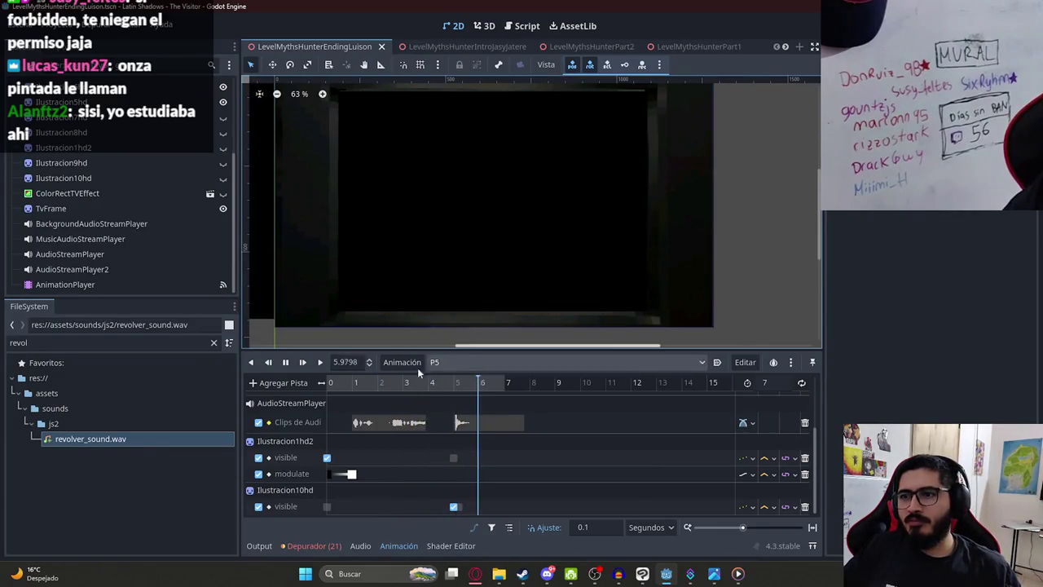
click(285, 361)
click(439, 386)
click(302, 362)
click(446, 389)
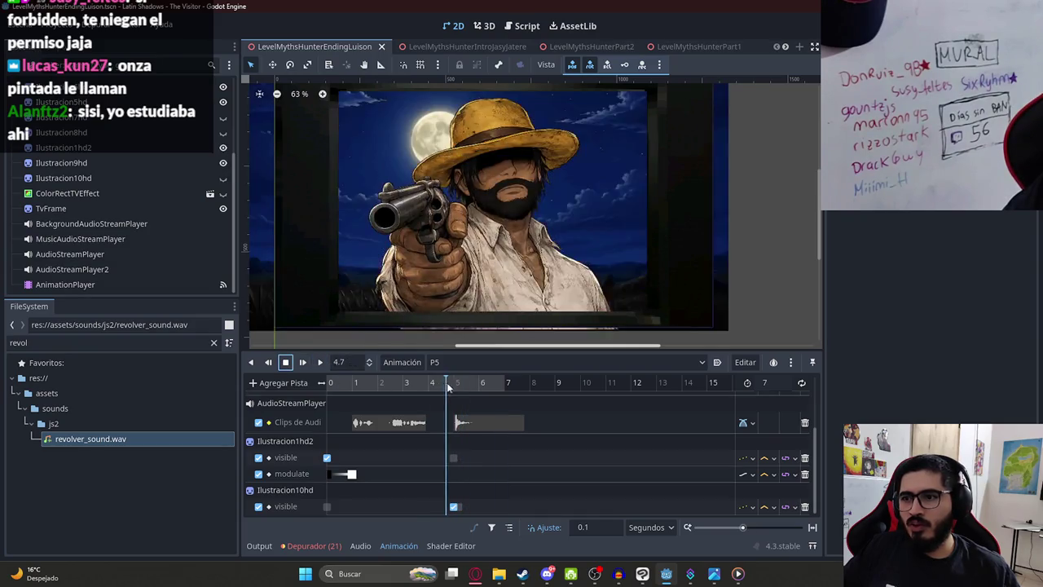
click(447, 390)
mouse_move(446, 390)
mouse_down()
mouse_move(426, 388)
mouse_move(452, 390)
mouse_up()
click(475, 573)
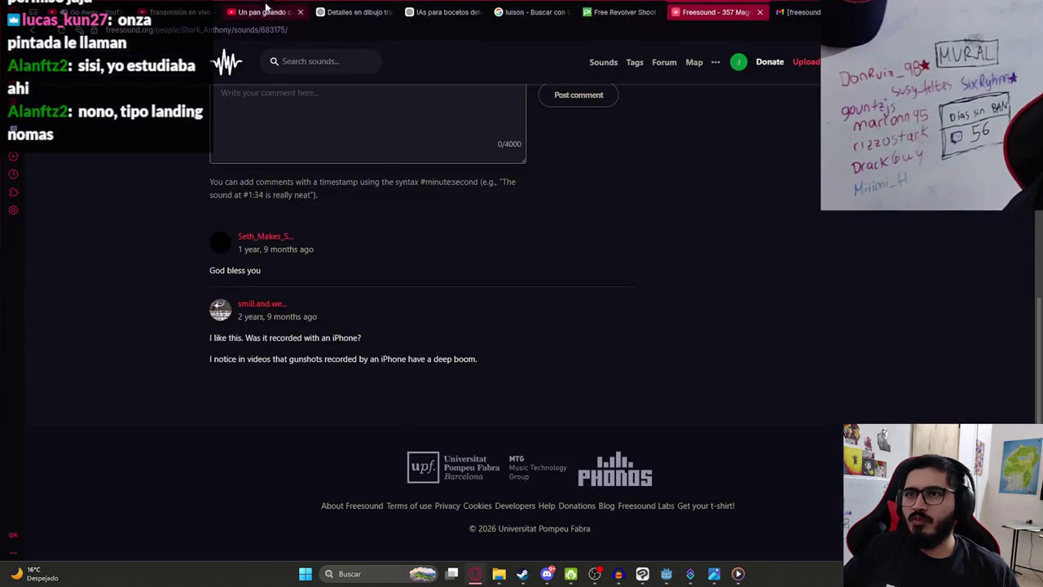
Ask ChatGPT 'quita el fondo negro, transparencia png' for the gunman image, then start a new tab.
click(358, 12)
click(413, 527)
text(quita el fondo negro, trans)
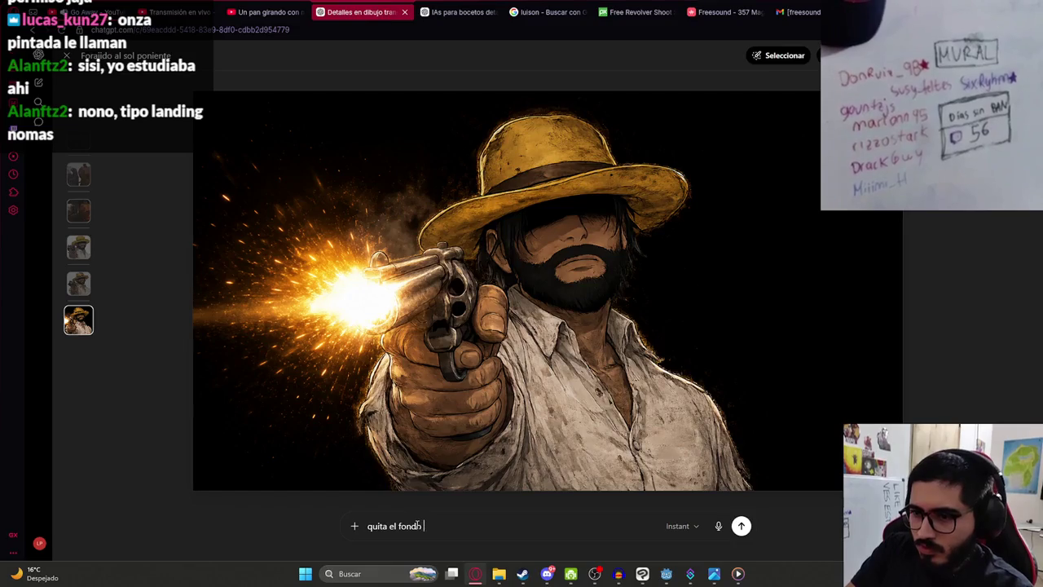
text(parencia png)
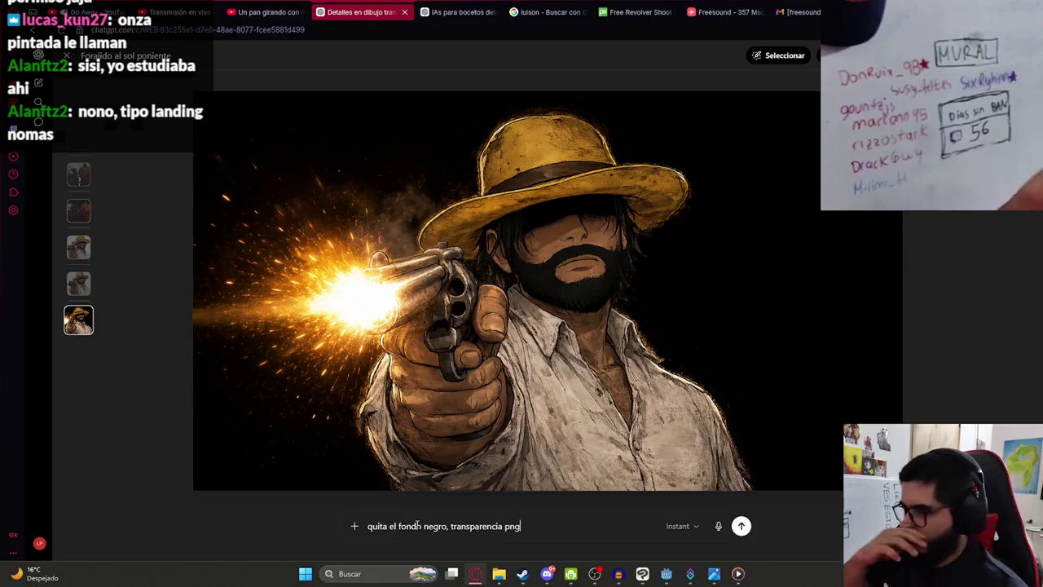
key(Return)
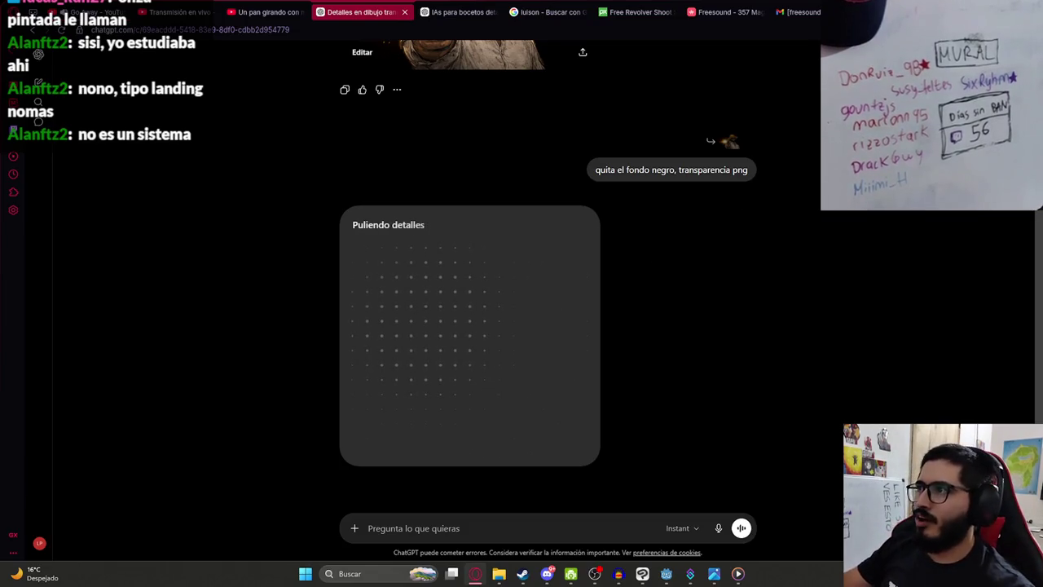
key(ctrl+t)
Search the web for the exact address scg.com.py.
text(sgc)
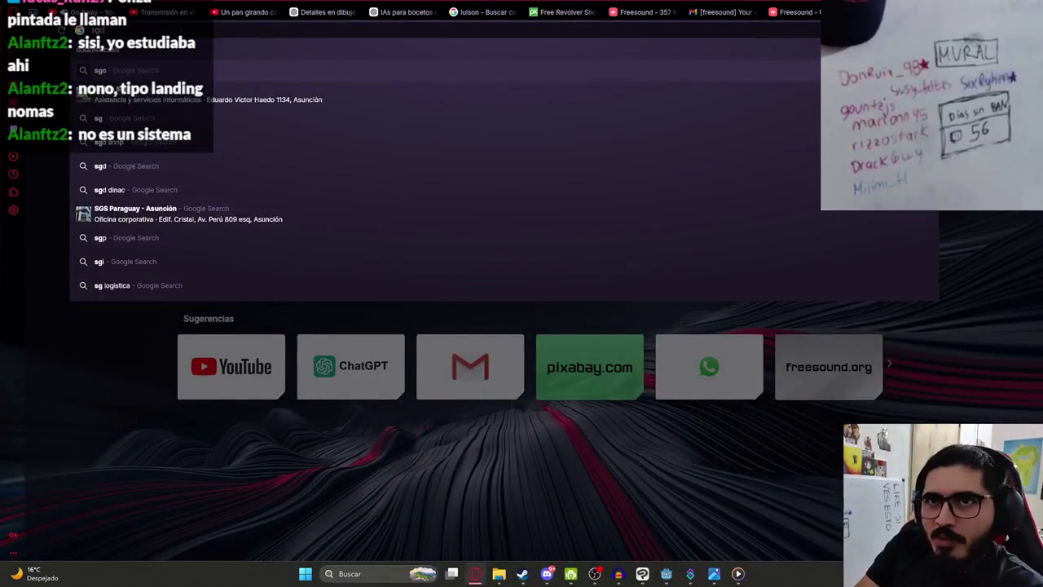
key(BackSpace)
key(BackSpace)
key(BackSpace)
text(scg.com)
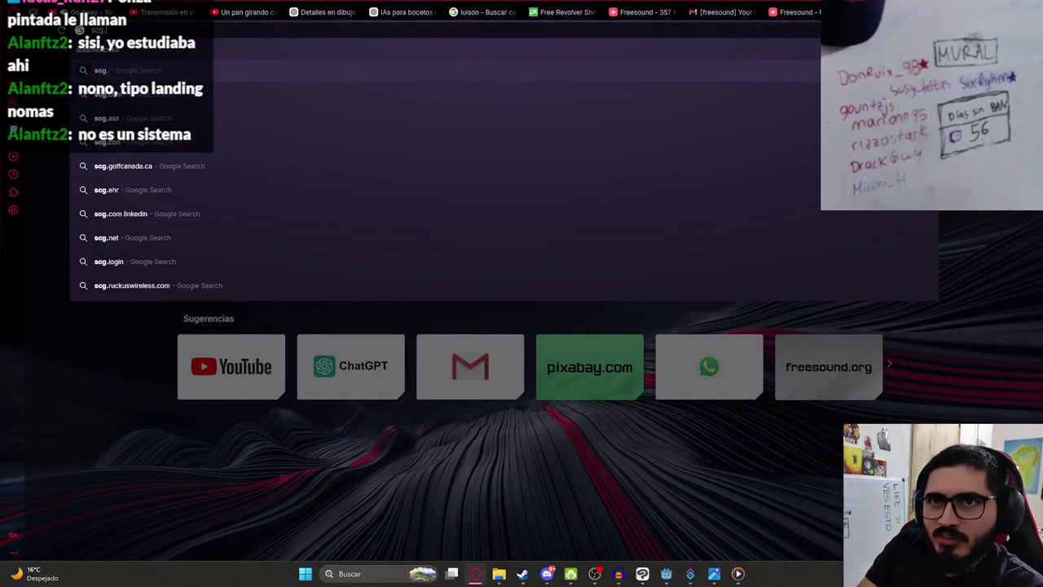
text(.pyu)
key(Return)
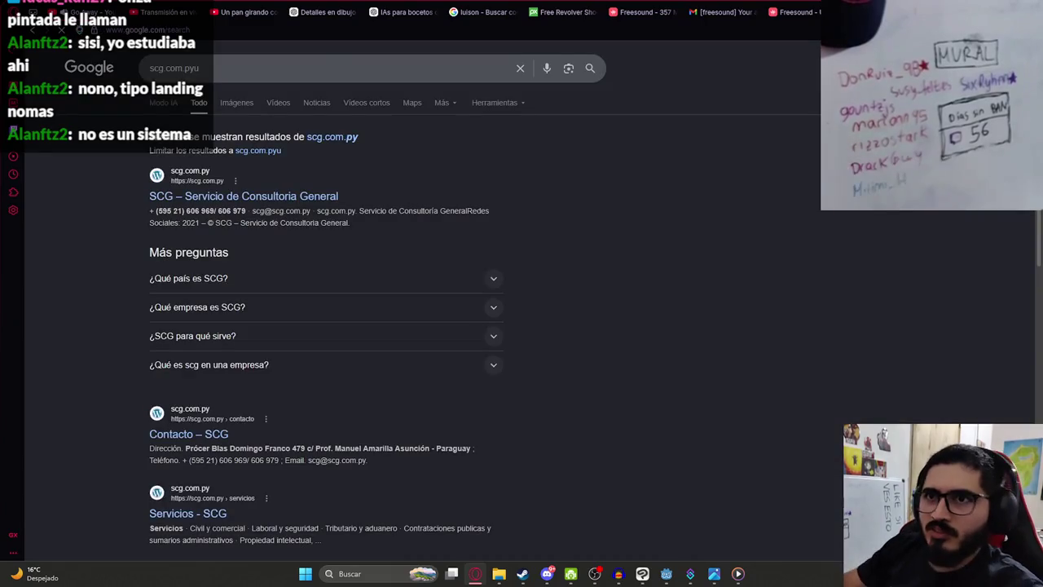
click(337, 136)
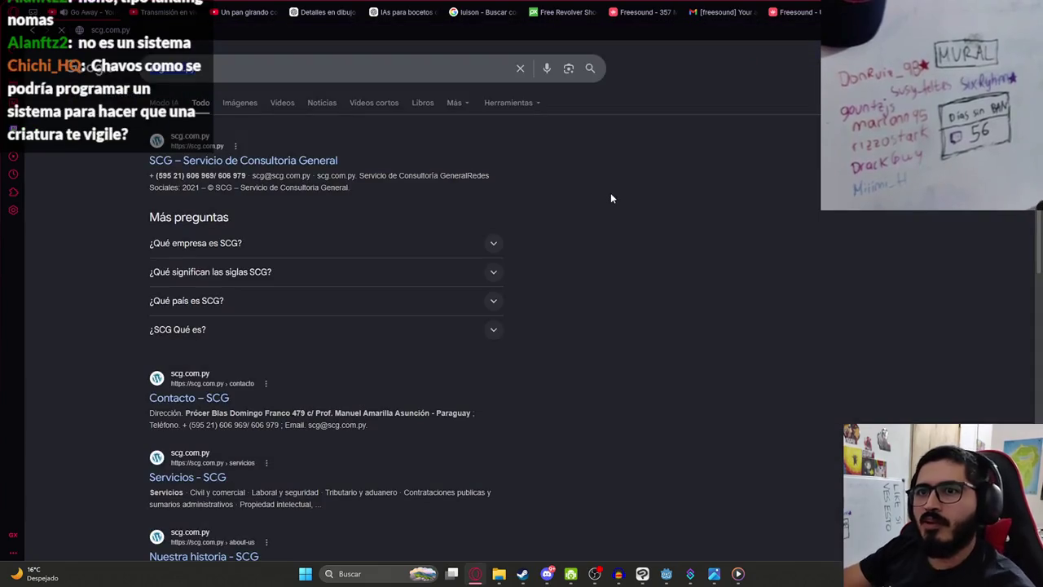
Open the SCG consulting site, scroll through its home page, and go back to the results.
click(176, 130)
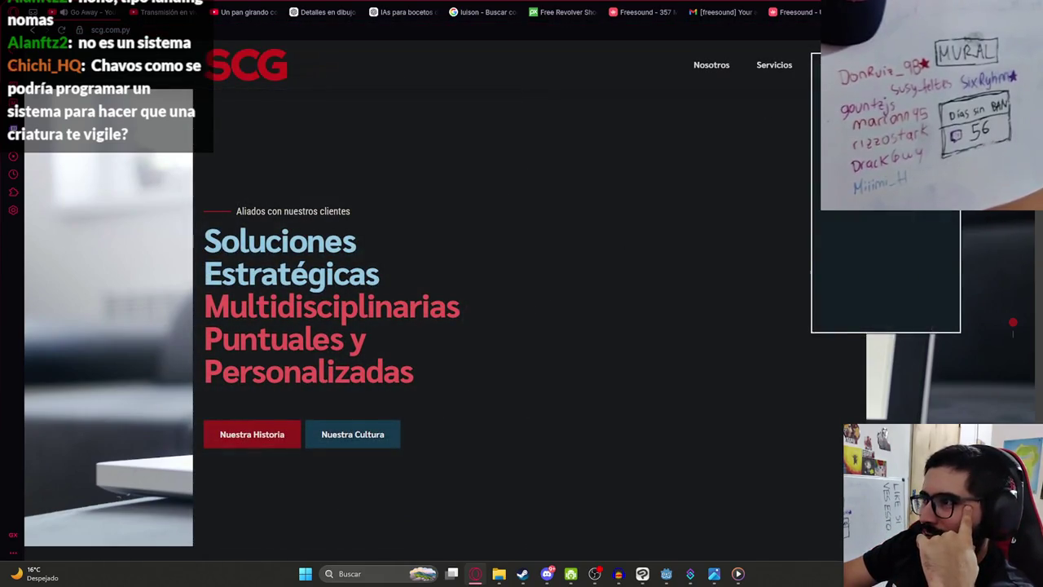
scroll(616, 304, down, 2)
scroll(616, 304, down, 15)
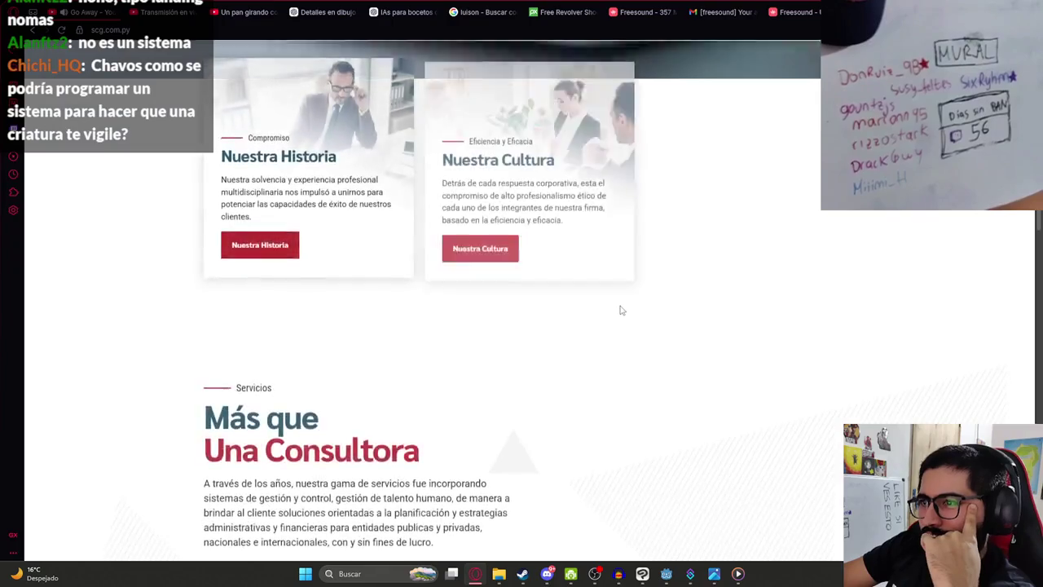
scroll(689, 435, down, 3)
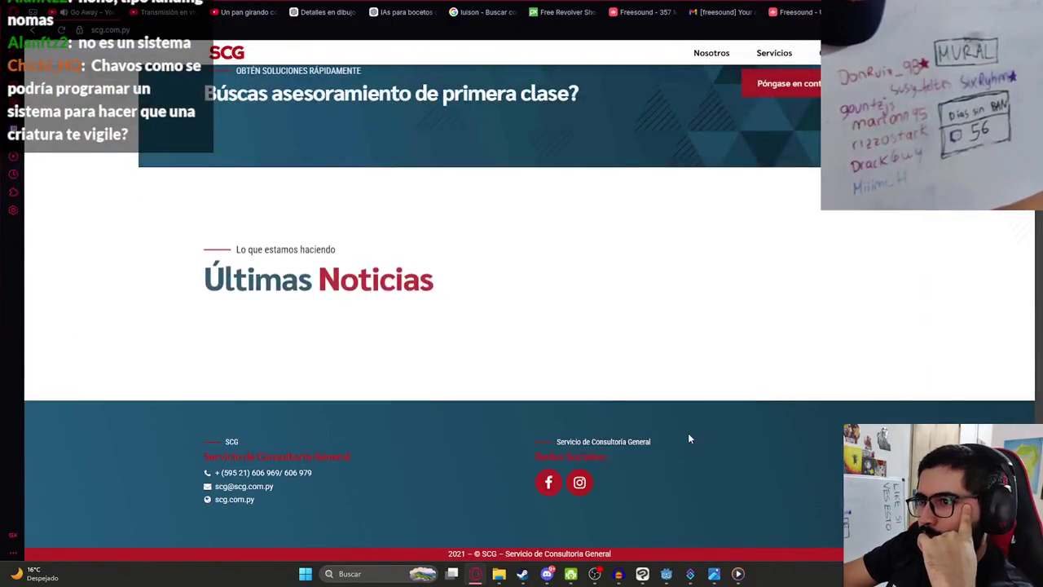
scroll(689, 435, up, 20)
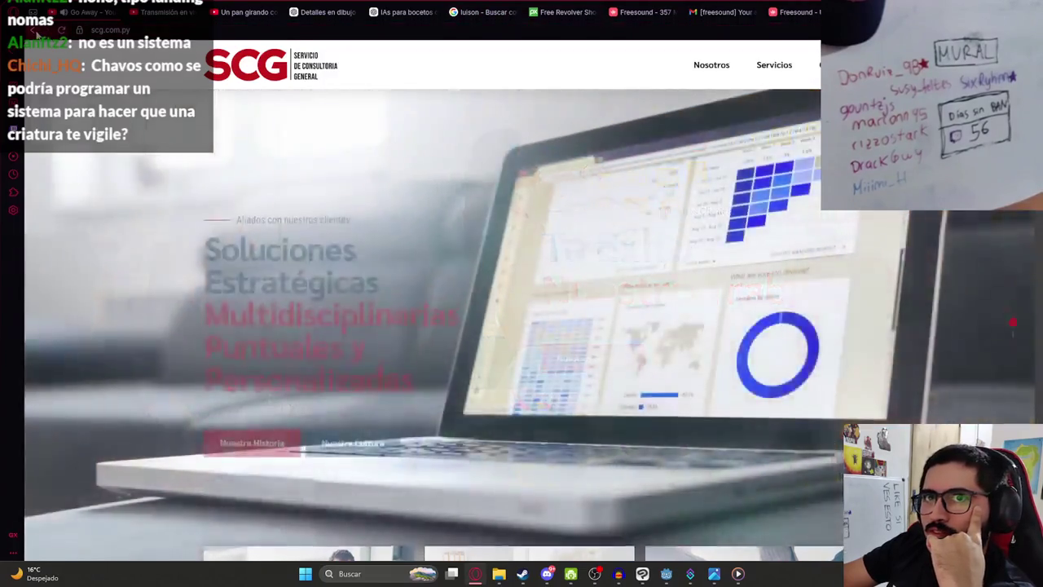
click(36, 33)
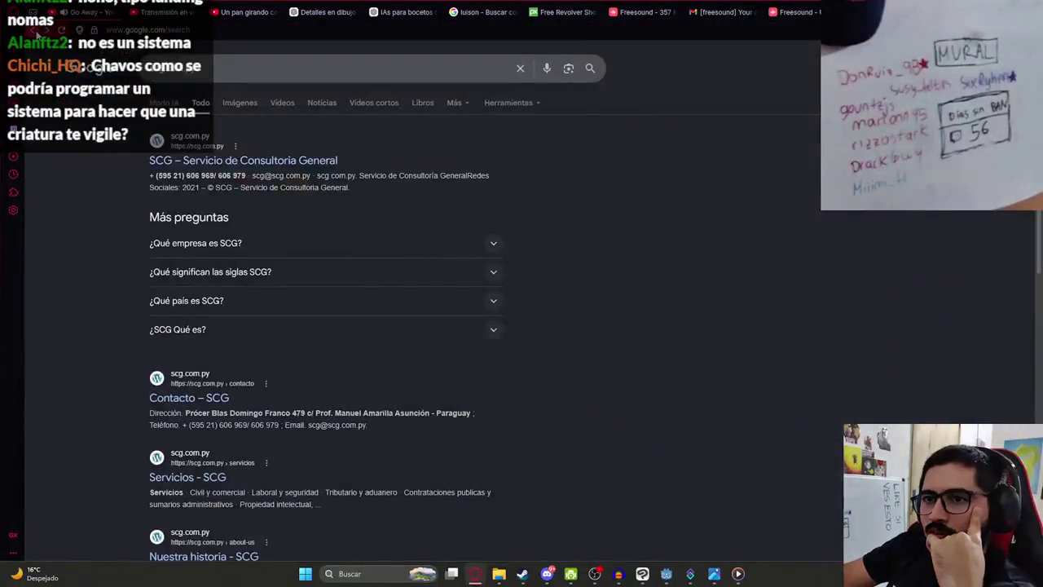
scroll(330, 385, down, 3)
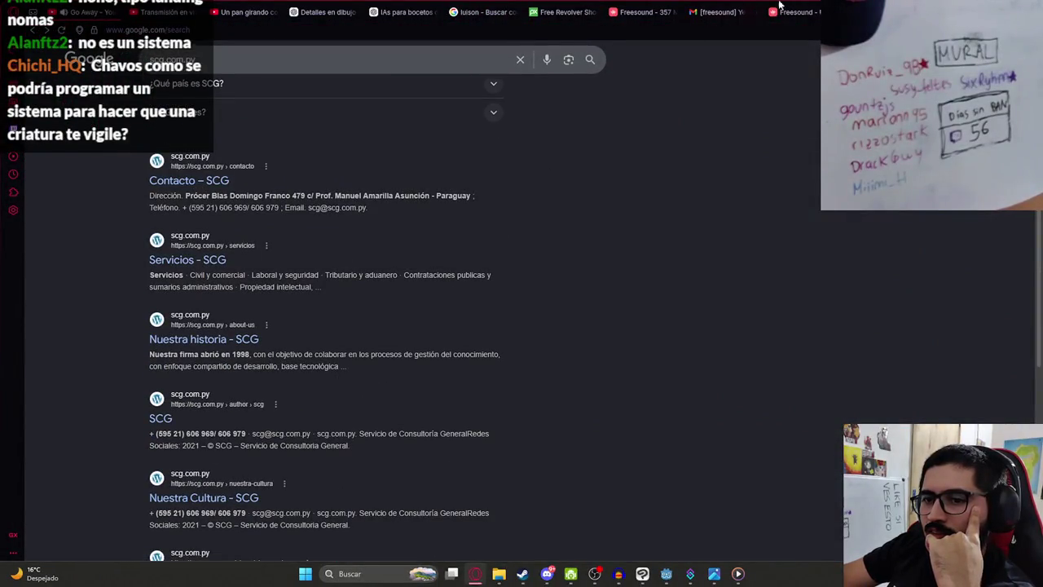
scroll(305, 397, up, 3)
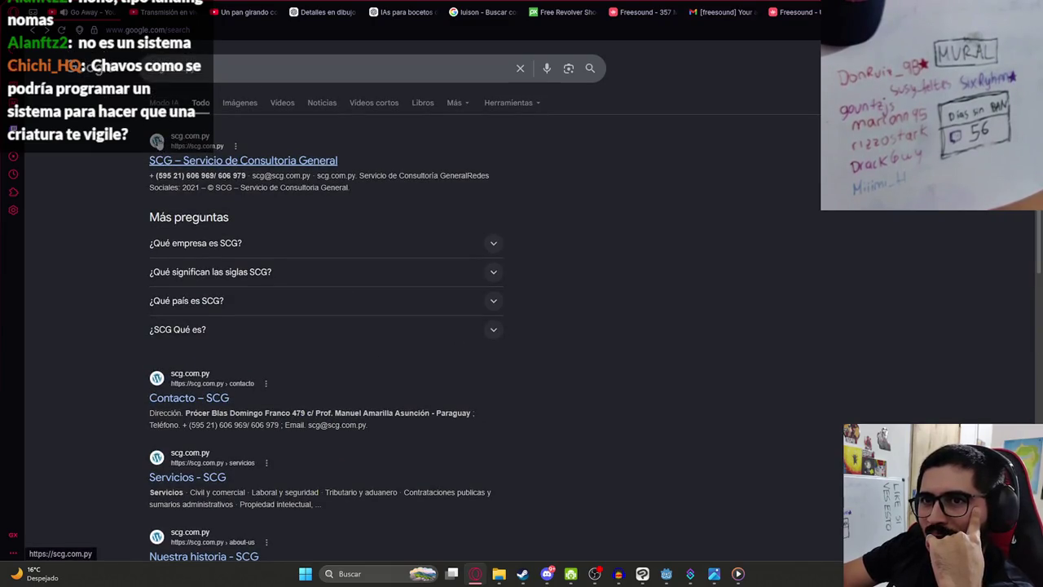
click(326, 12)
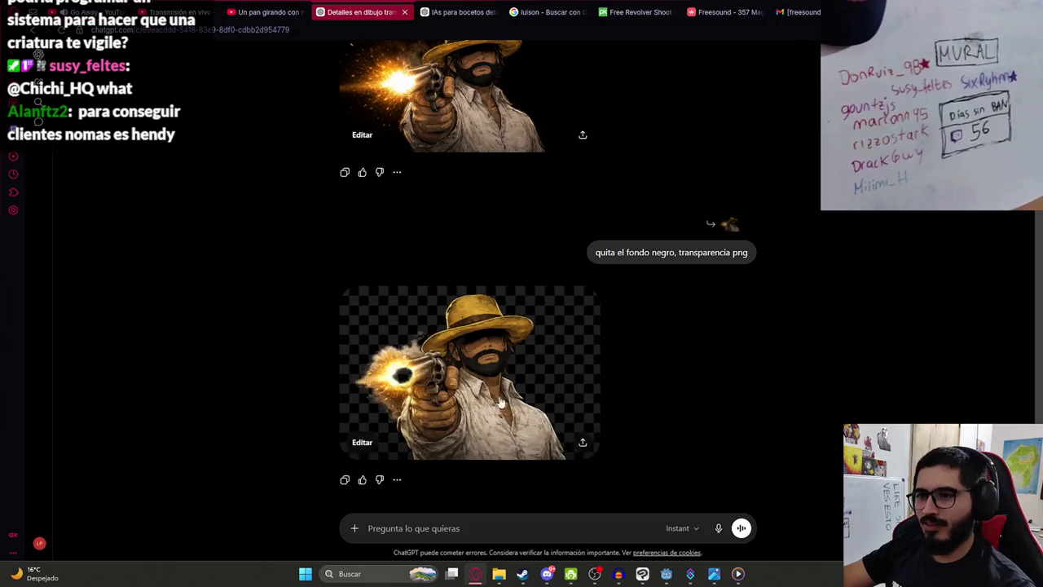
Open the transparent gunslinger image full size and drag the downloaded file out of the browser.
click(507, 386)
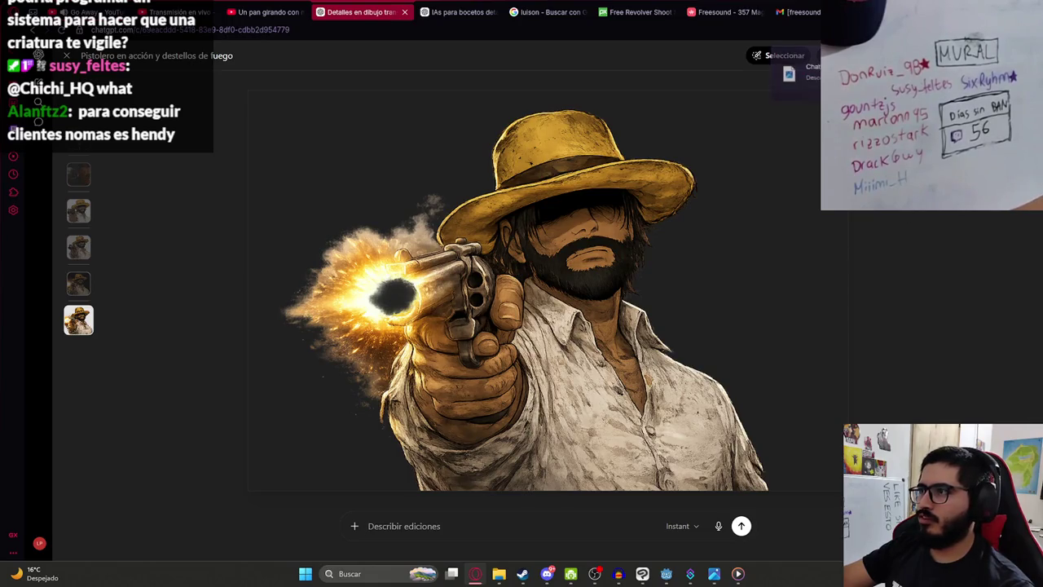
mouse_move(790, 73)
mouse_down()
mouse_move(742, 127)
mouse_move(649, 411)
mouse_move(663, 515)
mouse_up()
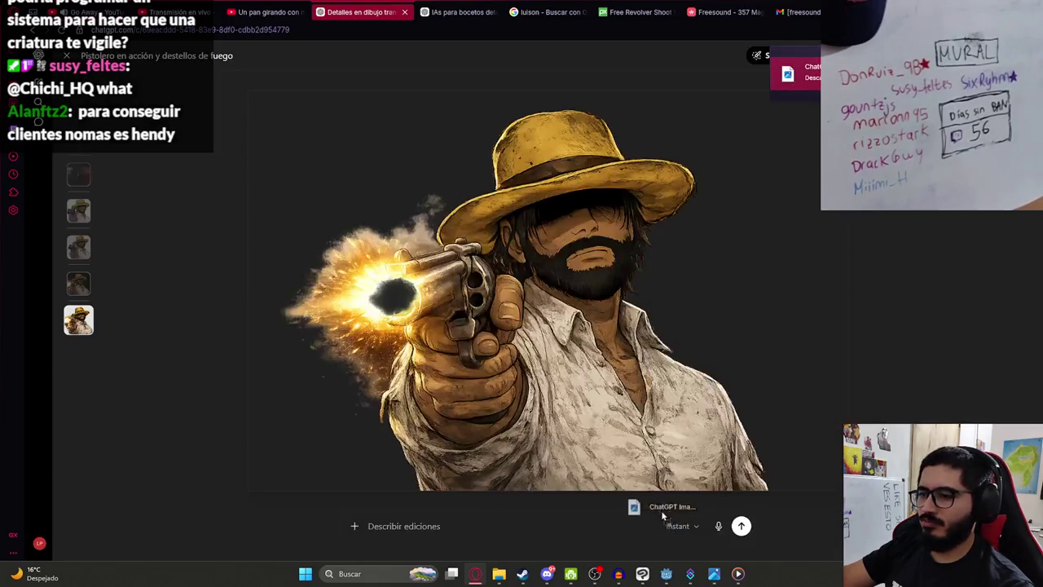
drag(644, 577, 743, 474)
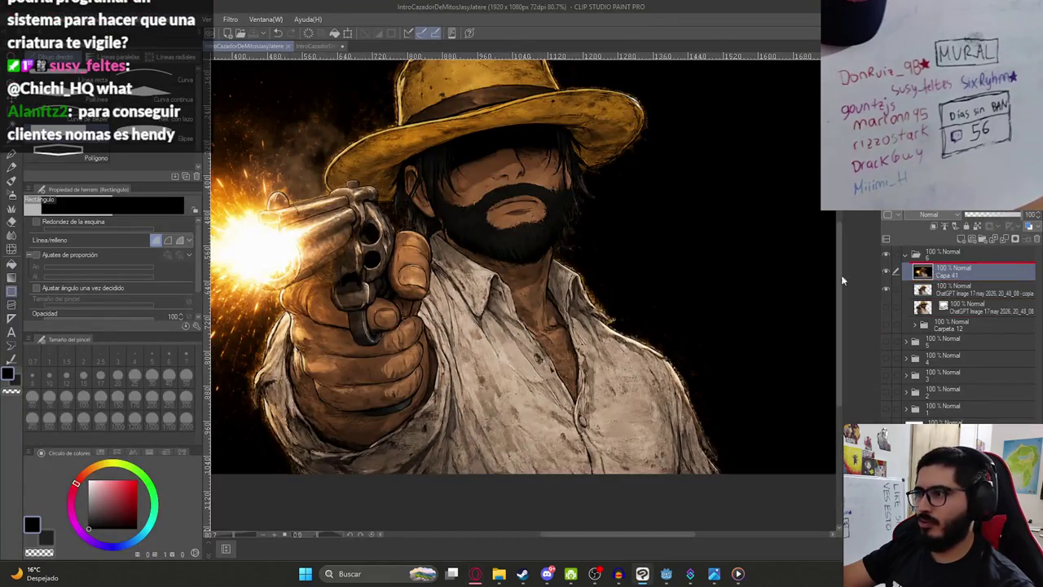
Drop the gunslinger PNG onto the canvas as a layer and scale it up to about 110%.
drag(843, 280, 603, 257)
scroll(524, 128, up, 5)
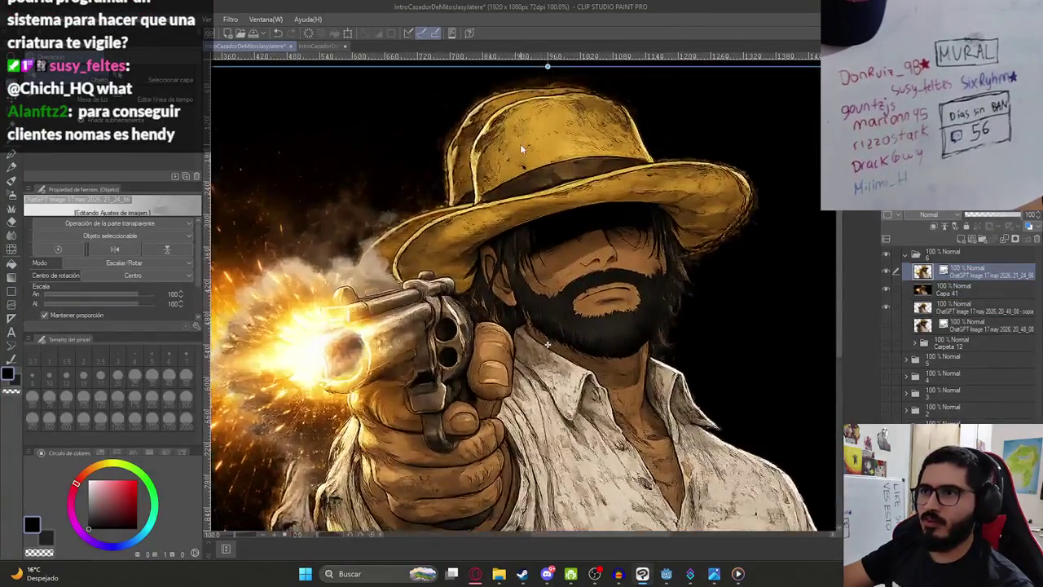
scroll(494, 136, down, 5)
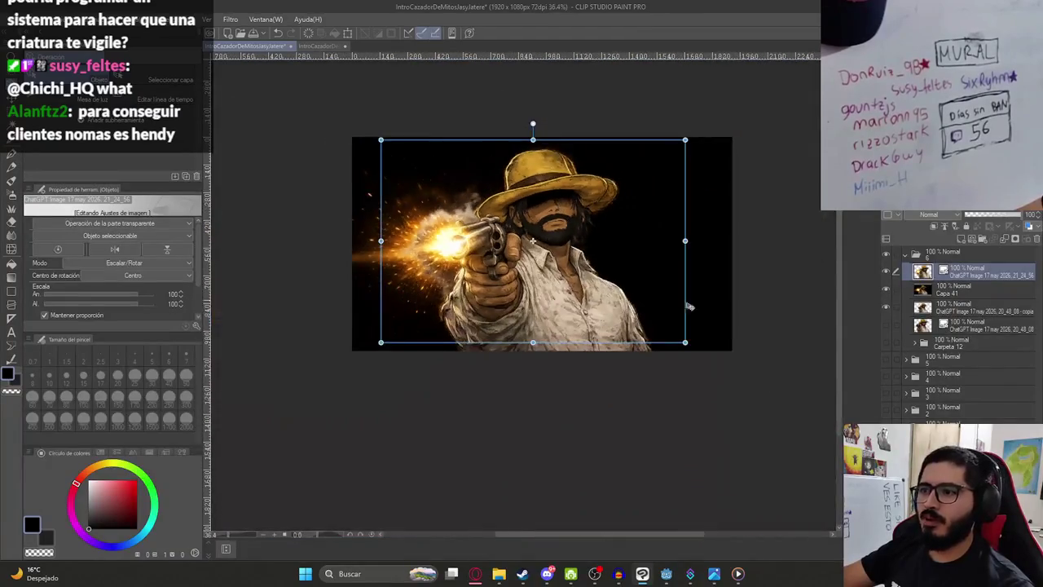
mouse_move(683, 339)
mouse_down()
mouse_move(698, 361)
mouse_move(694, 350)
mouse_up()
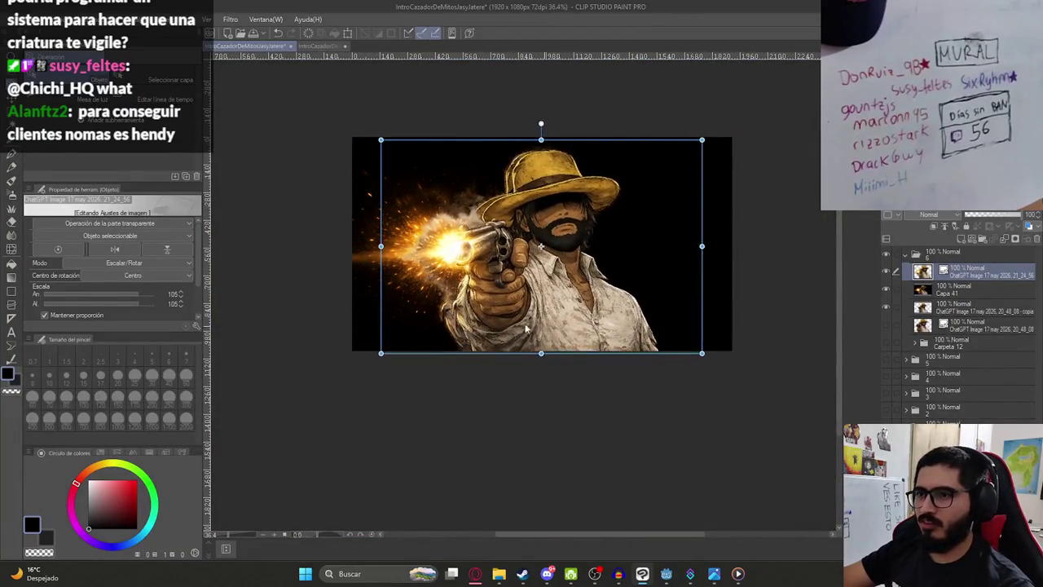
scroll(469, 337, up, 4)
mouse_move(469, 337)
mouse_down()
mouse_move(444, 344)
mouse_move(335, 507)
mouse_up()
scroll(530, 261, down, 2)
drag(711, 154, 728, 144)
drag(509, 244, 501, 235)
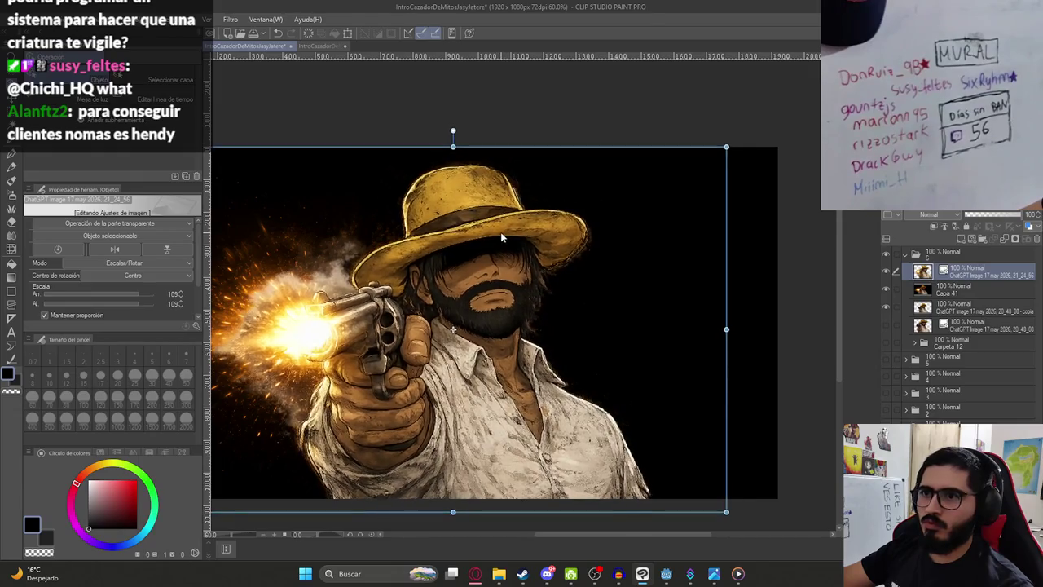
scroll(548, 319, down, 1)
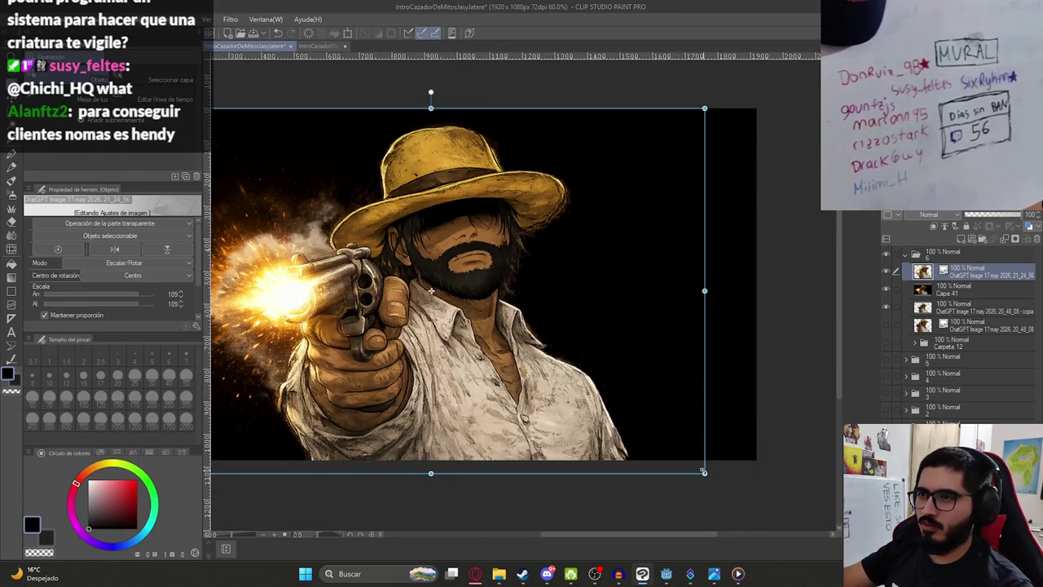
drag(703, 471, 709, 474)
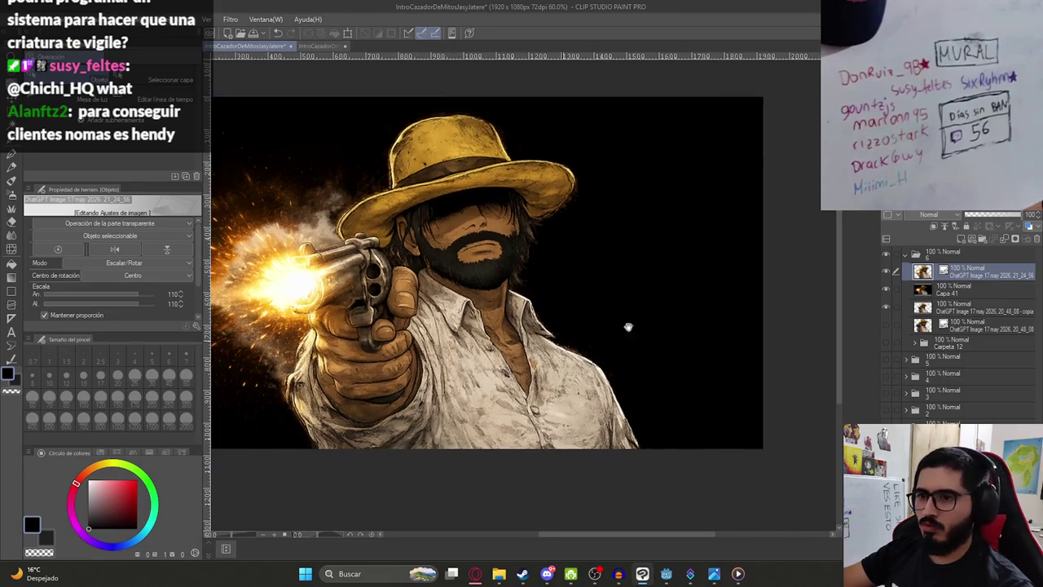
Align the semi-transparent layer with the illustration, restore 100% opacity, and hide Capa 41.
click(1000, 215)
scroll(474, 390, up, 8)
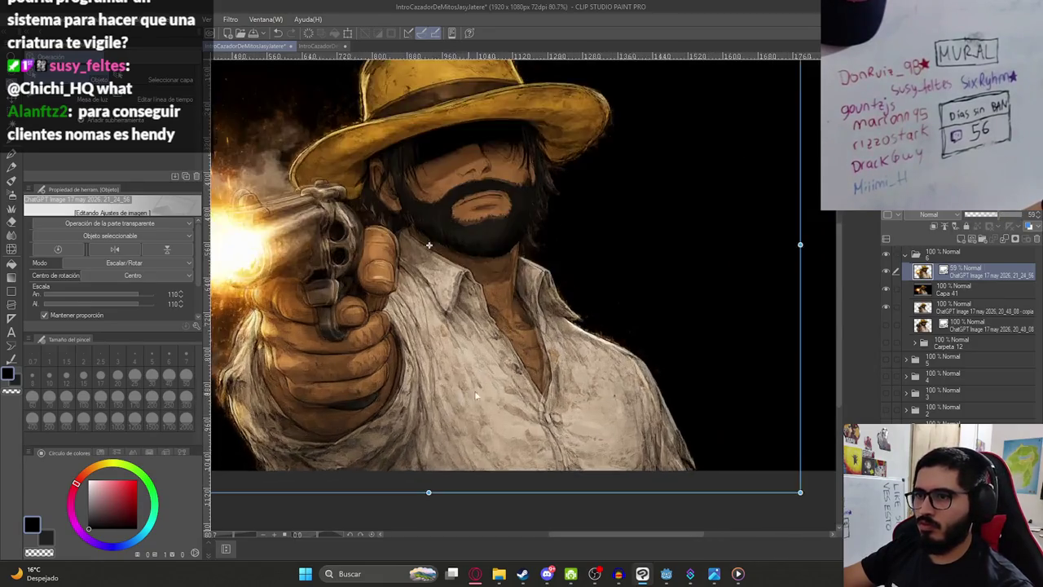
drag(516, 338, 501, 366)
scroll(502, 372, down, 8)
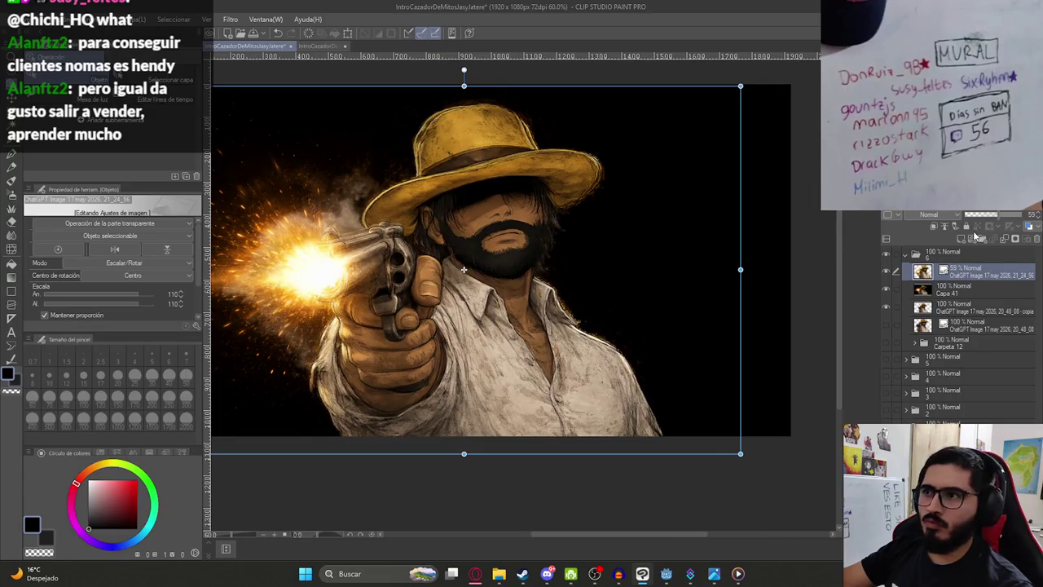
drag(994, 216, 1028, 215)
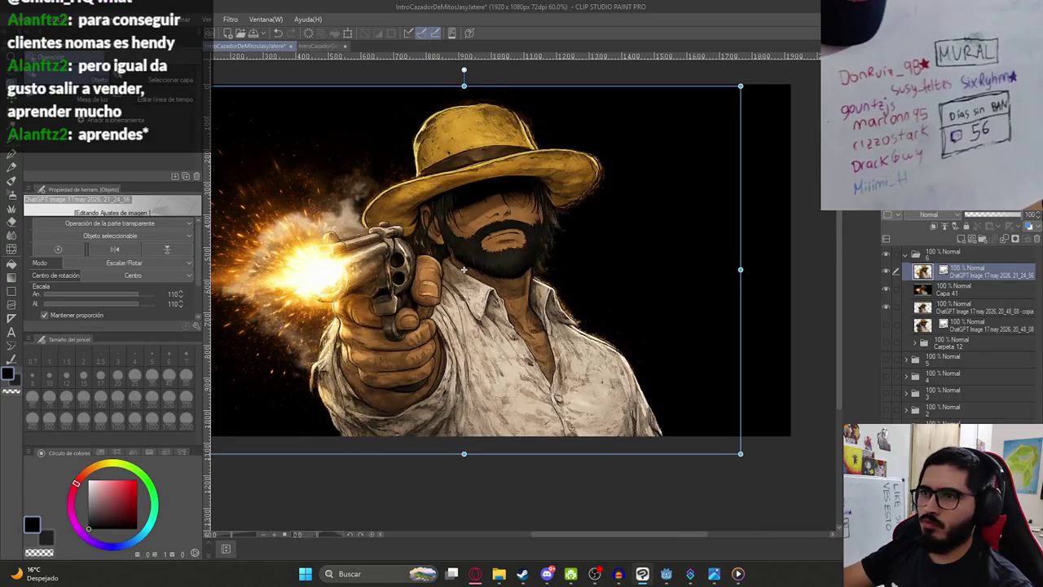
click(887, 290)
Toggle the layer's visibility repeatedly to compare the flame versions.
click(887, 272)
click(887, 272)
click(887, 272)
click(887, 272)
click(887, 273)
click(887, 273)
click(888, 272)
click(888, 272)
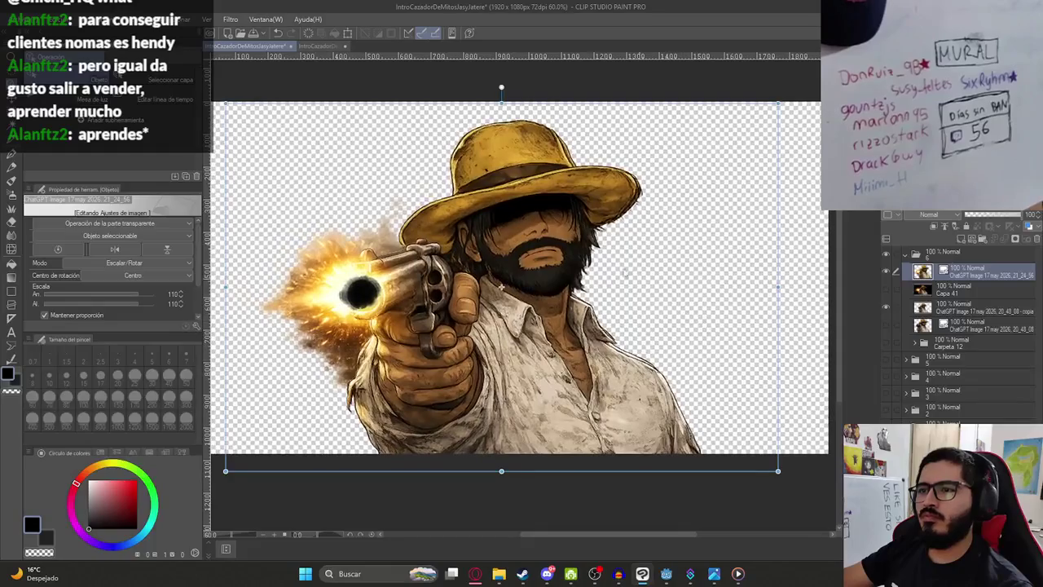
Export the image as PNG over Ilustracion10HD.png in the ending folder, confirming the replacement.
click(23, 19)
mouse_move(98, 159)
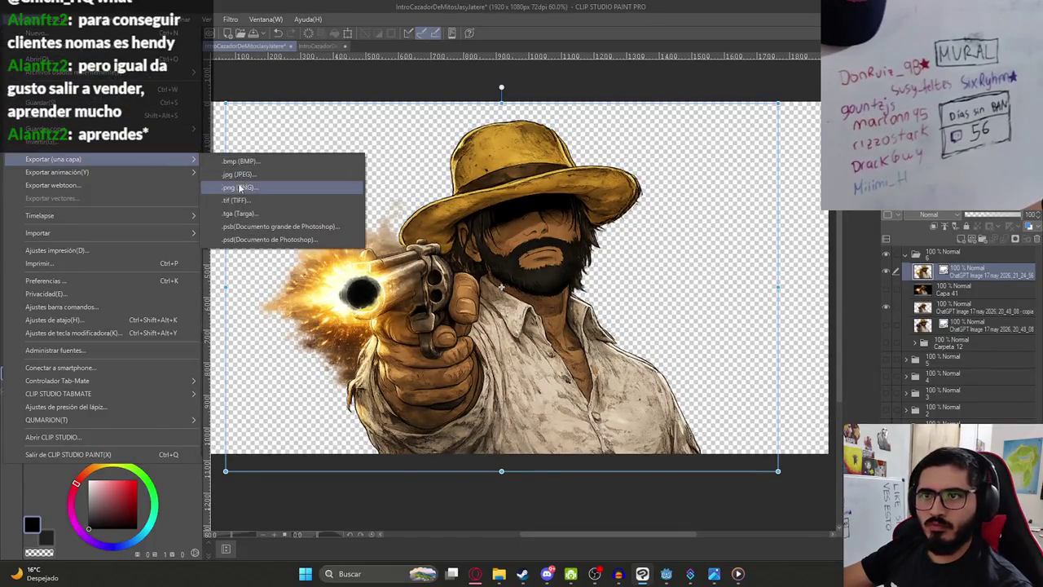
click(242, 189)
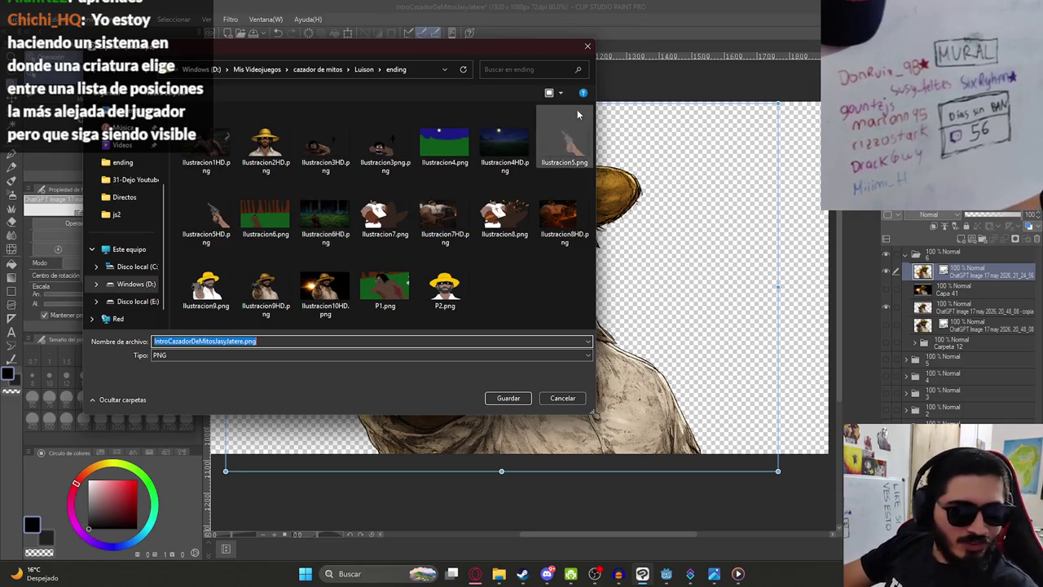
mouse_move(370, 118)
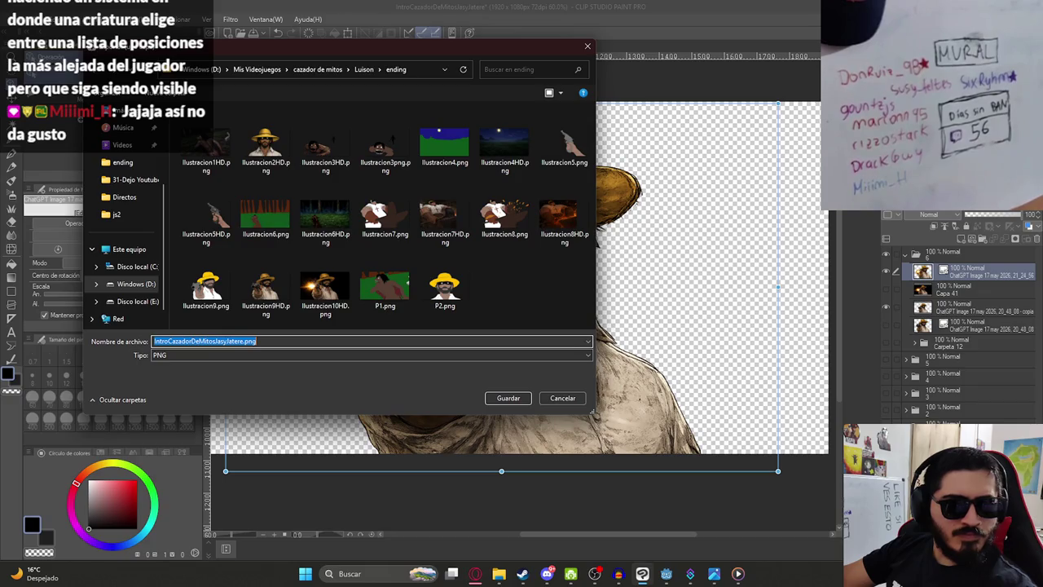
click(444, 285)
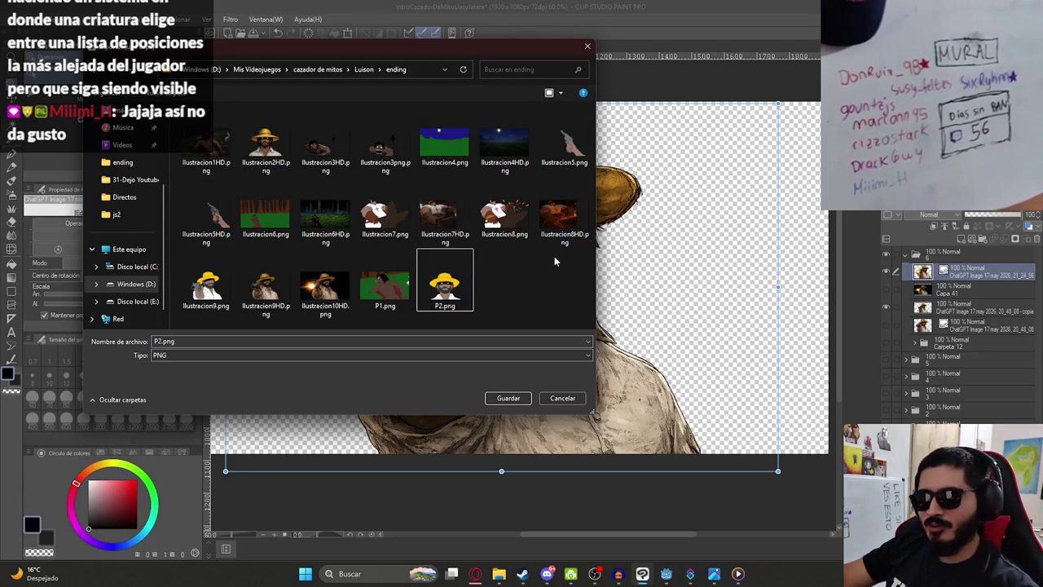
double_click(338, 285)
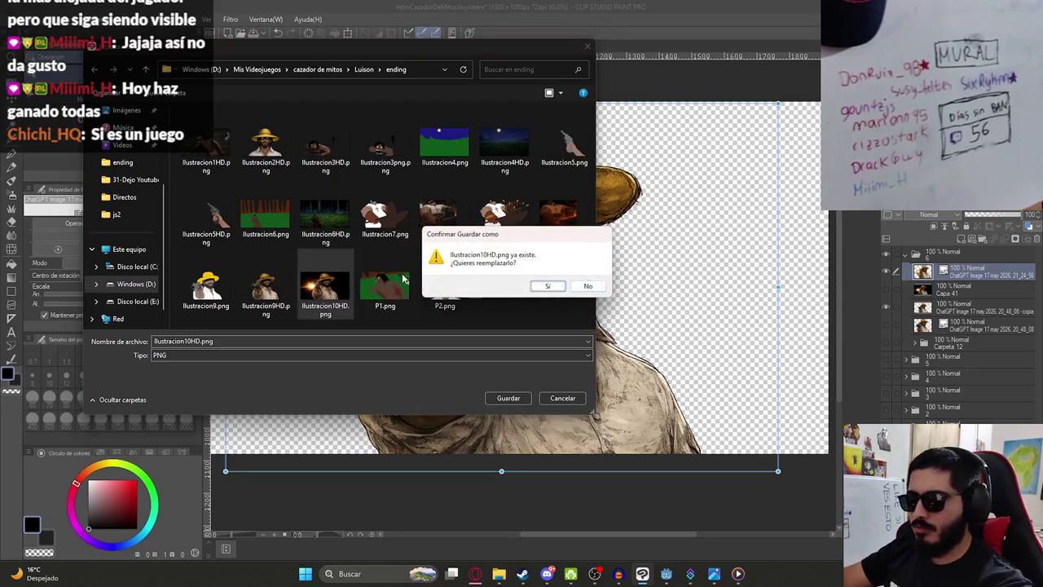
click(549, 285)
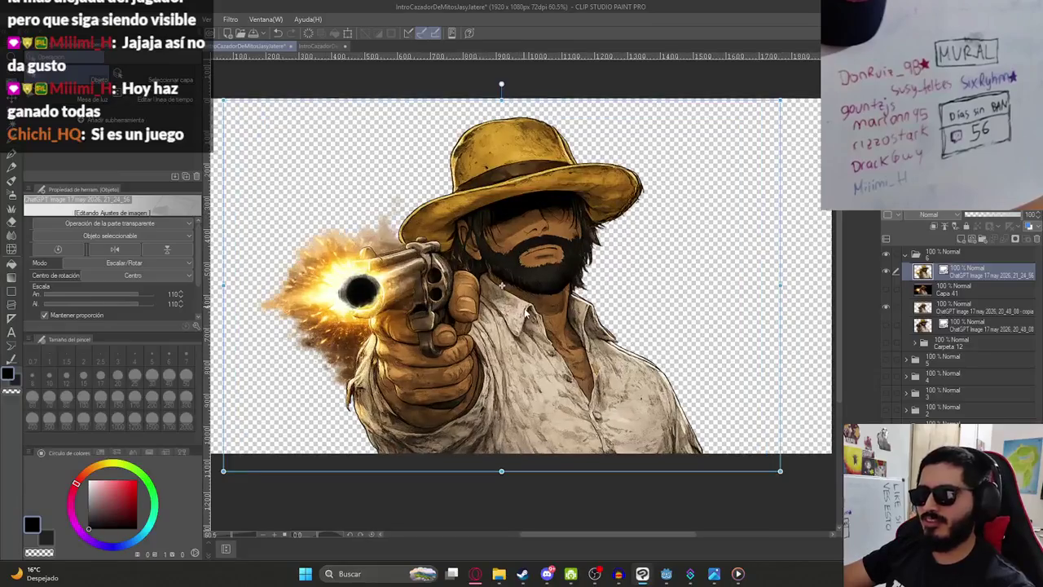
click(499, 572)
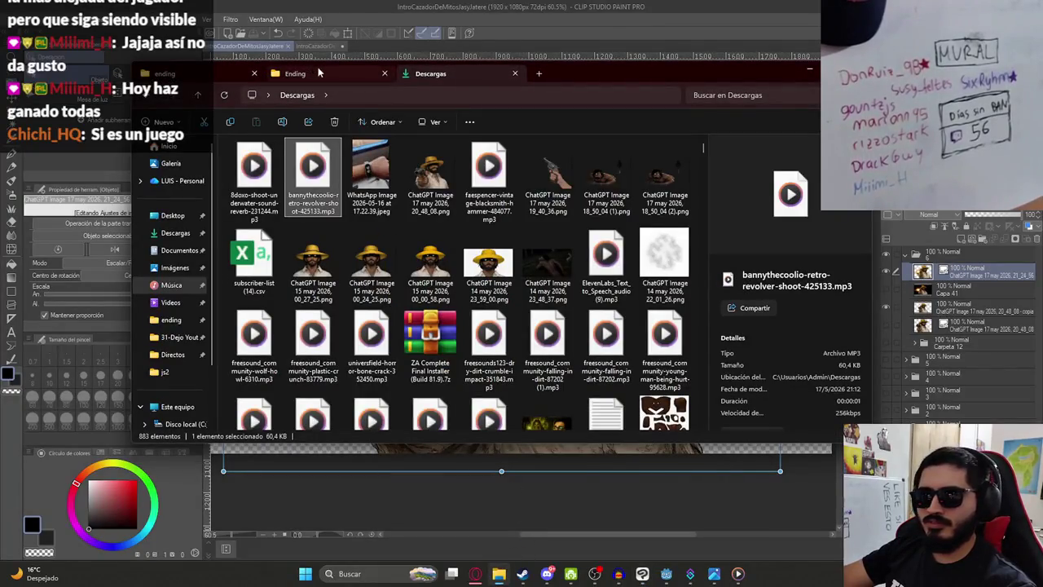
Copy Ilustracion10HD.png from the artwork's ending folder into the game's Ending folder, replacing the old file.
click(325, 73)
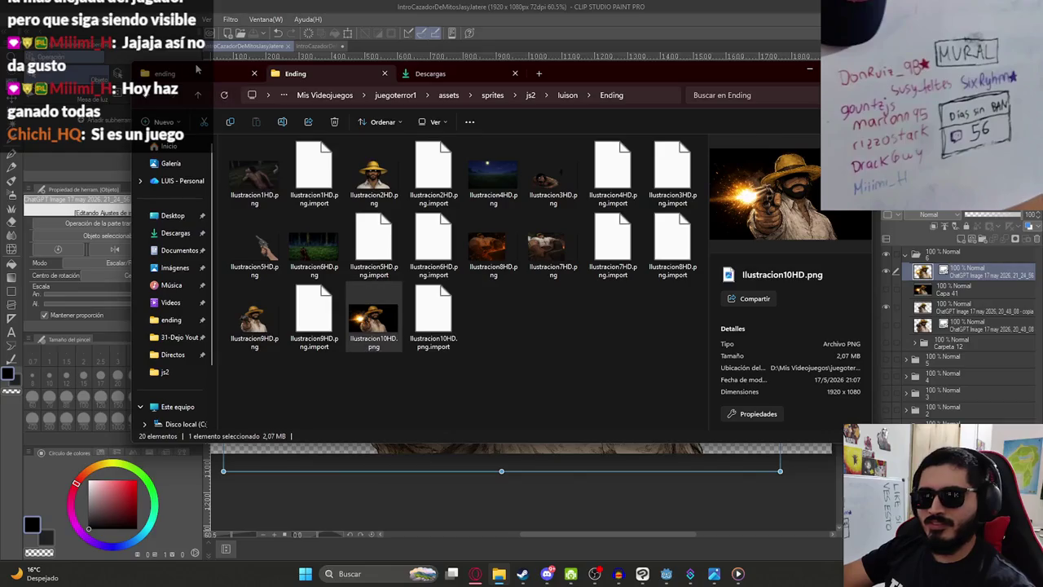
click(193, 76)
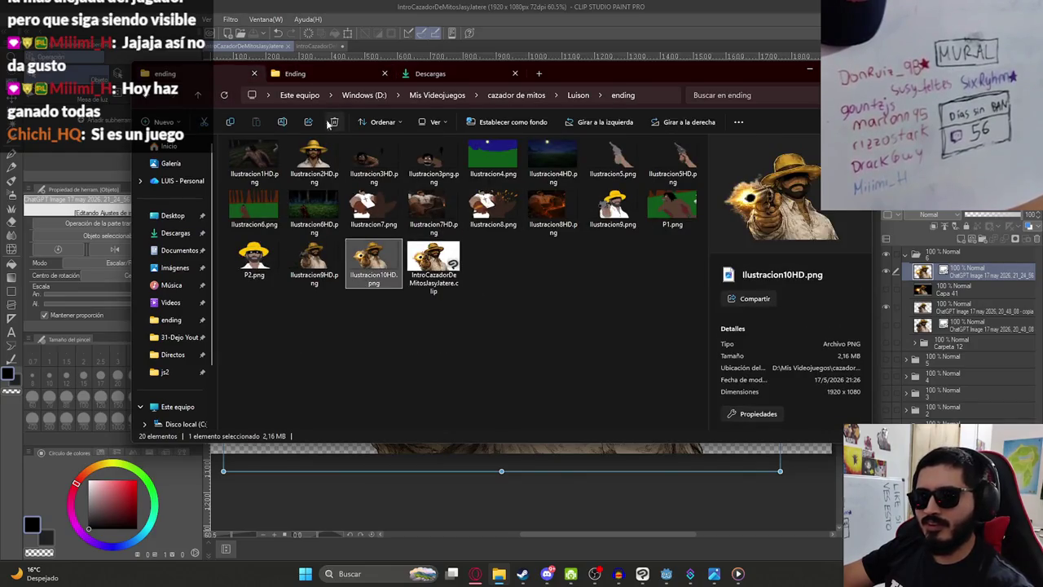
click(318, 78)
key(ctrl+v)
click(505, 204)
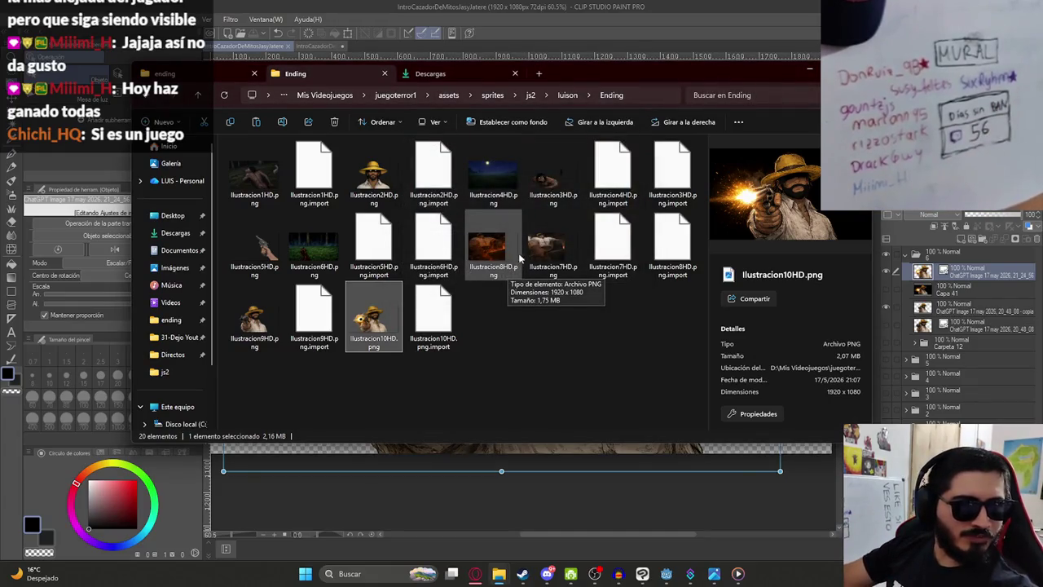
click(555, 334)
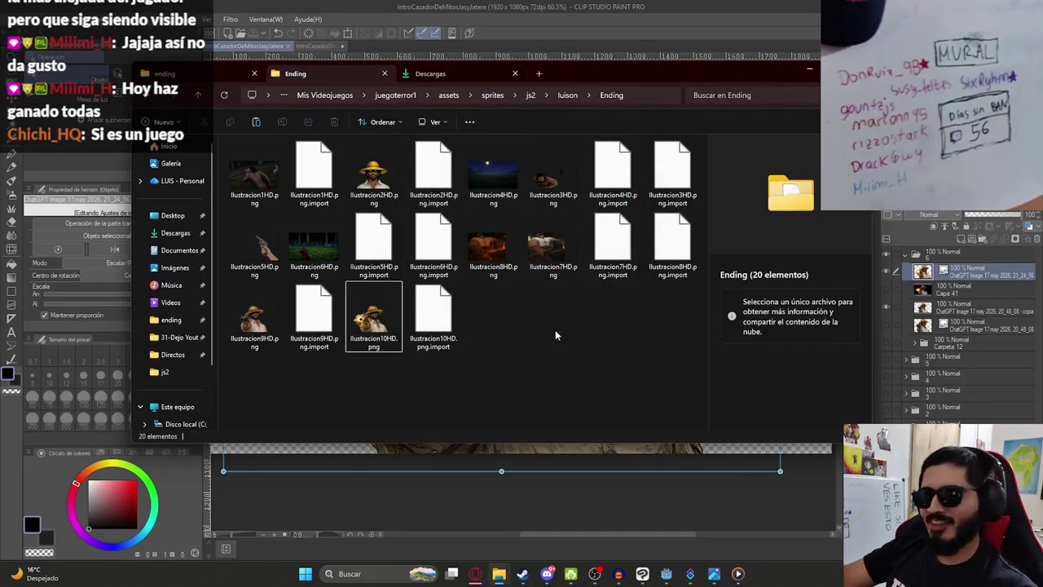
click(666, 574)
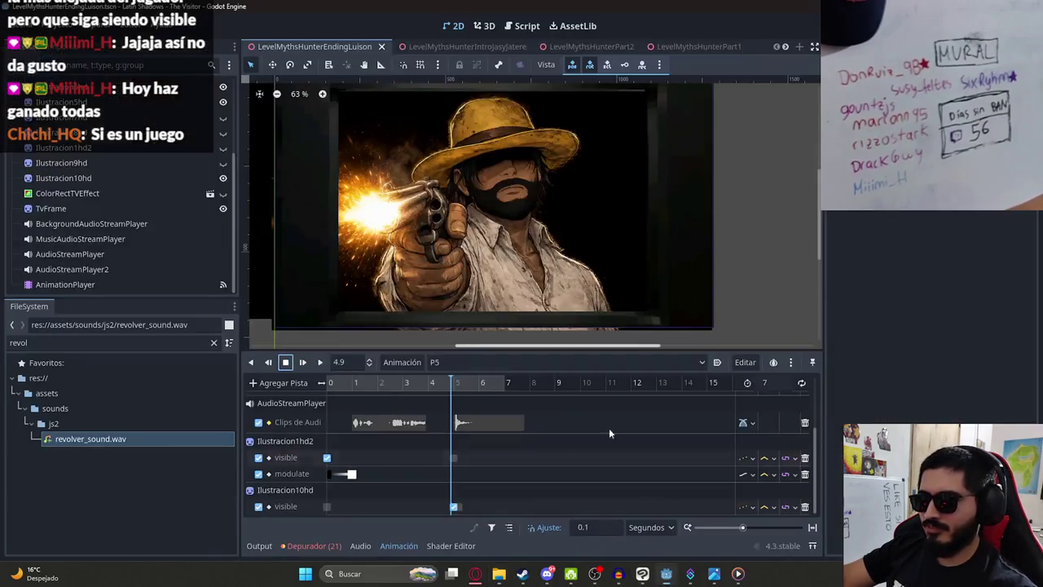
Scrub the P5 timeline from about 2.9 s through the muzzle flash to review timing.
click(441, 383)
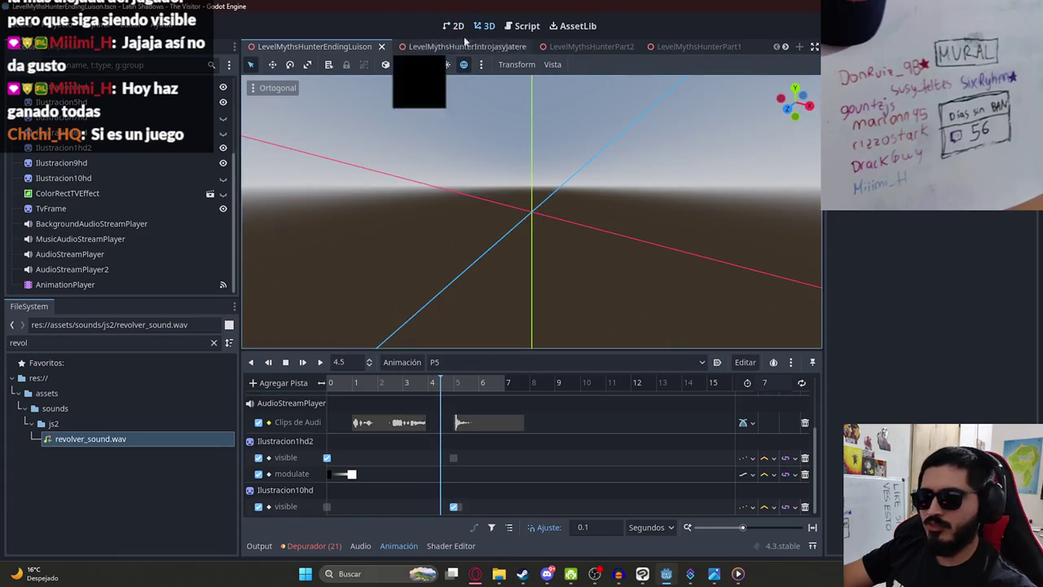
click(453, 28)
drag(441, 387, 459, 388)
scroll(444, 411, up, 3)
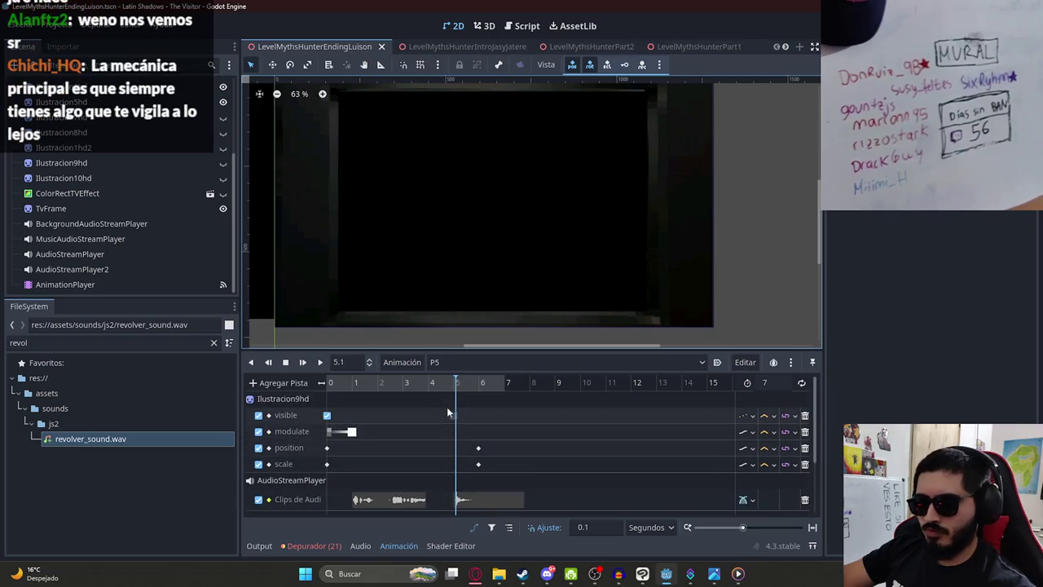
click(400, 383)
mouse_move(405, 390)
mouse_down()
mouse_move(460, 390)
mouse_move(441, 390)
mouse_up()
scroll(441, 421, down, 2)
scroll(441, 420, down, 2)
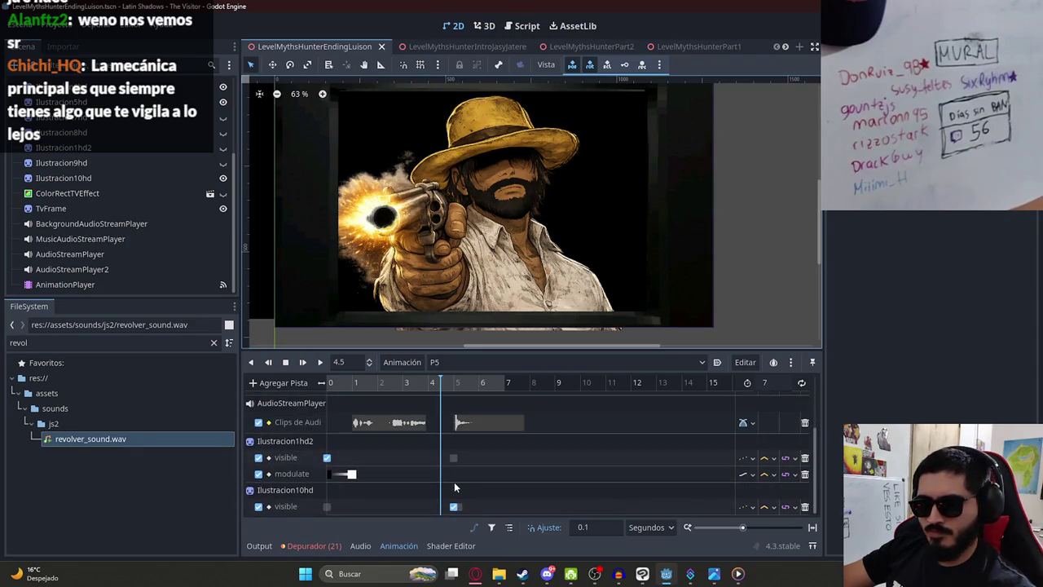
Nudge the Ilustracion10hd visible key slightly earlier and move the Ilustracion1hd2 key to 7 s.
click(455, 506)
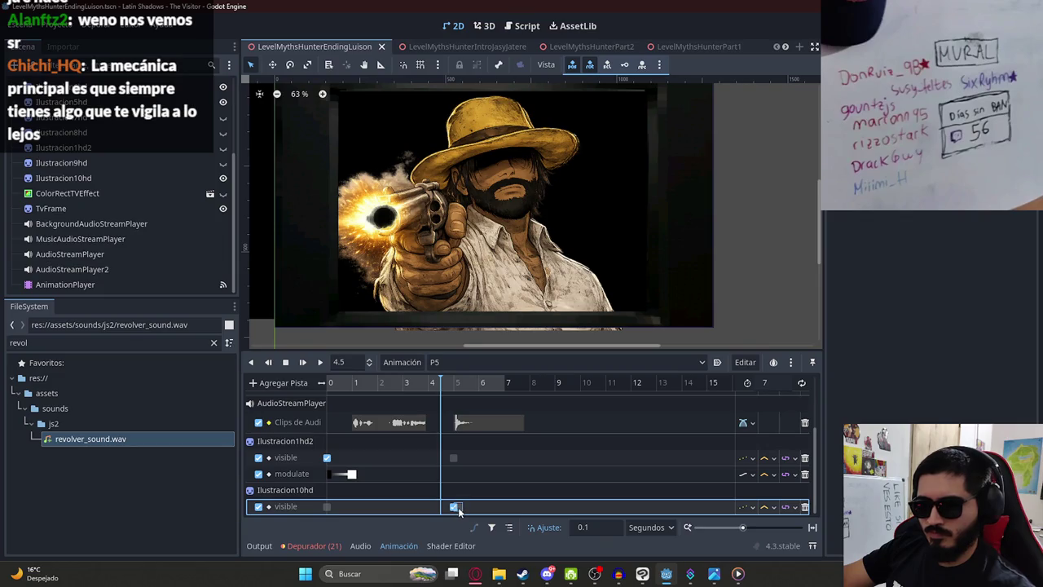
drag(457, 507, 454, 507)
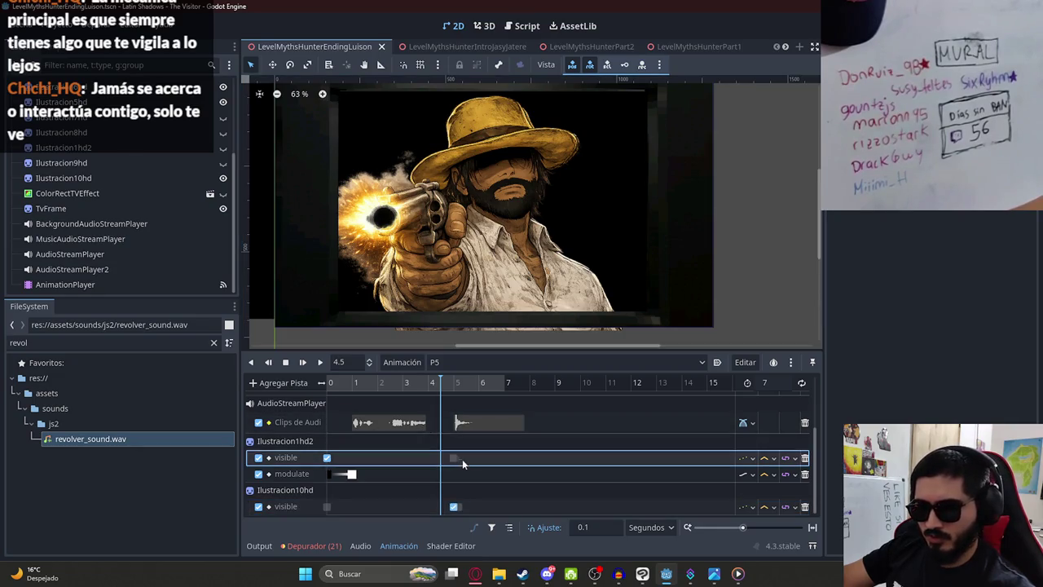
drag(456, 459, 507, 457)
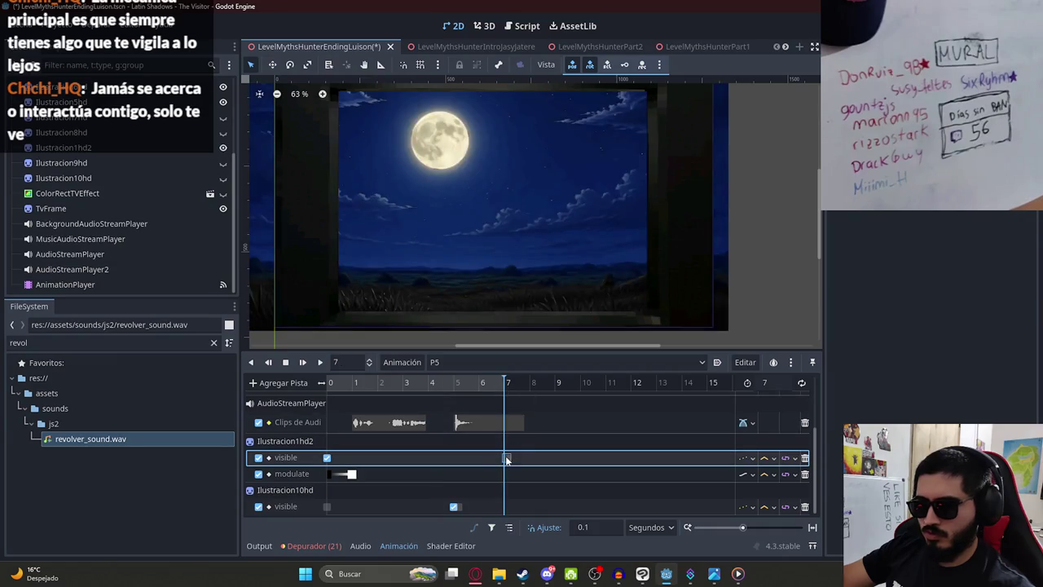
mouse_move(486, 384)
mouse_down()
mouse_move(400, 388)
mouse_move(470, 393)
mouse_move(436, 396)
mouse_move(455, 394)
mouse_up()
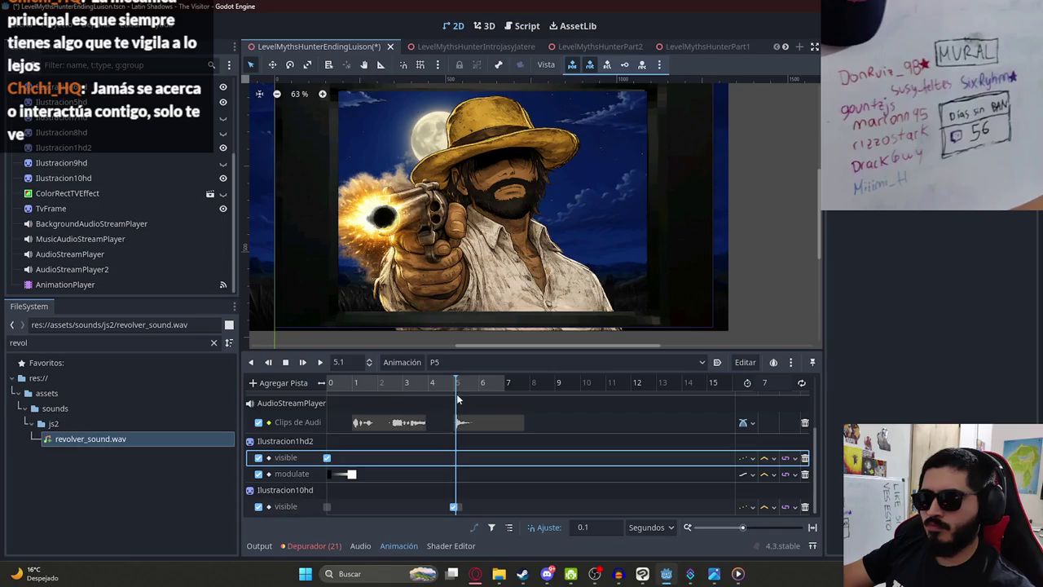
click(457, 399)
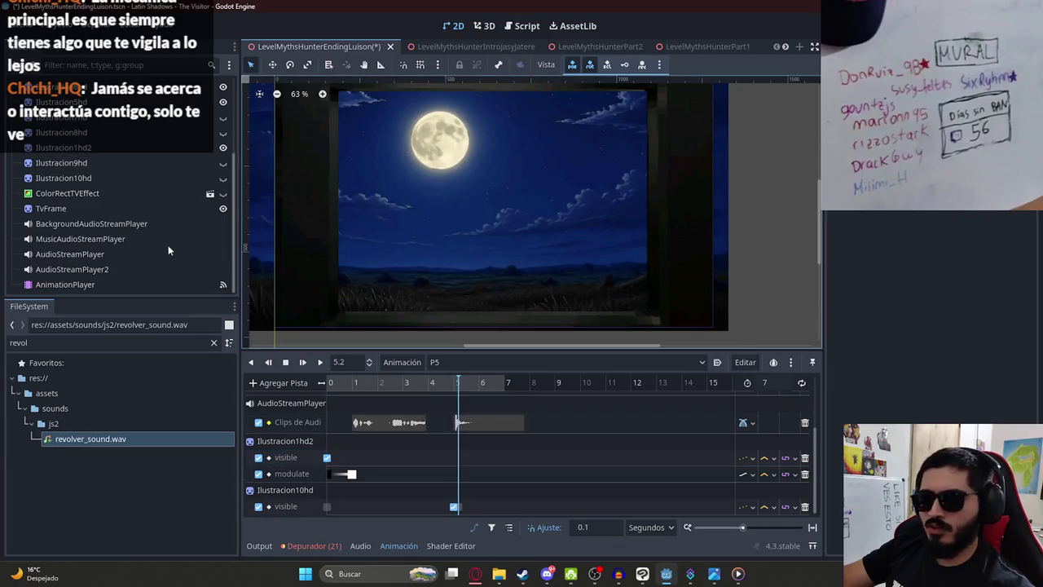
click(95, 150)
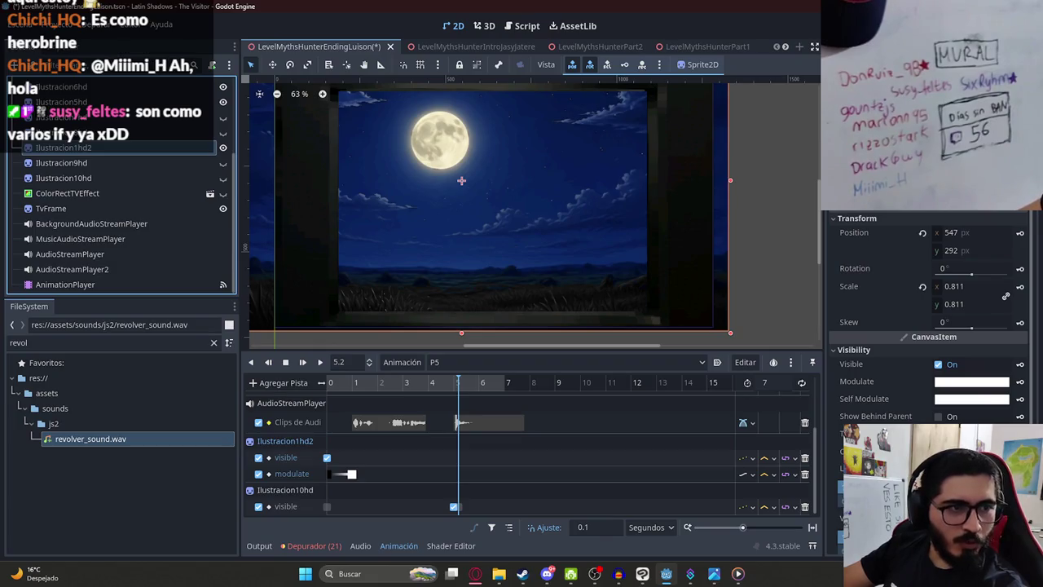
Uncheck Visible on the moon illustration, then replay P5 and scrub back to the gunshot.
mouse_move(458, 383)
mouse_down()
mouse_move(475, 383)
mouse_move(452, 392)
mouse_move(460, 395)
mouse_up()
scroll(460, 423, up, 2)
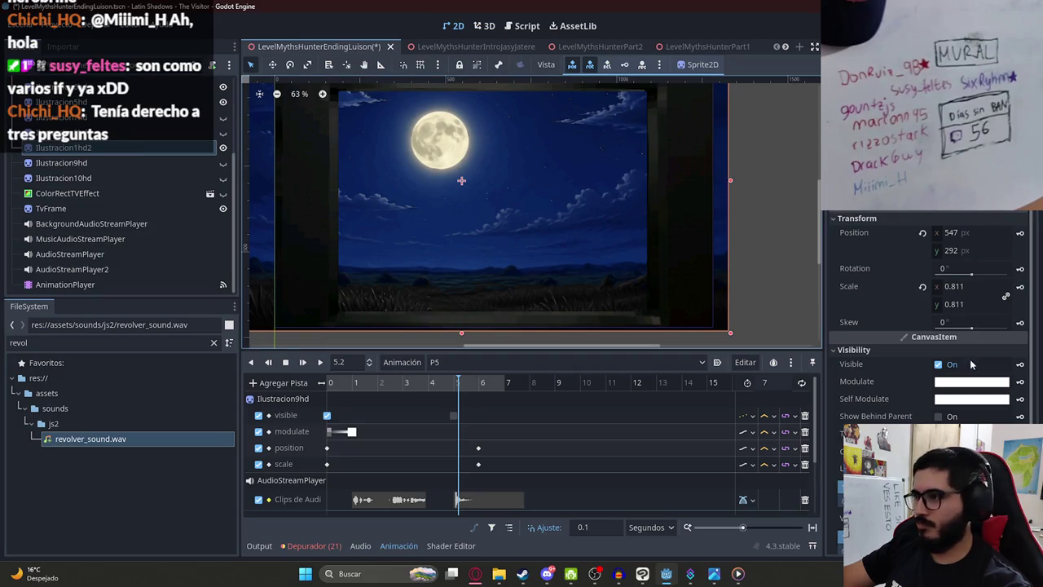
click(939, 365)
drag(479, 380, 455, 395)
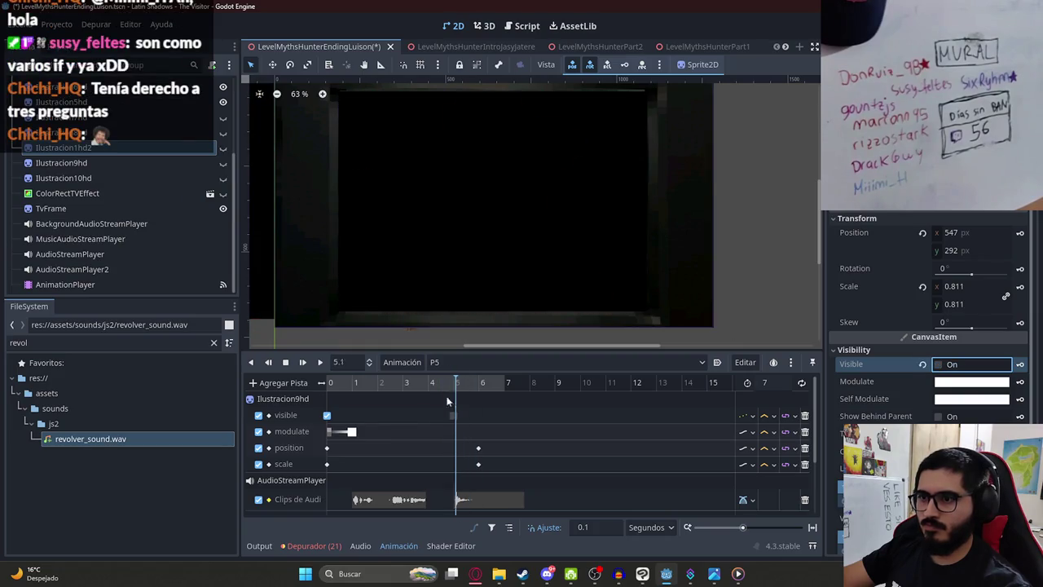
click(318, 362)
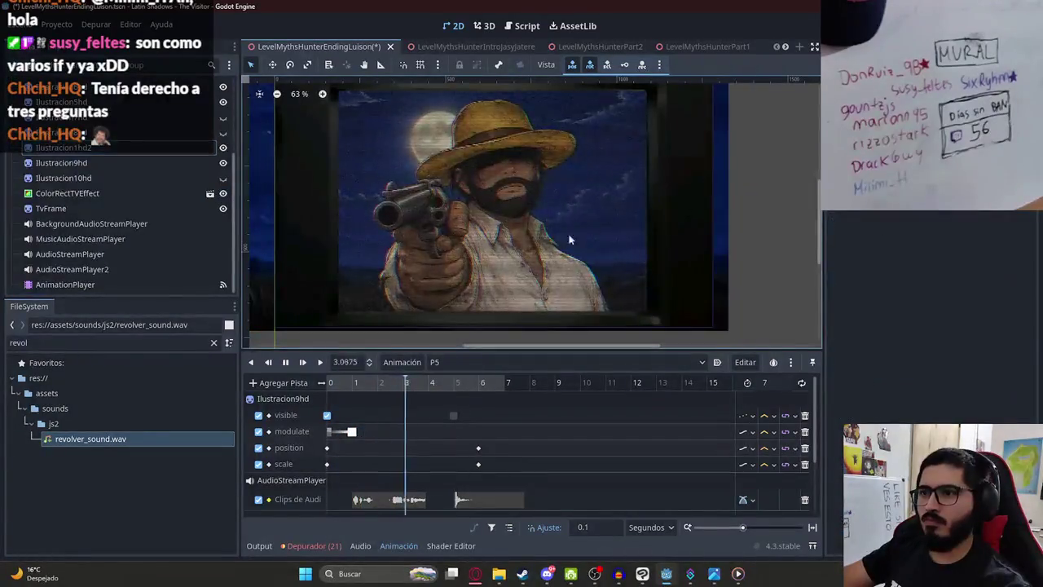
scroll(492, 236, up, 1)
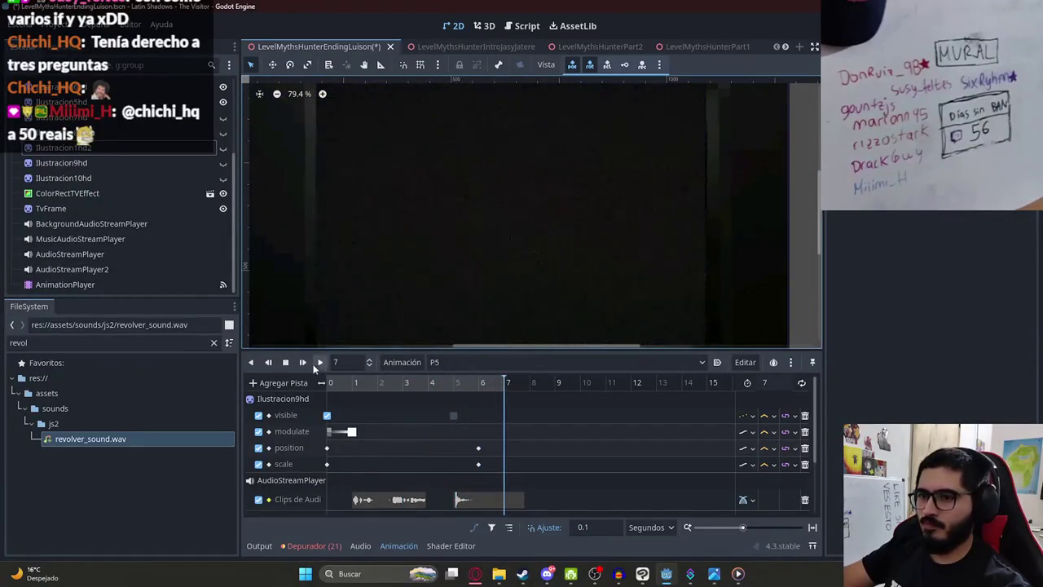
mouse_move(450, 381)
mouse_down()
mouse_move(469, 383)
mouse_move(395, 382)
mouse_move(505, 385)
mouse_move(353, 389)
mouse_move(456, 393)
mouse_up()
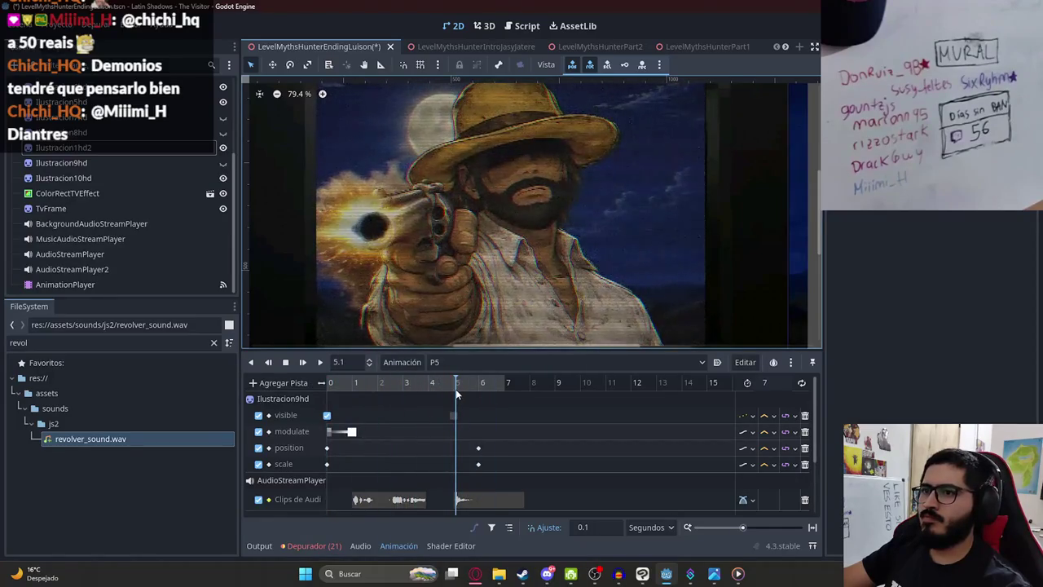
click(618, 573)
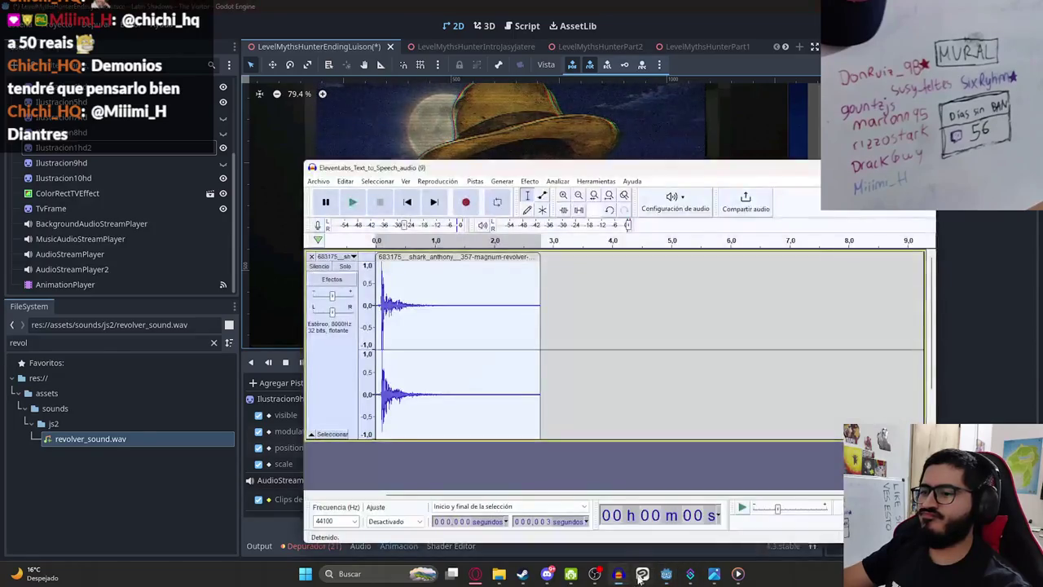
Delete the black background from the Capa 41 layer and centre the artwork.
click(642, 573)
click(888, 272)
click(887, 290)
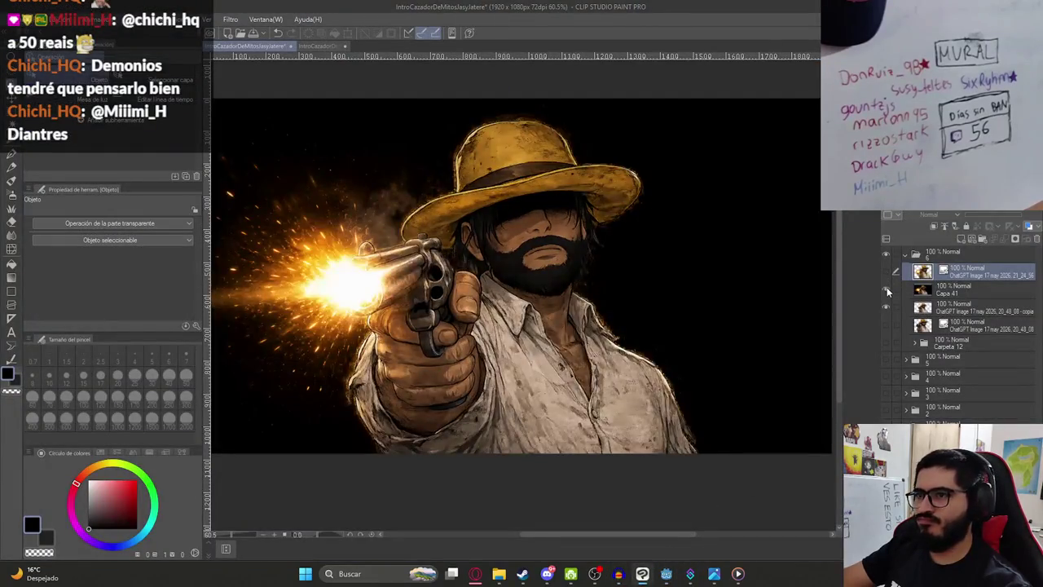
scroll(668, 259, down, 2)
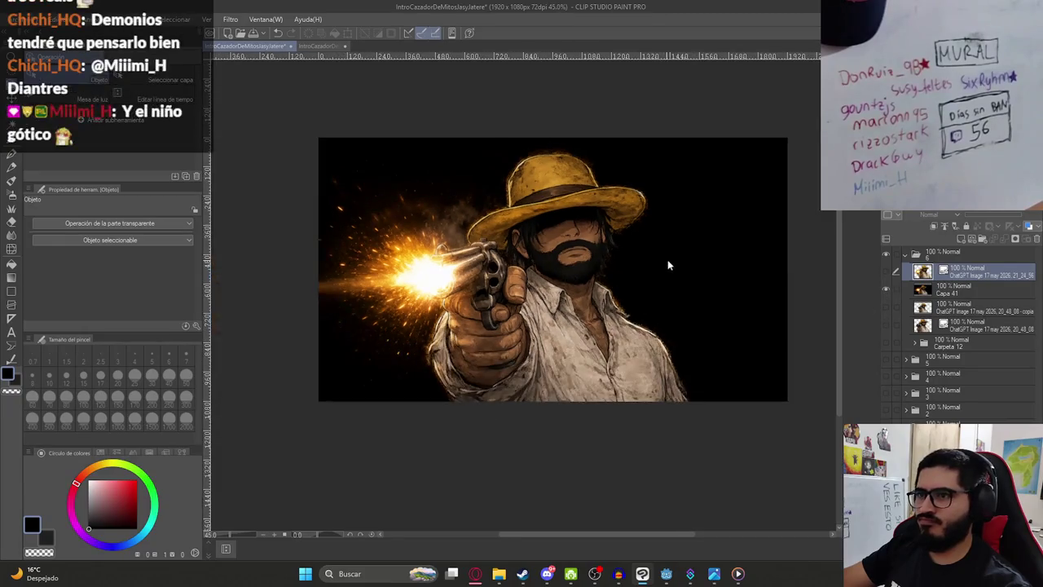
click(675, 254)
key(w)
click(694, 239)
key(Delete)
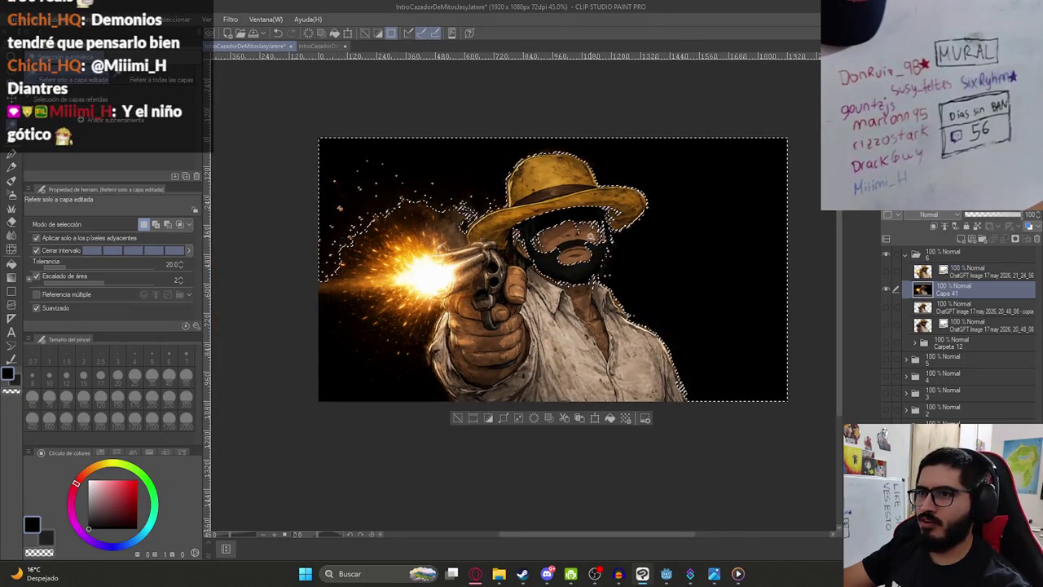
key(ctrl+d)
scroll(675, 283, up, 2)
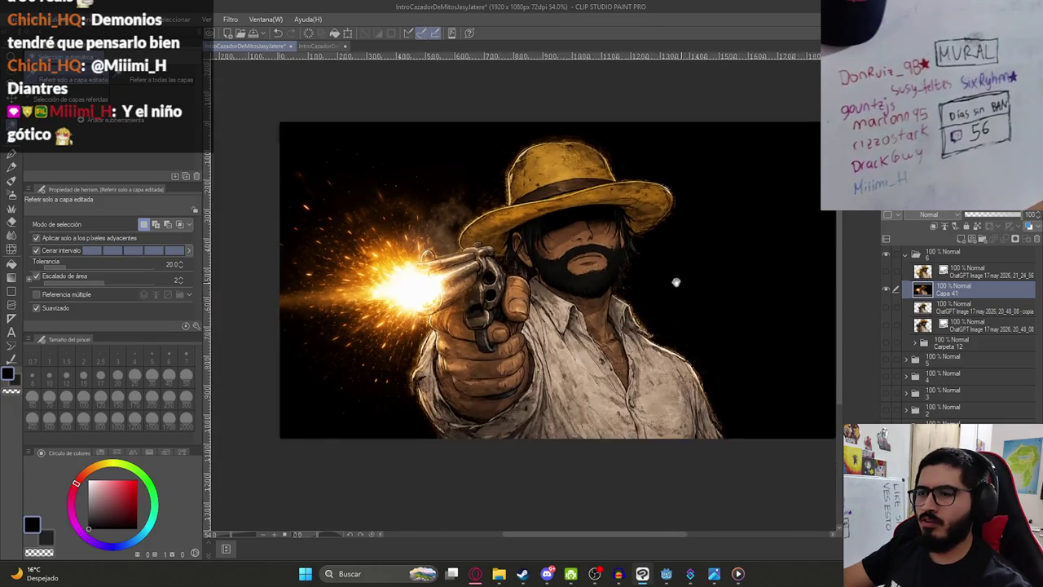
drag(676, 283, 578, 257)
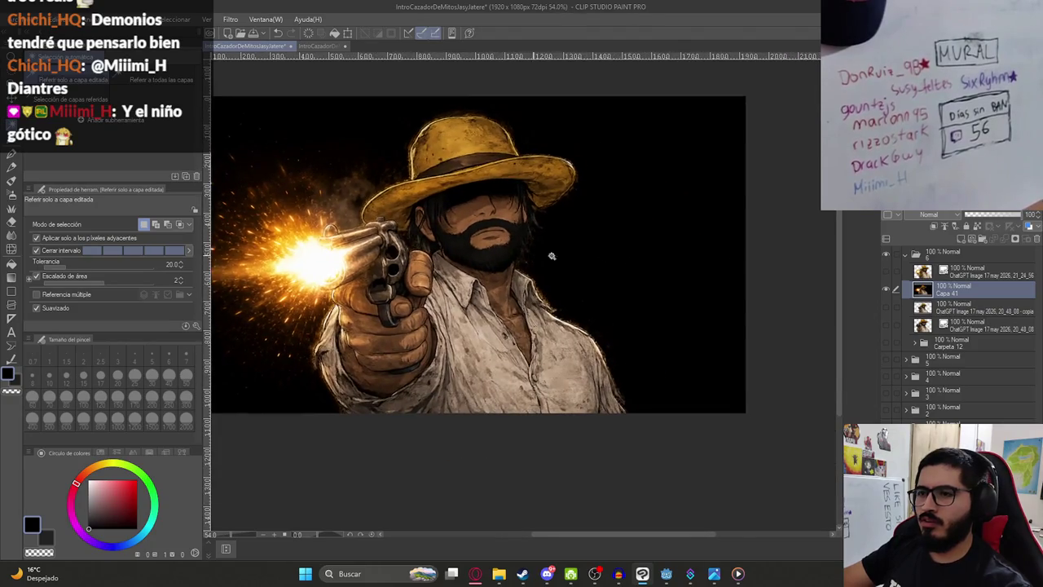
Compare artwork versions by toggling the top and dark background layers, leaving the background visible.
click(885, 273)
click(885, 273)
click(885, 273)
click(885, 272)
click(884, 273)
click(885, 273)
click(888, 290)
click(888, 289)
click(888, 289)
click(888, 289)
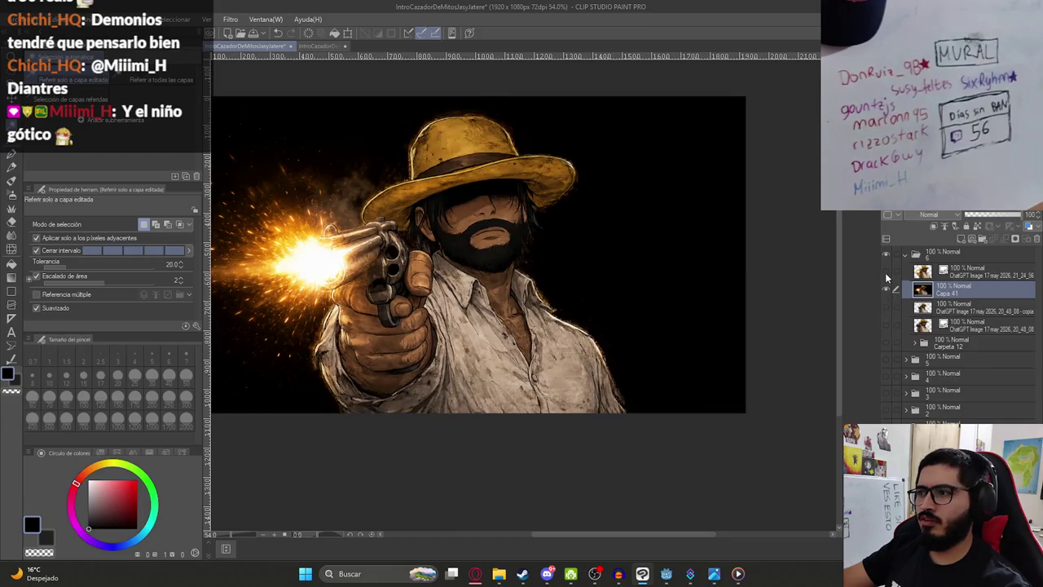
Show the muzzle-flash version of the gunman and save the illustration.
click(884, 273)
click(885, 272)
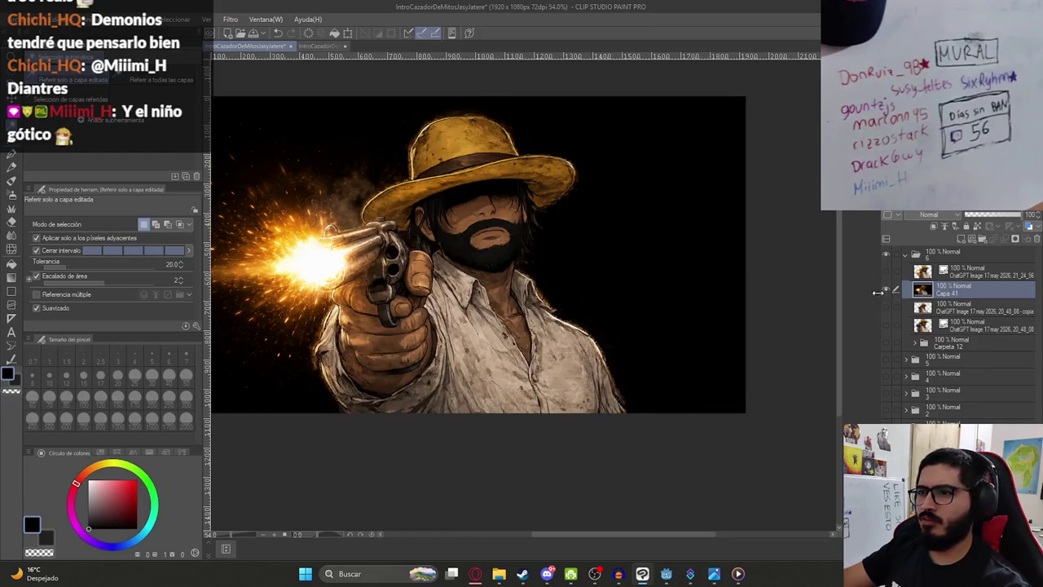
drag(413, 228, 450, 247)
key(ctrl+s)
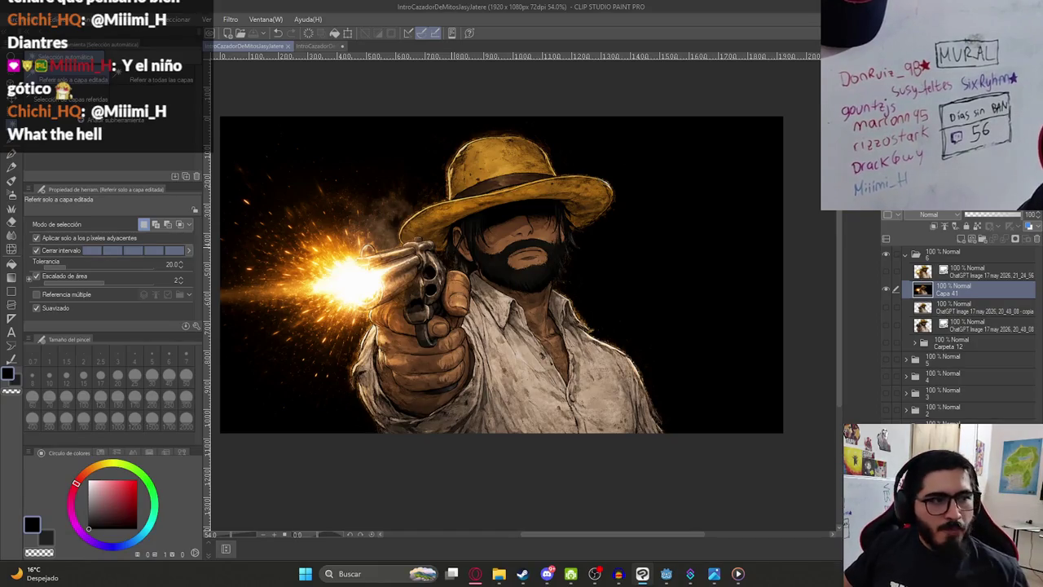
key(ctrl+minus)
Export the layer over Ilustracion10HD.png and confirm the overwrite.
click(14, 18)
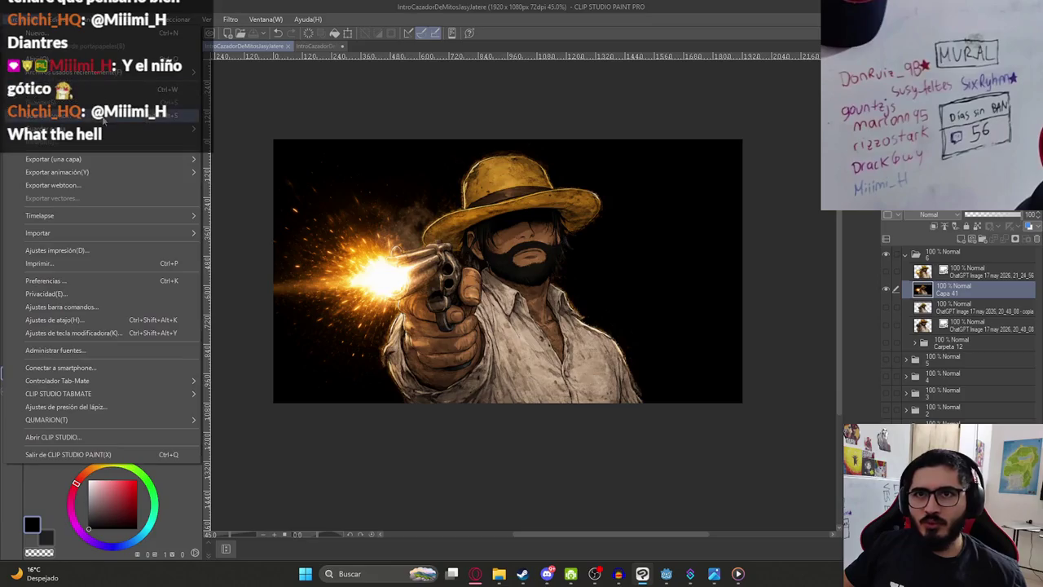
mouse_move(163, 160)
click(230, 181)
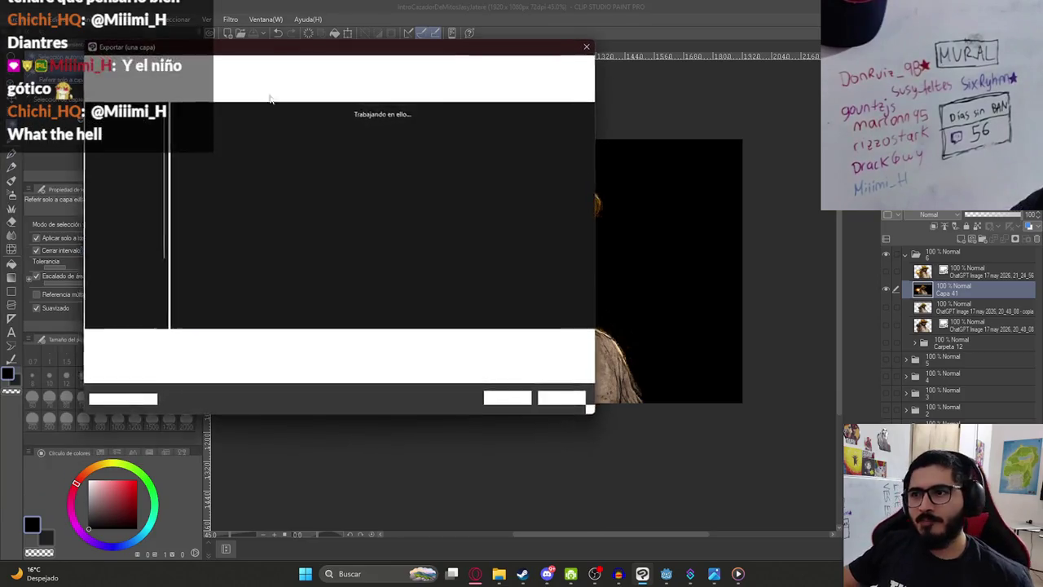
click(341, 294)
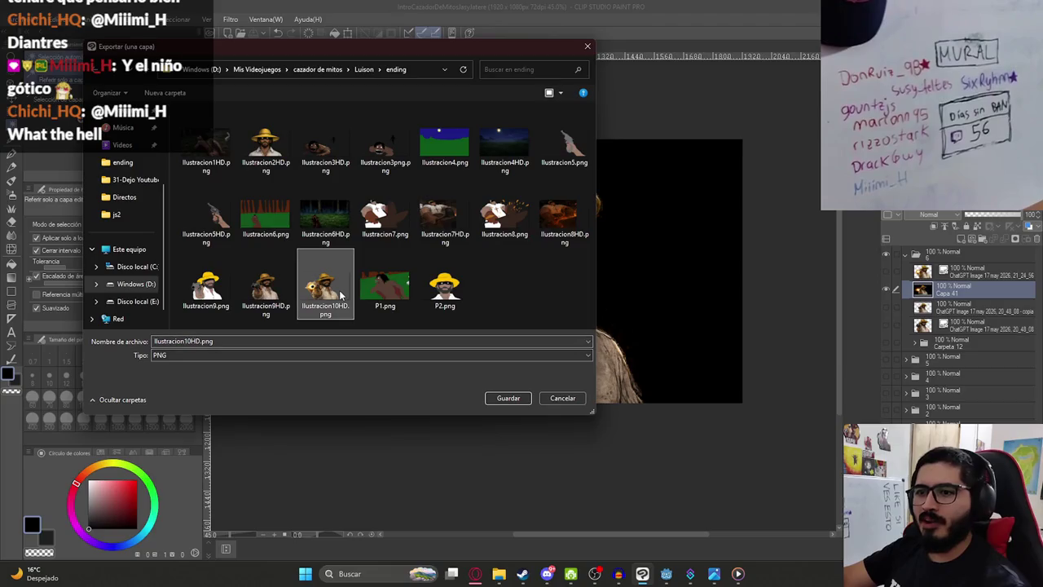
double_click(340, 284)
click(548, 284)
Copy Ilustracion10HD.png into the game's Ending folder, replacing the old file.
click(496, 574)
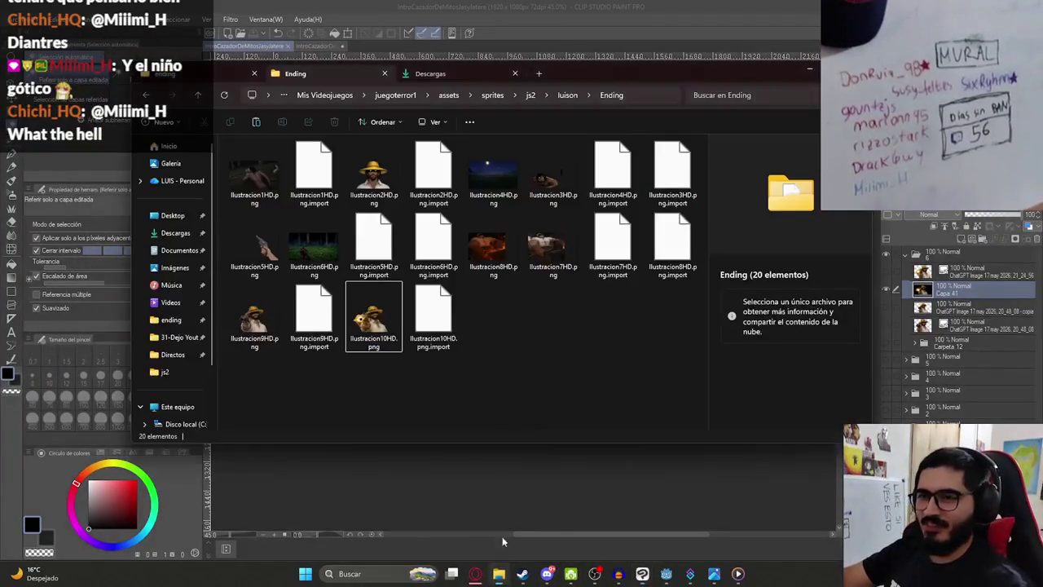
click(210, 72)
mouse_move(431, 264)
mouse_down()
mouse_move(310, 70)
mouse_move(348, 199)
mouse_up()
click(497, 209)
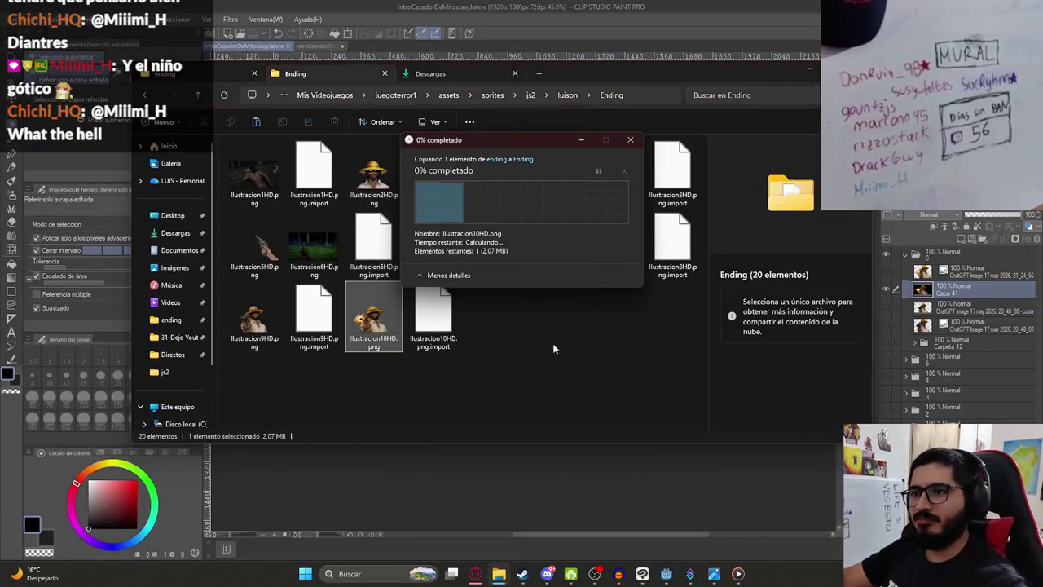
key(alt+Tab)
click(396, 382)
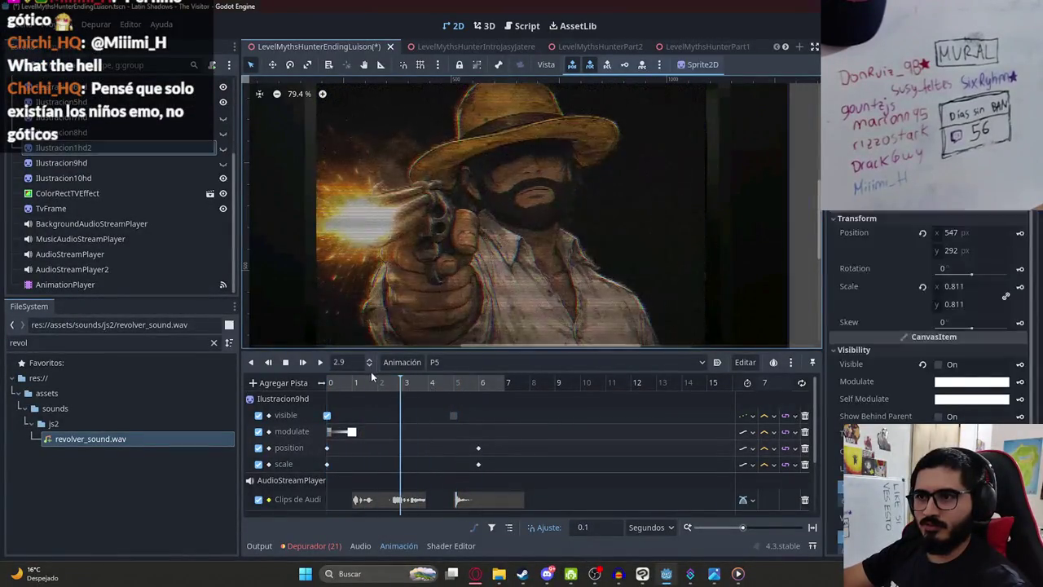
Scrub the P5 timeline past 6 seconds and play it from the start.
click(467, 388)
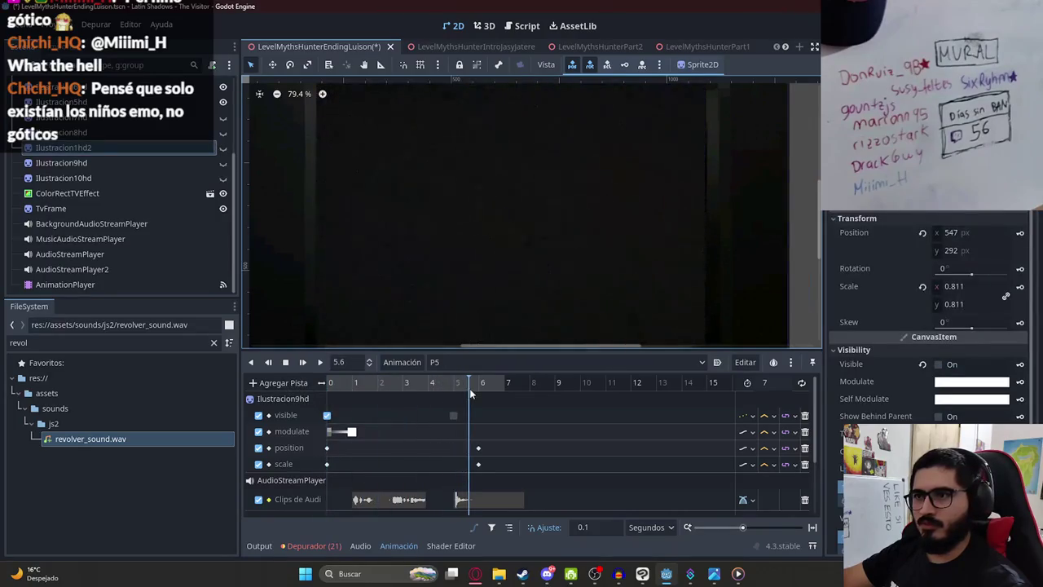
drag(468, 392, 492, 398)
click(320, 362)
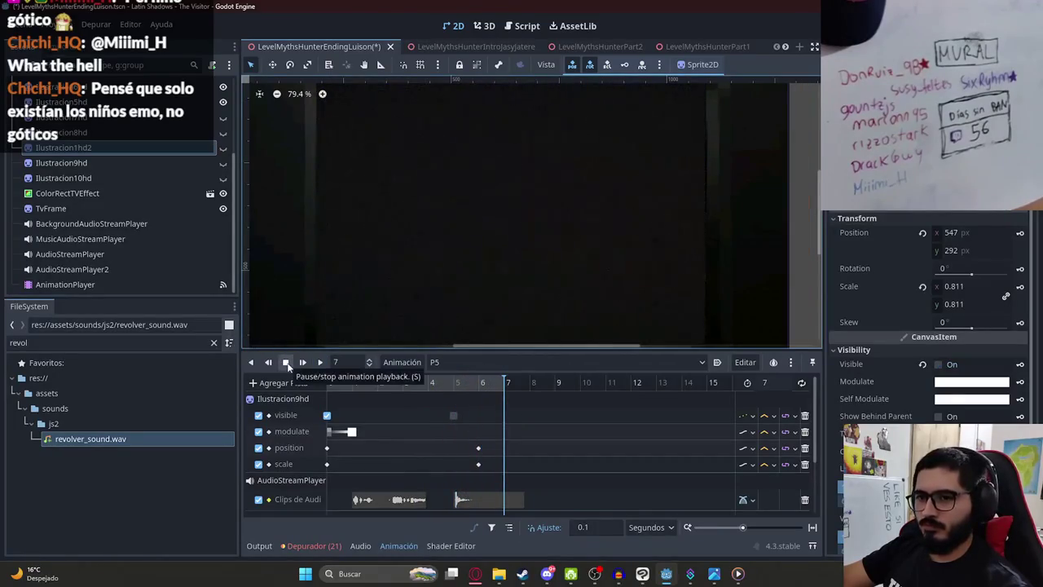
click(454, 388)
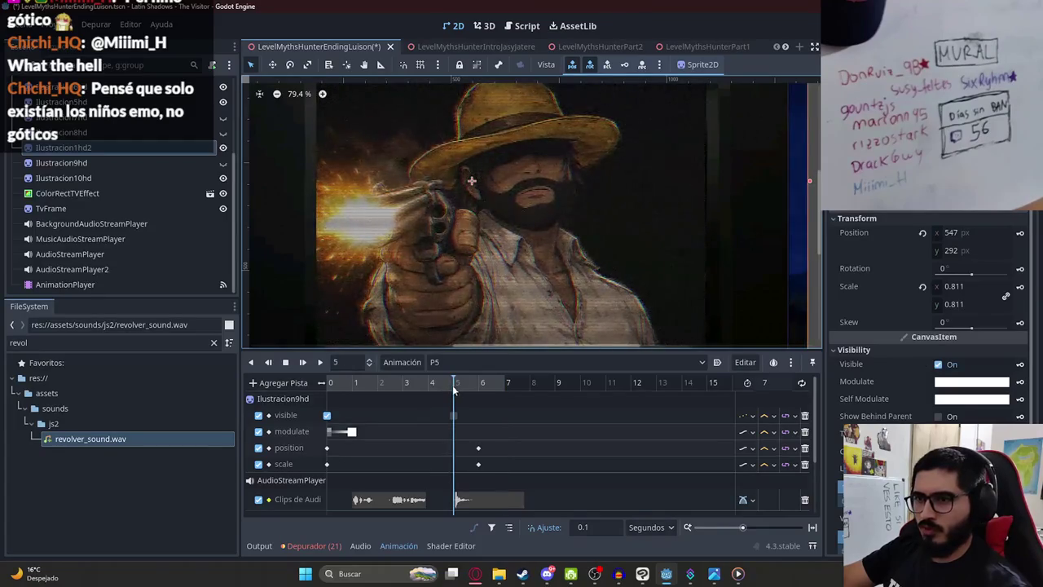
scroll(464, 437, up, 5)
scroll(532, 433, down, 2)
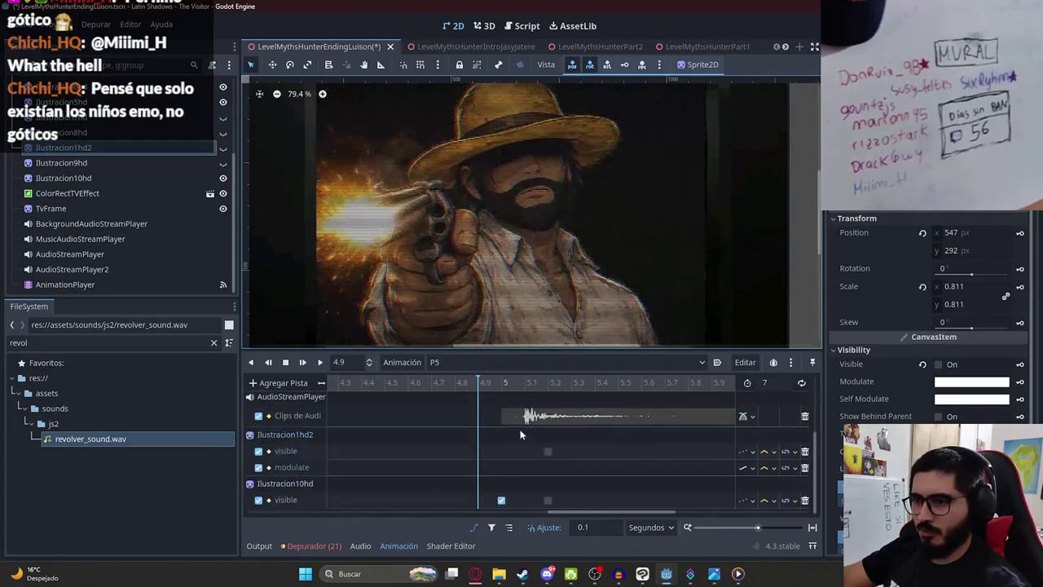
Select the keys around 5 seconds, replay P5, and save the ending scene.
mouse_move(533, 445)
mouse_down()
mouse_move(555, 510)
mouse_move(544, 498)
mouse_up()
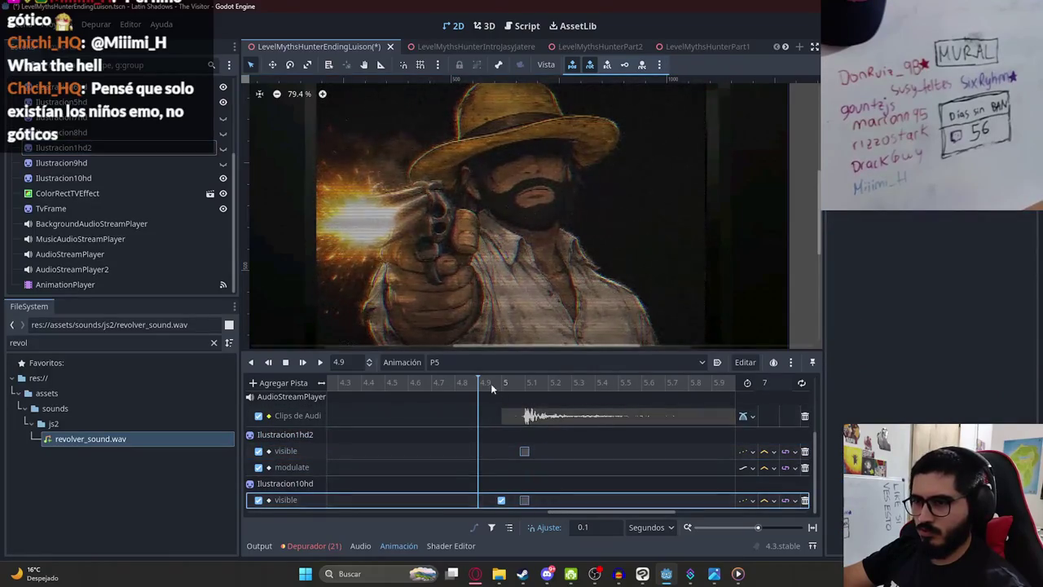
click(318, 362)
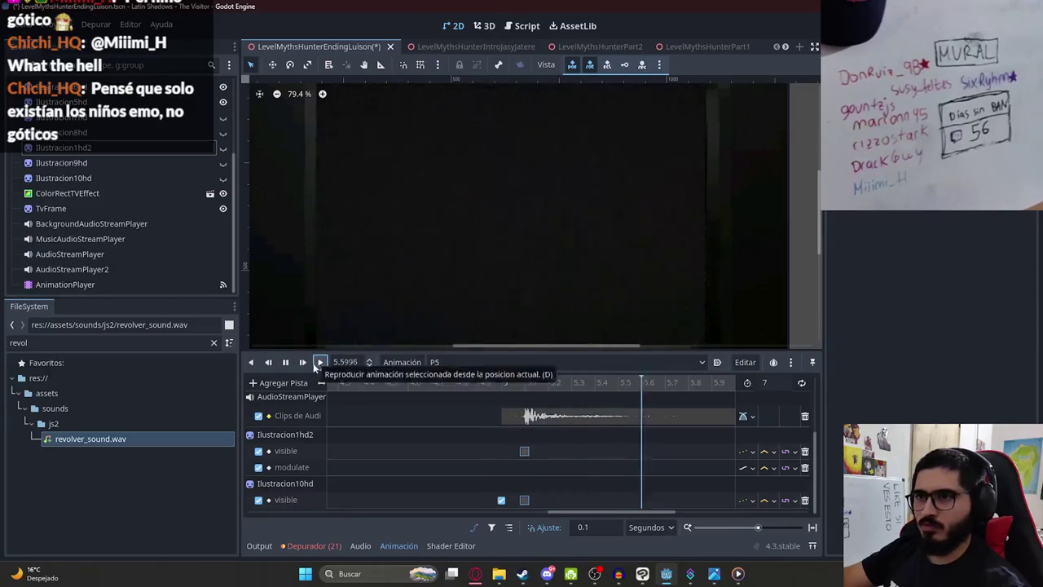
click(286, 362)
click(320, 362)
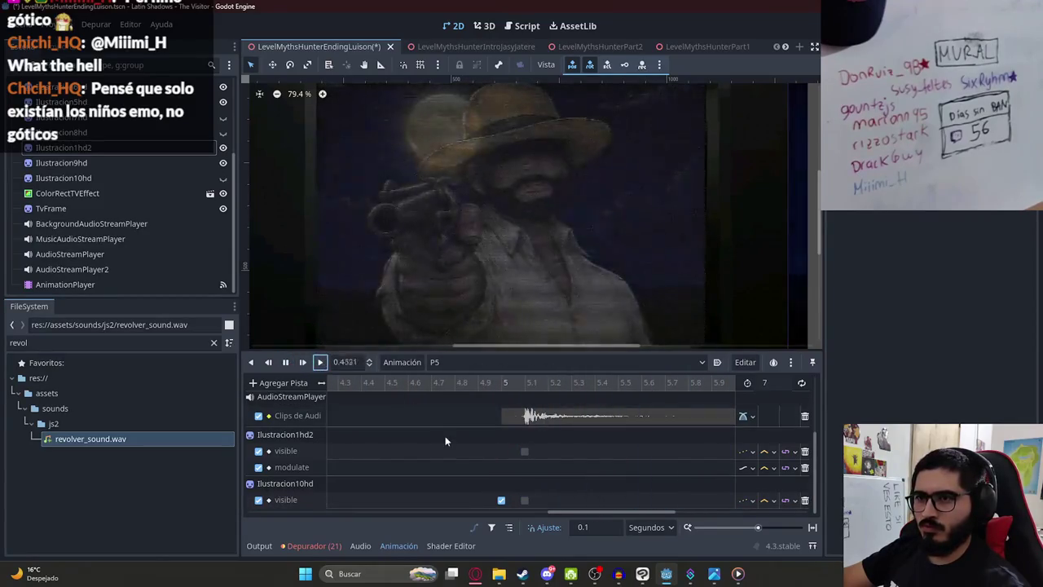
scroll(454, 429, down, 5)
key(ctrl+s)
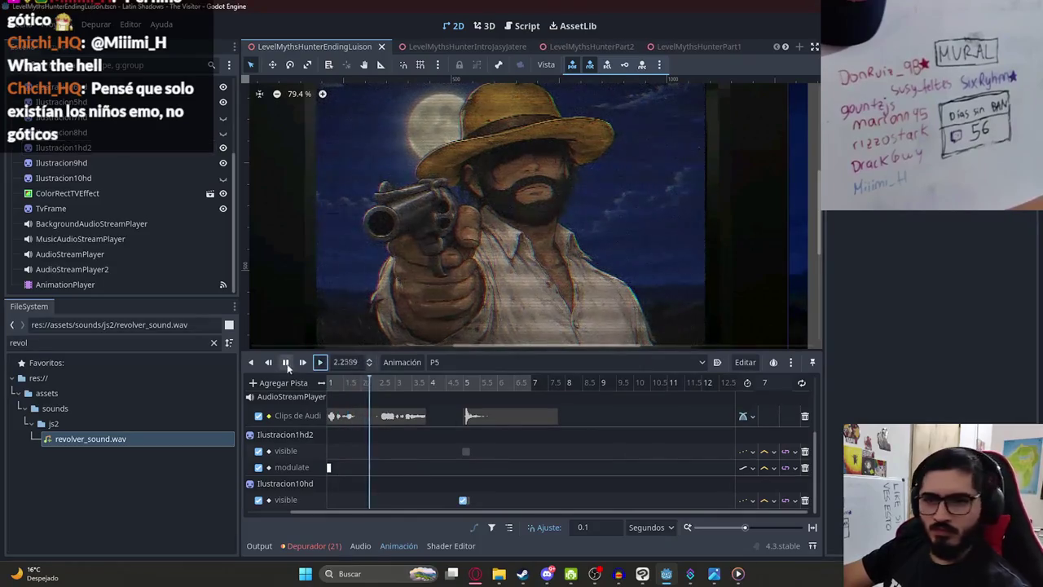
click(302, 362)
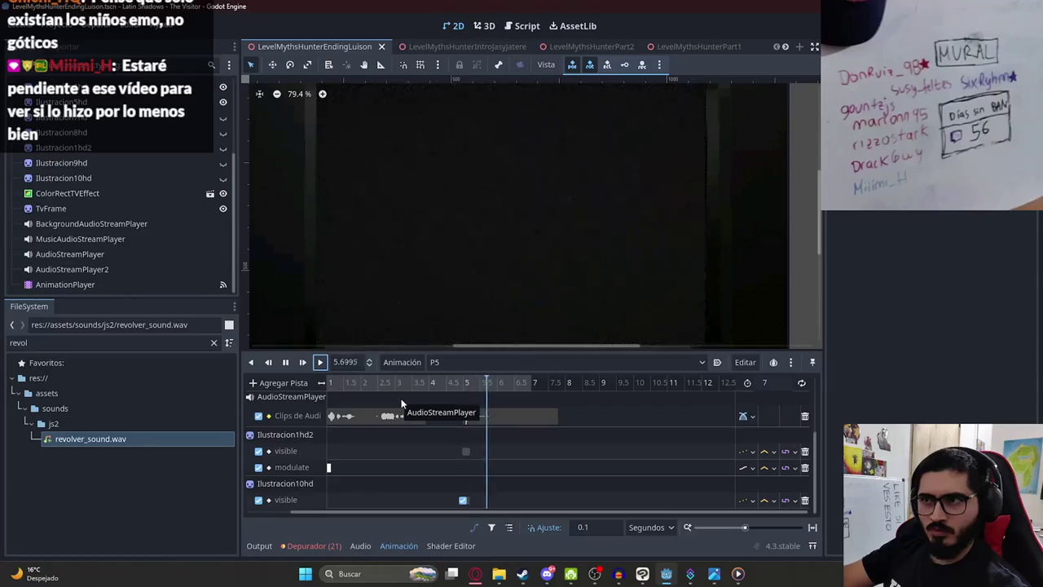
scroll(484, 177, down, 4)
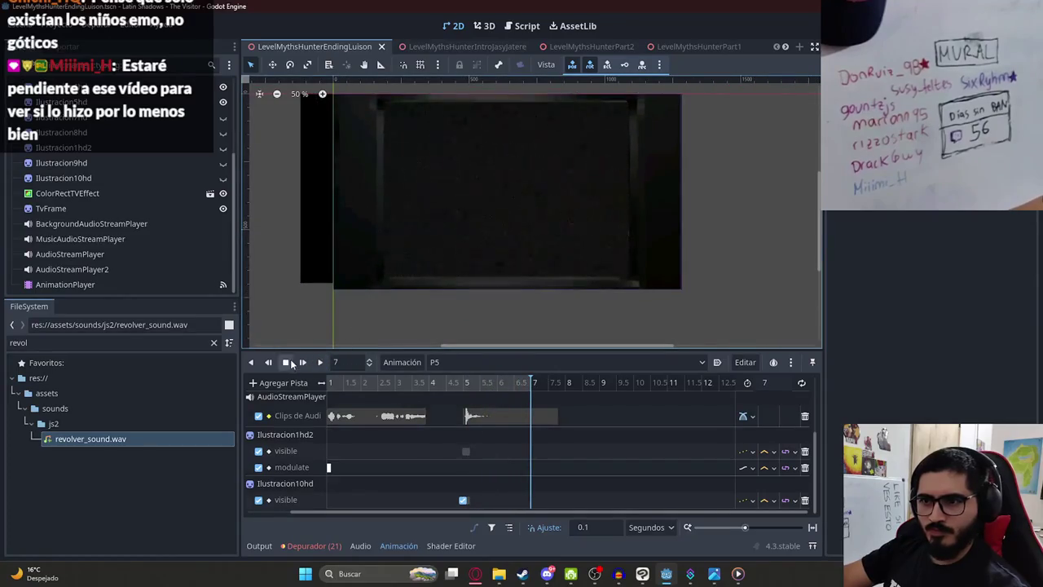
key(ctrl+F3)
Duplicate the P3 elif branch and change the copy to check P4 and play P5.
mouse_move(585, 310)
mouse_down()
mouse_move(552, 299)
mouse_move(452, 299)
mouse_up()
key(ctrl+c)
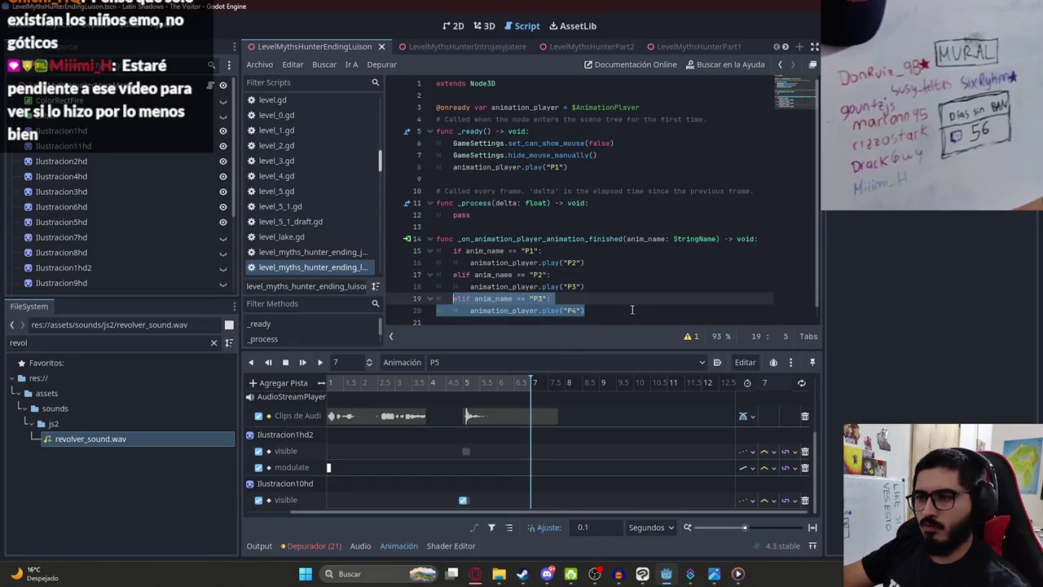
key(Down)
key(Down)
key(ctrl+v)
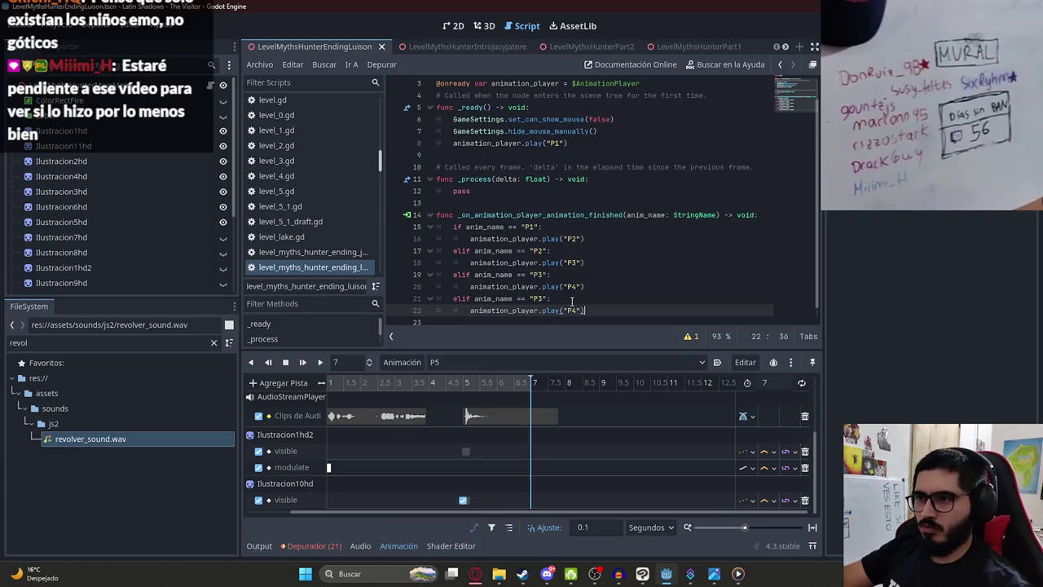
click(572, 287)
double_click(540, 298)
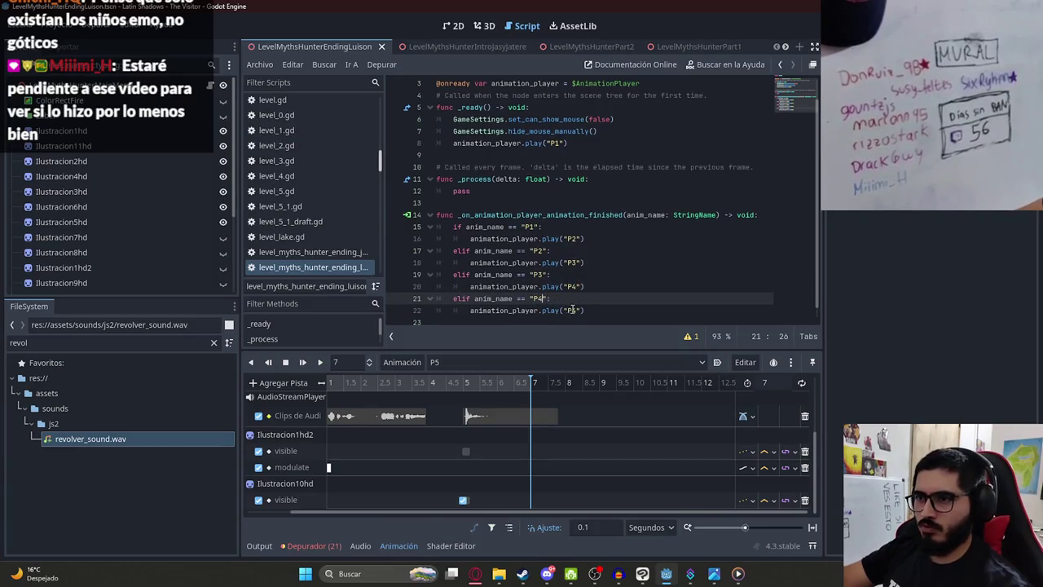
double_click(573, 309)
text(P4)
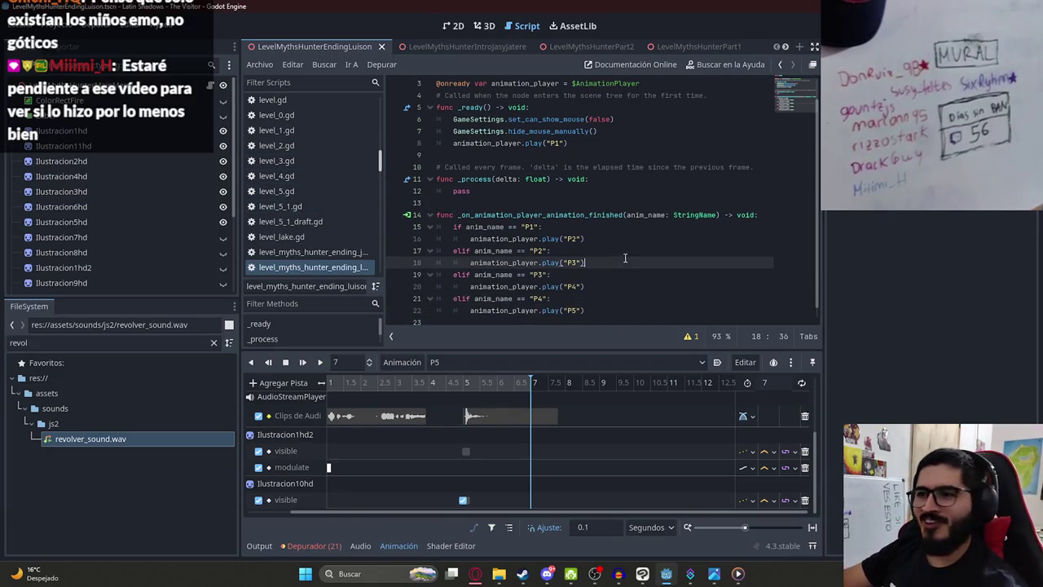
scroll(608, 301, down, 1)
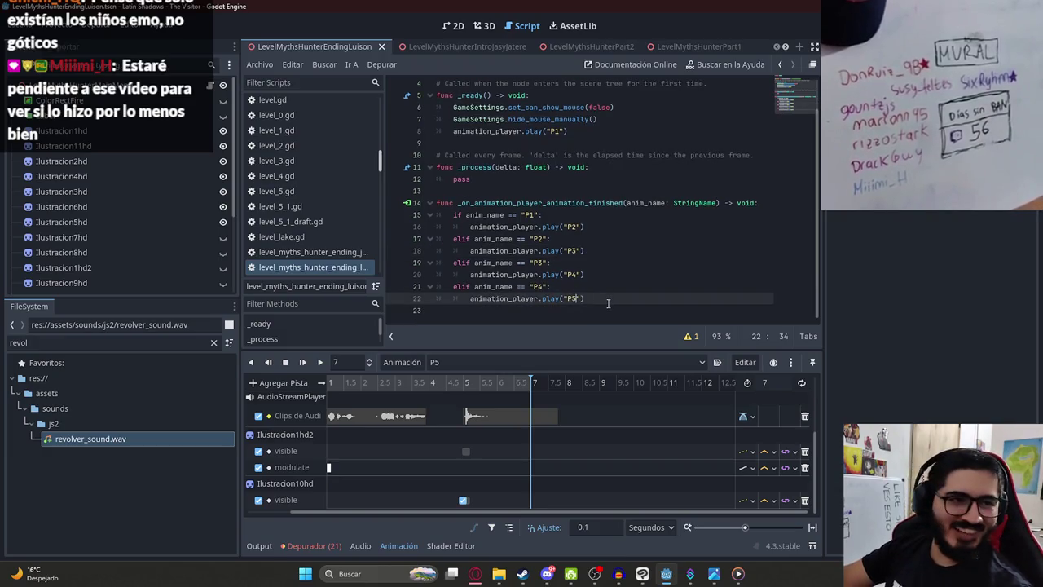
right_click(329, 41)
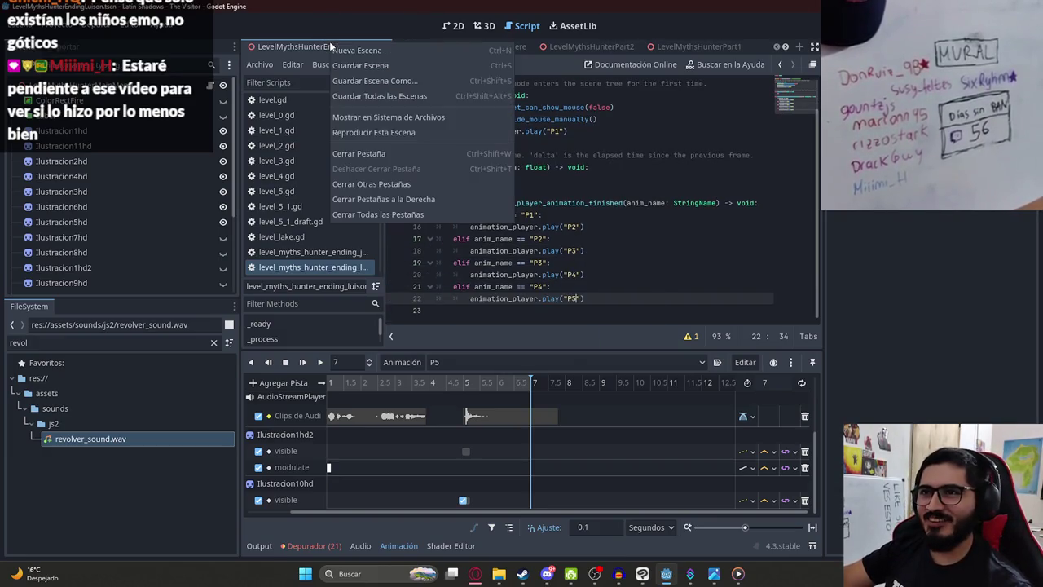
Run the ending scene with Reproducir Esta Escena to watch the full cinematic.
click(352, 127)
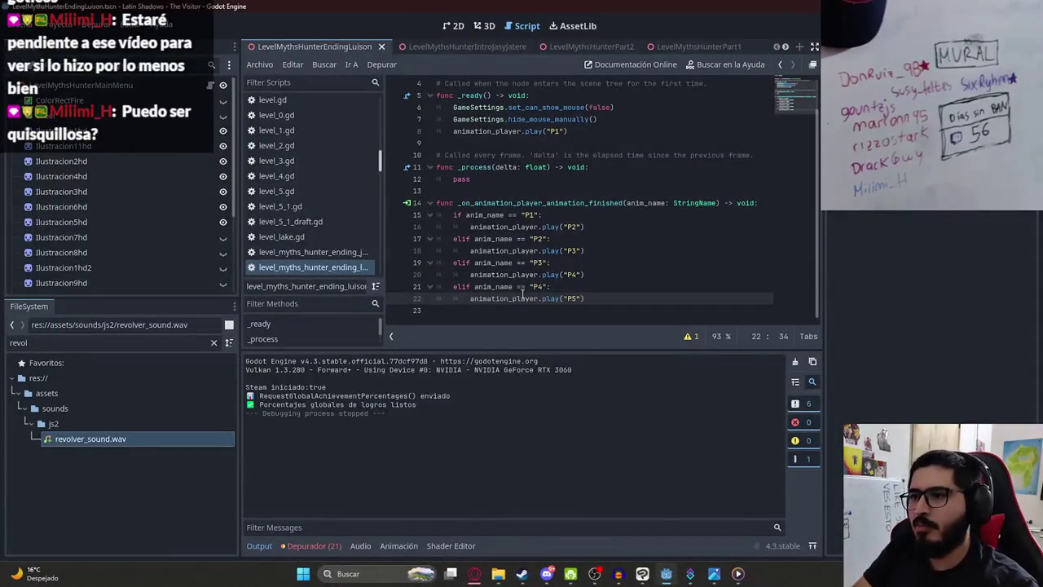
Show the AnimationPlayer timeline and move the P5 playhead just past 5 seconds.
click(446, 27)
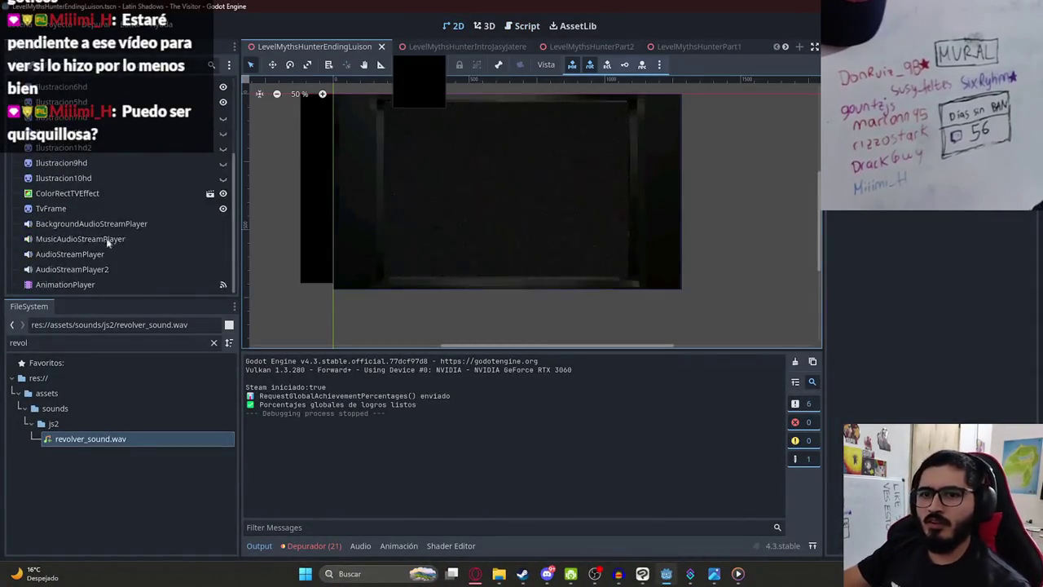
click(73, 286)
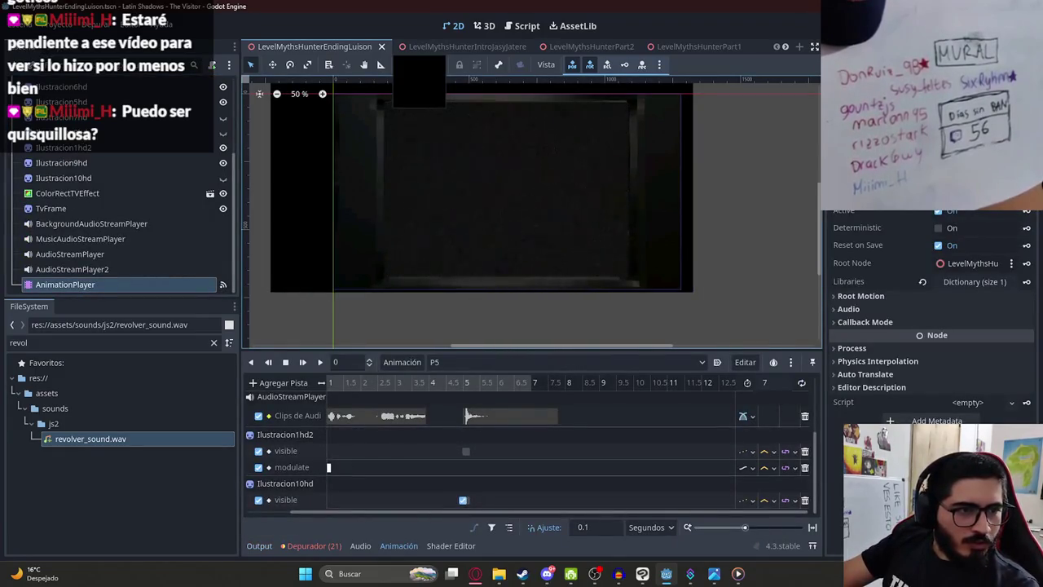
mouse_move(475, 385)
mouse_down()
mouse_move(454, 391)
mouse_move(457, 407)
mouse_up()
scroll(472, 399, down, 4)
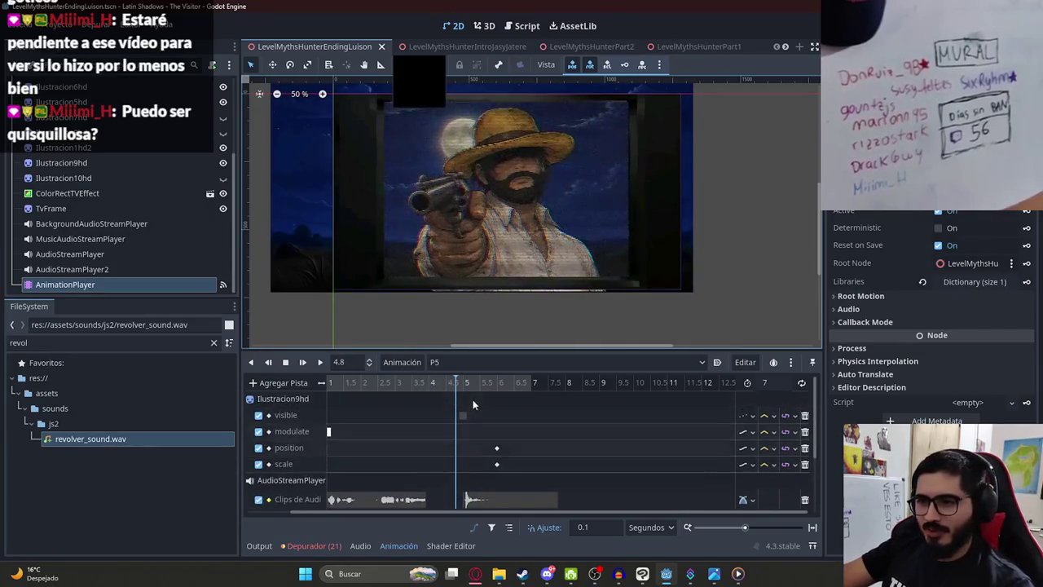
ctrl+scroll(477, 404, up, 3)
click(450, 390)
drag(451, 389, 454, 395)
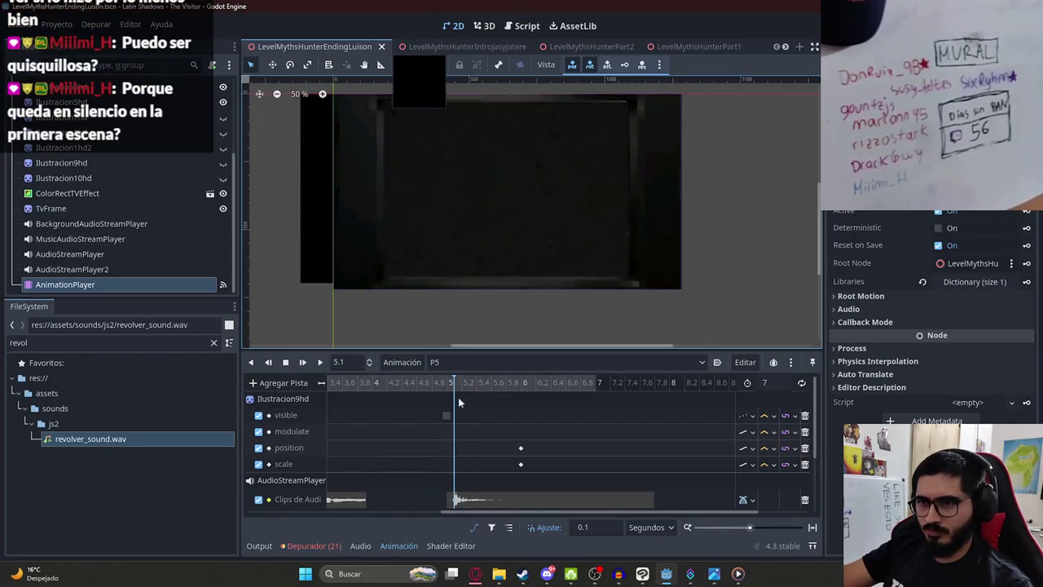
scroll(456, 404, down, 4)
Add a method-call track to P5 targeting the scene's root node.
click(283, 382)
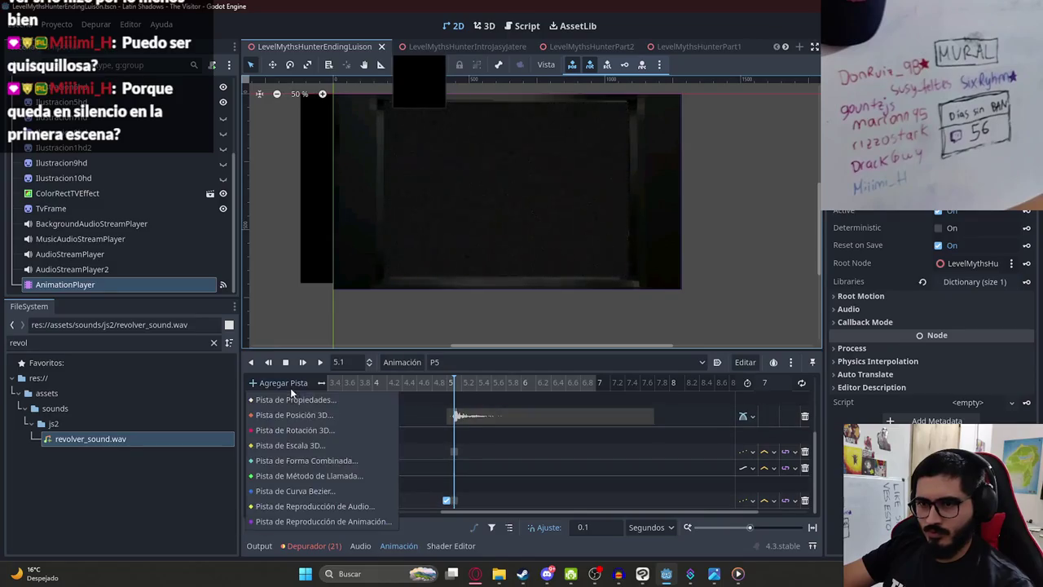
click(352, 476)
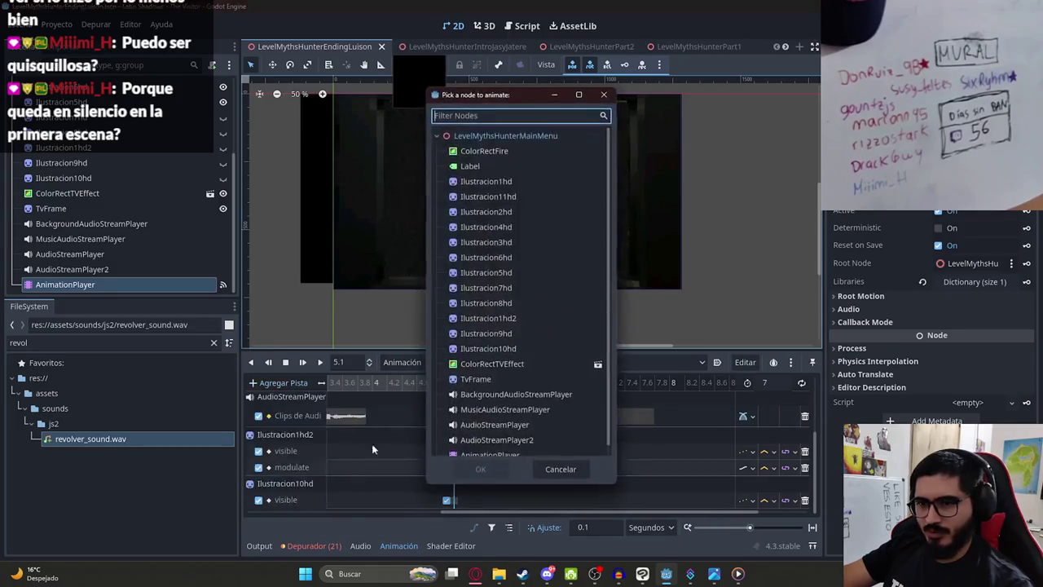
double_click(513, 135)
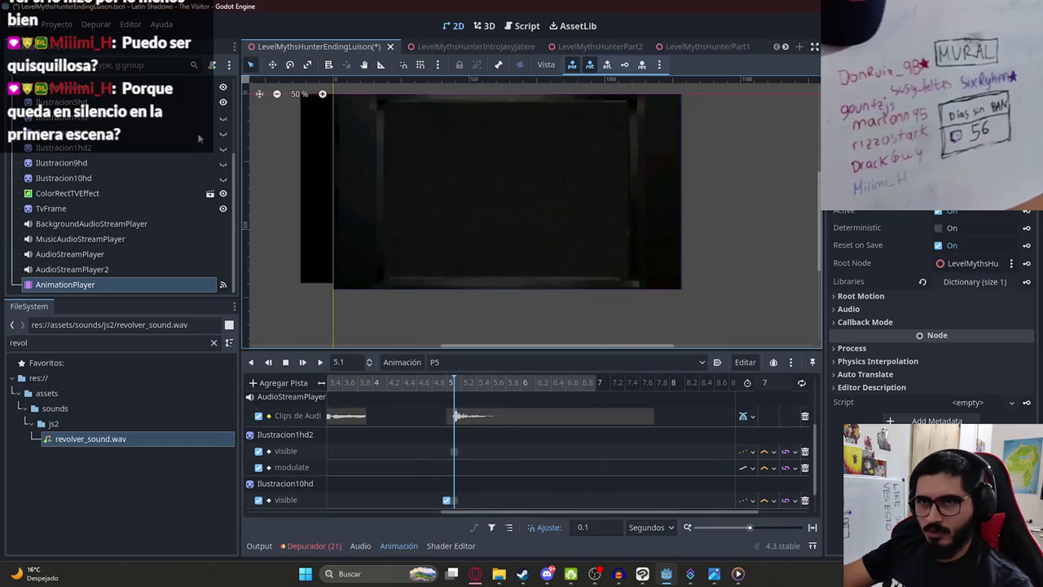
scroll(122, 220, up, 5)
click(211, 87)
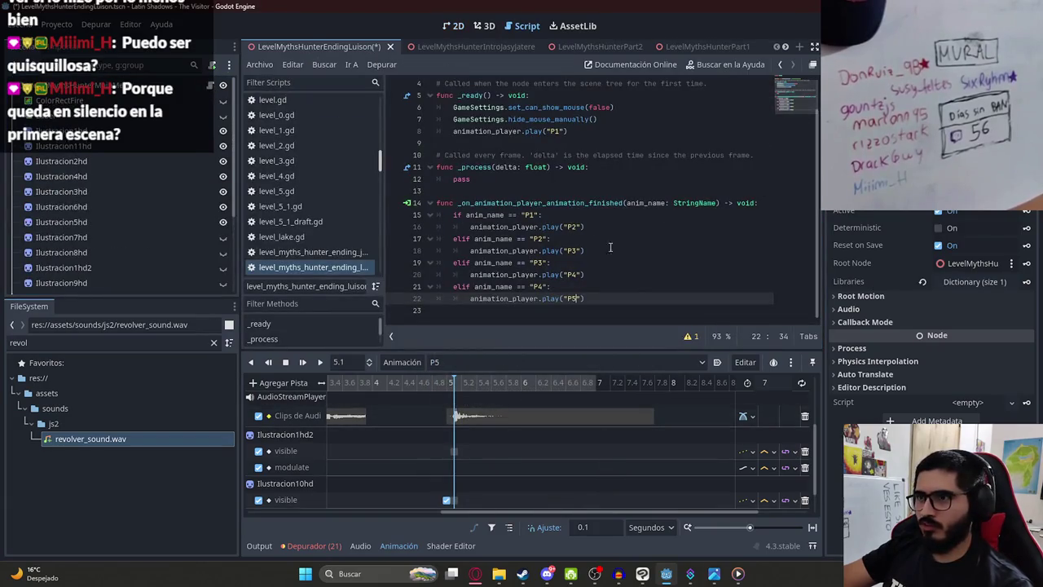
Add a new function stop_background_sound at the end of the script.
click(478, 307)
key(Return)
text(func s)
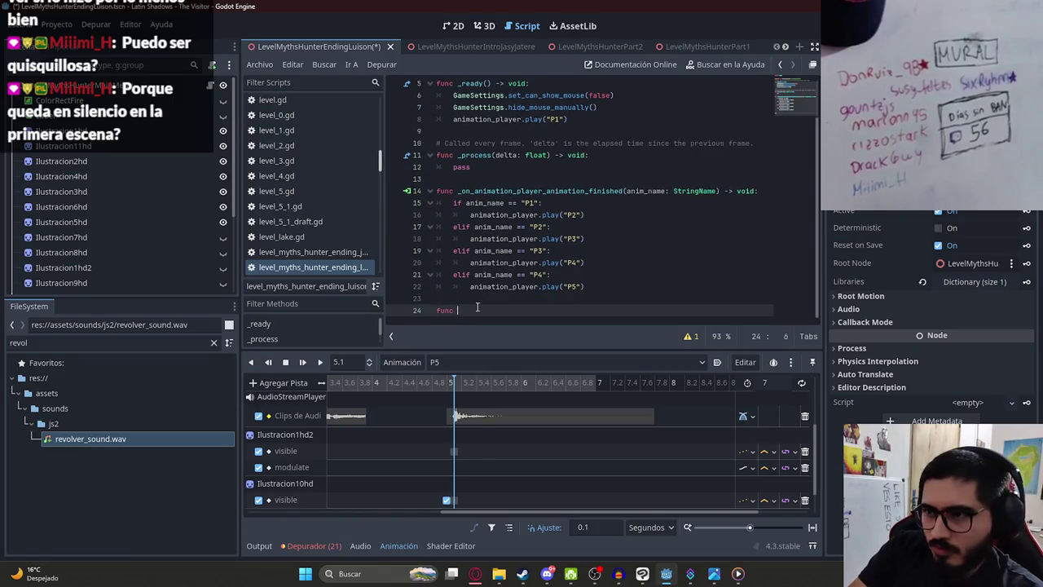
text(top_back)
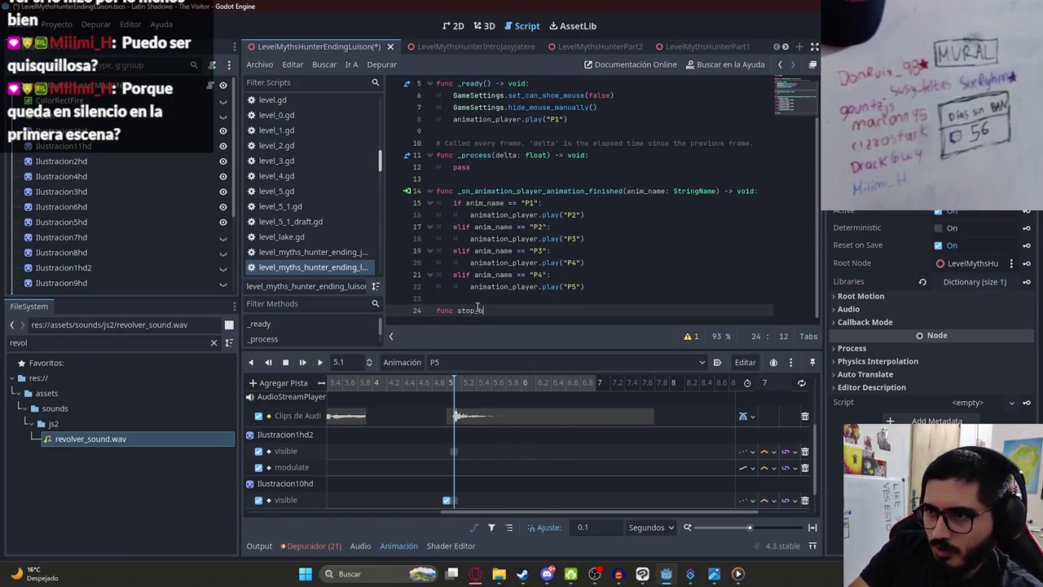
text(ground_sound()
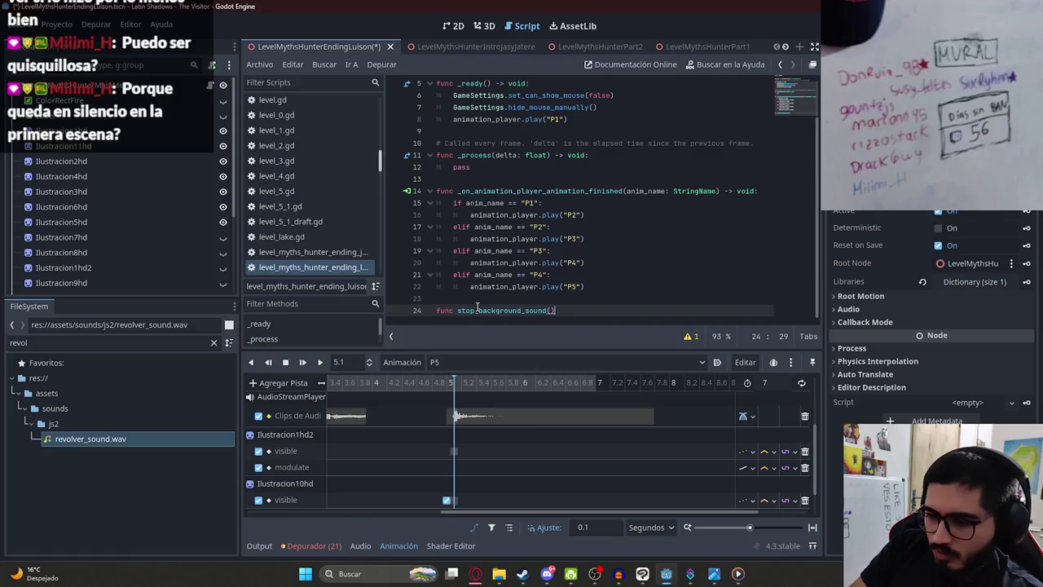
text(:)
key(Return)
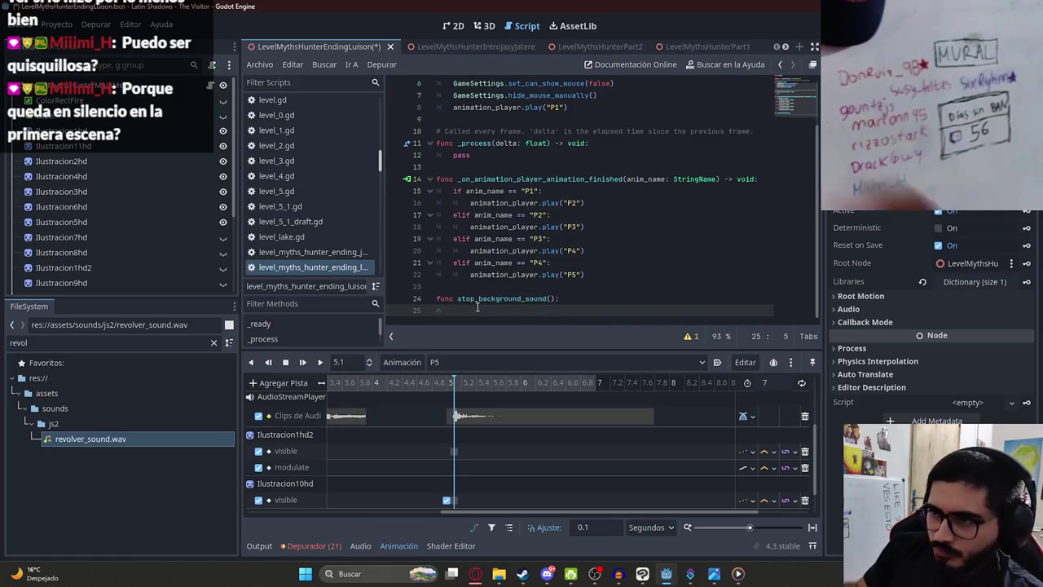
scroll(499, 236, up, 2)
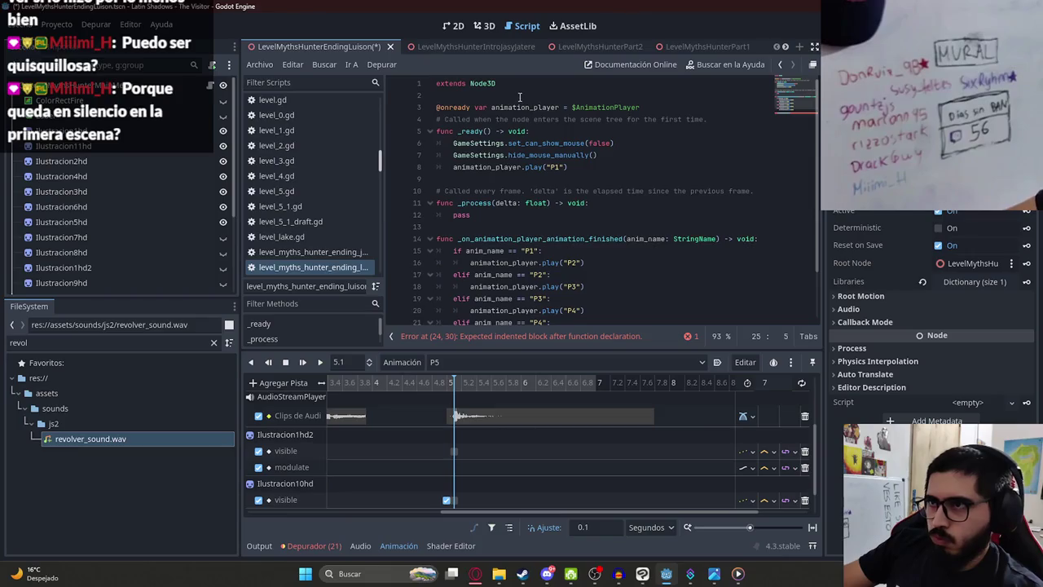
click(699, 108)
key(Return)
scroll(157, 233, down, 3)
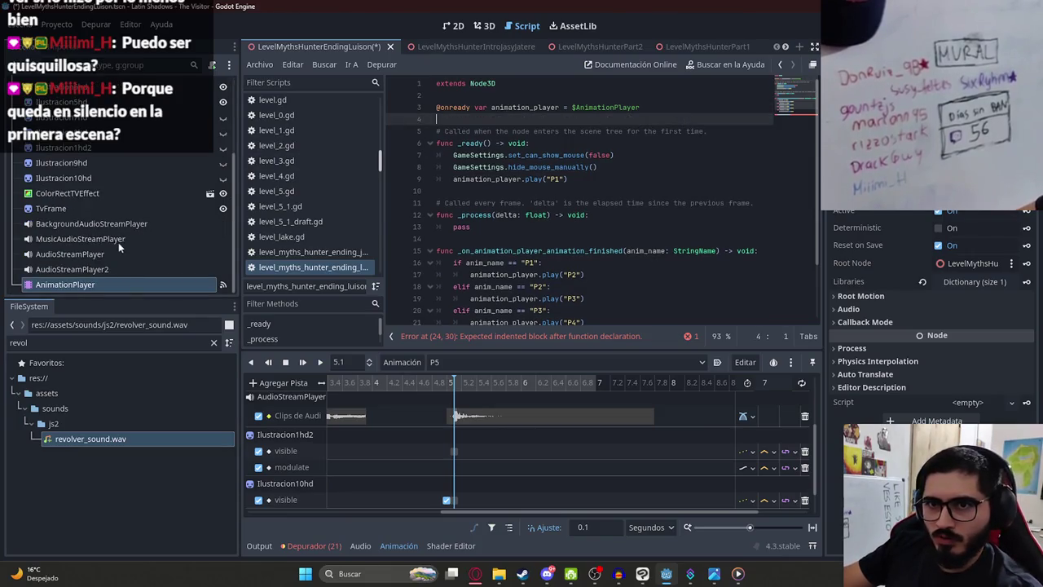
text(@)
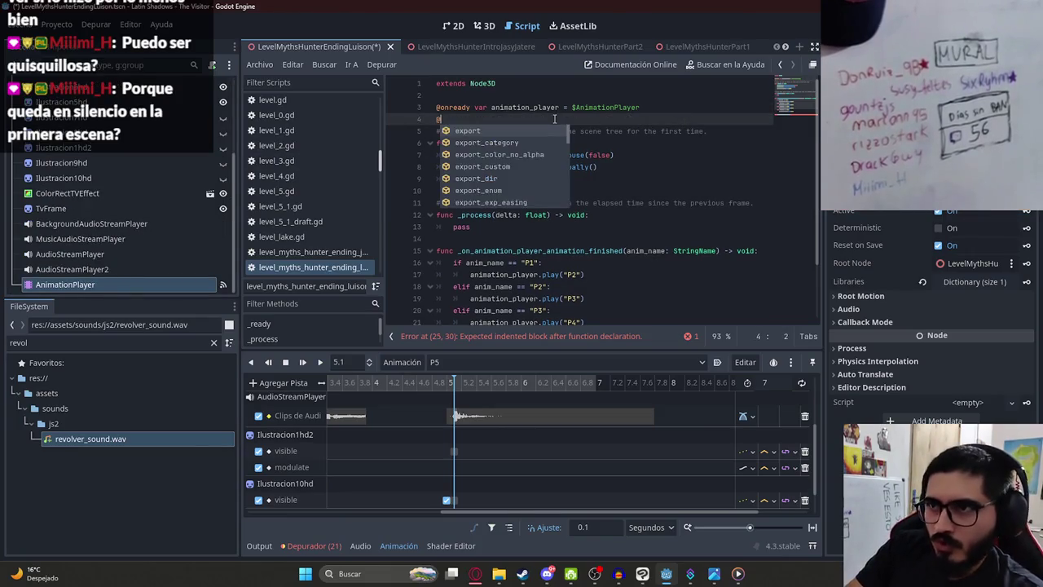
text(on)
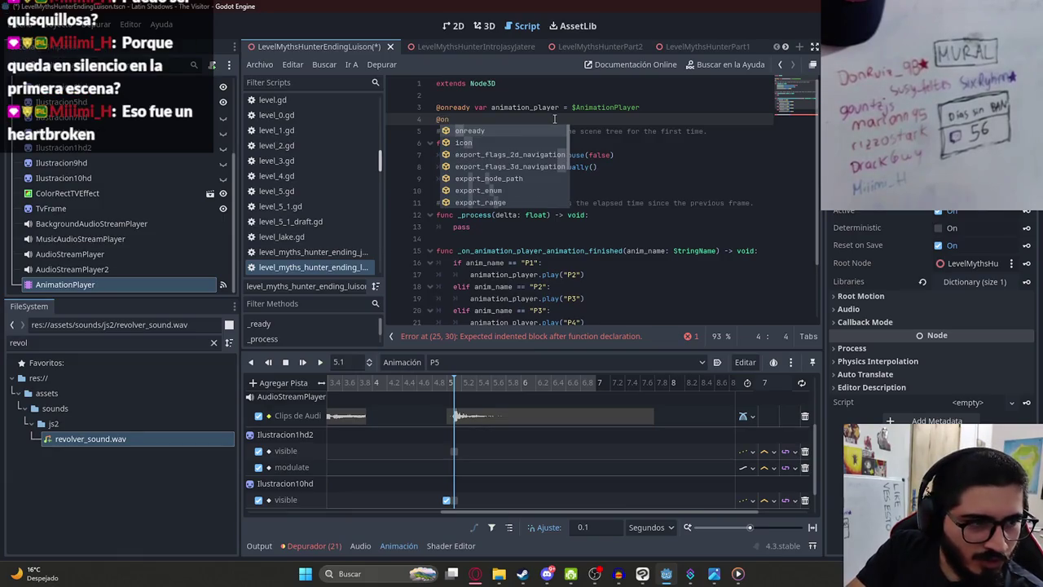
key(Return)
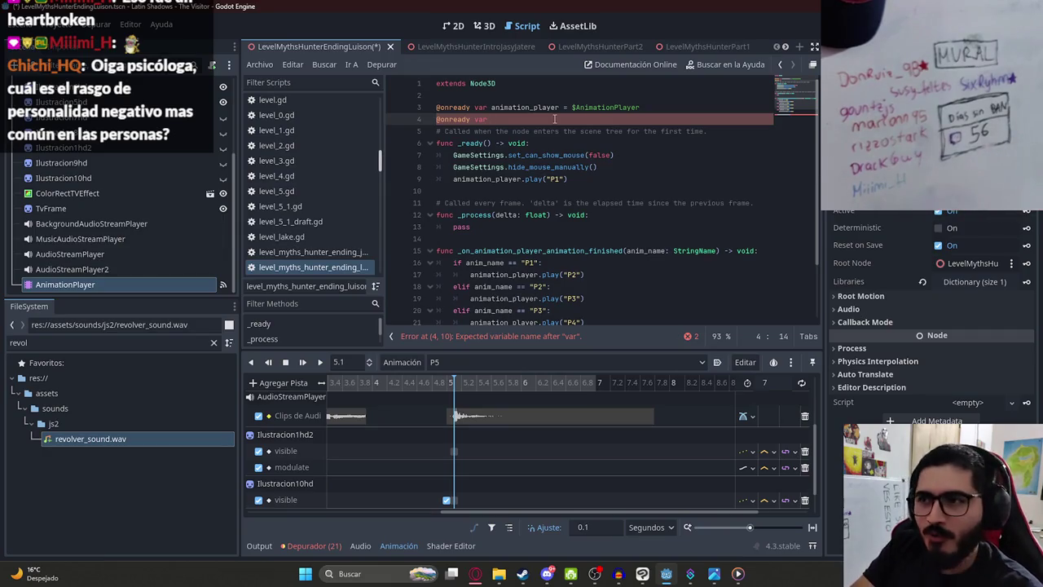
text(backgr)
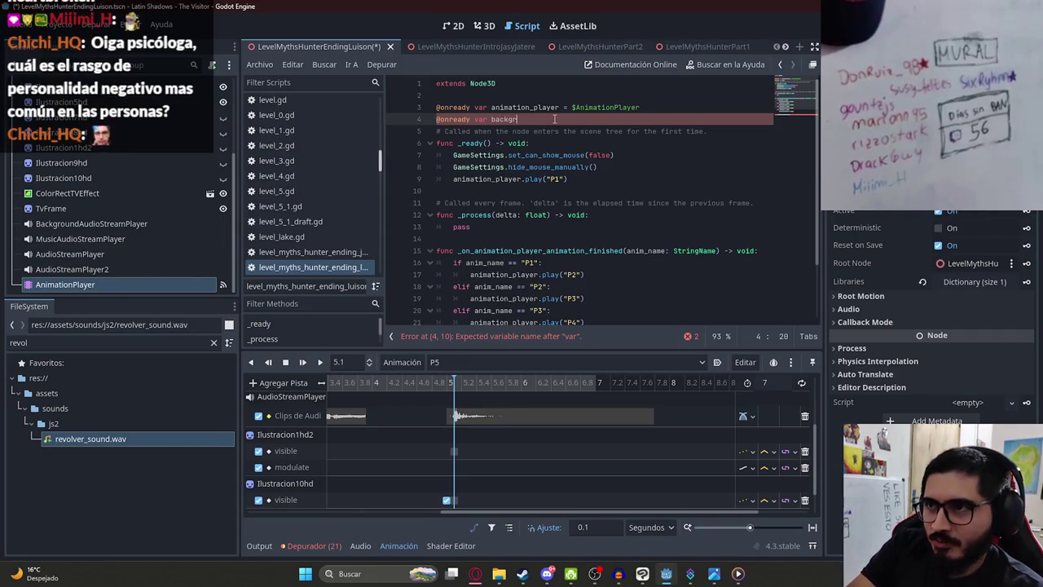
text(ground_)
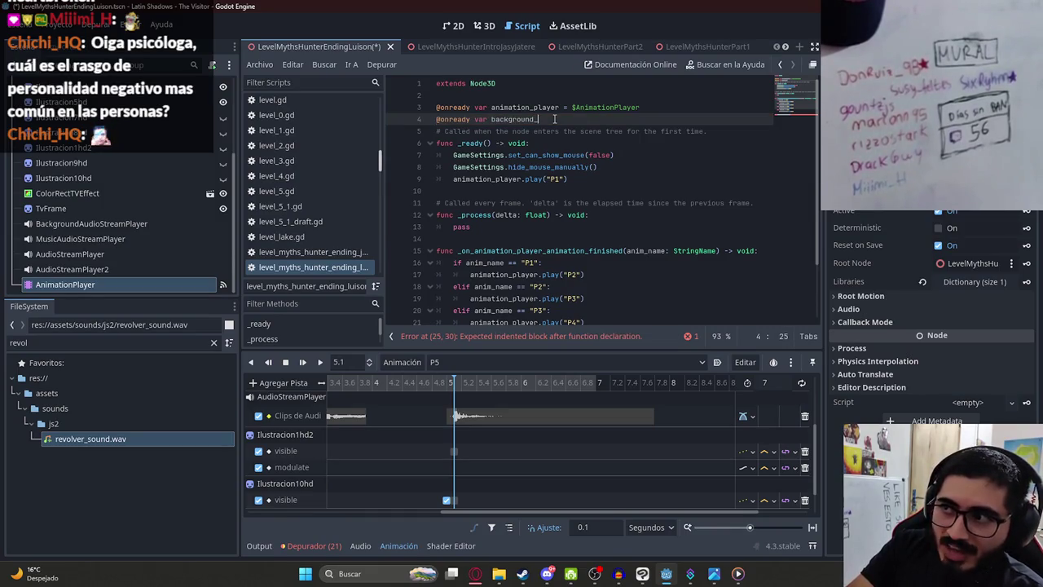
text(udio =)
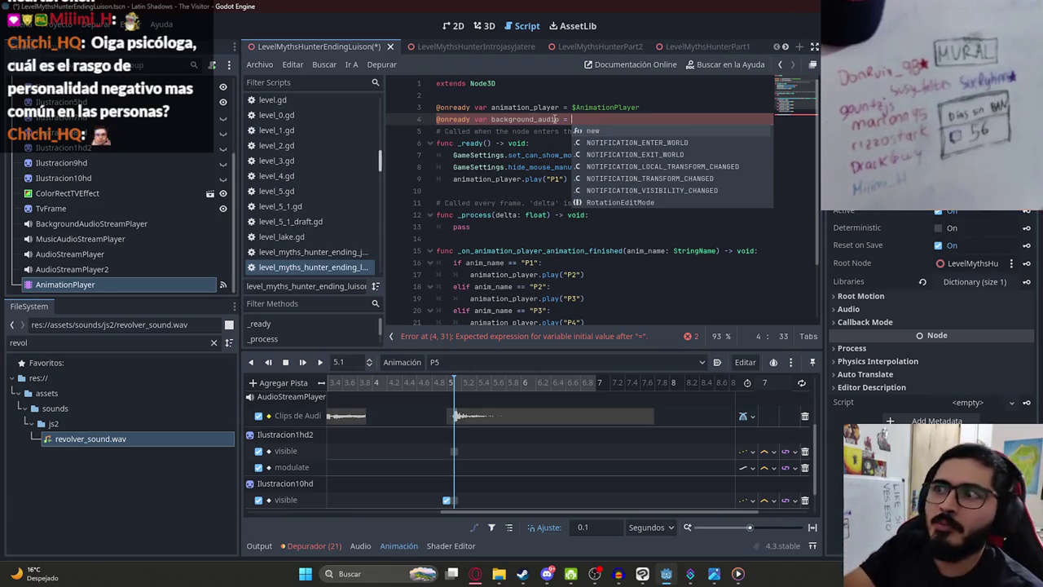
text($BackgroundAudioStreamPlayer)
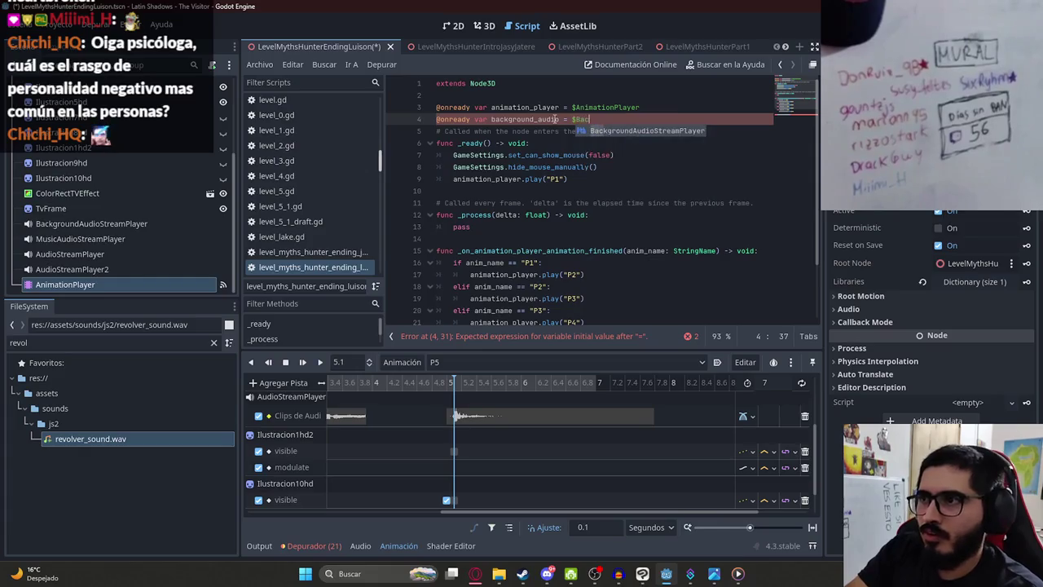
Make stop_background_sound call background_audio.stop().
scroll(617, 219, down, 2)
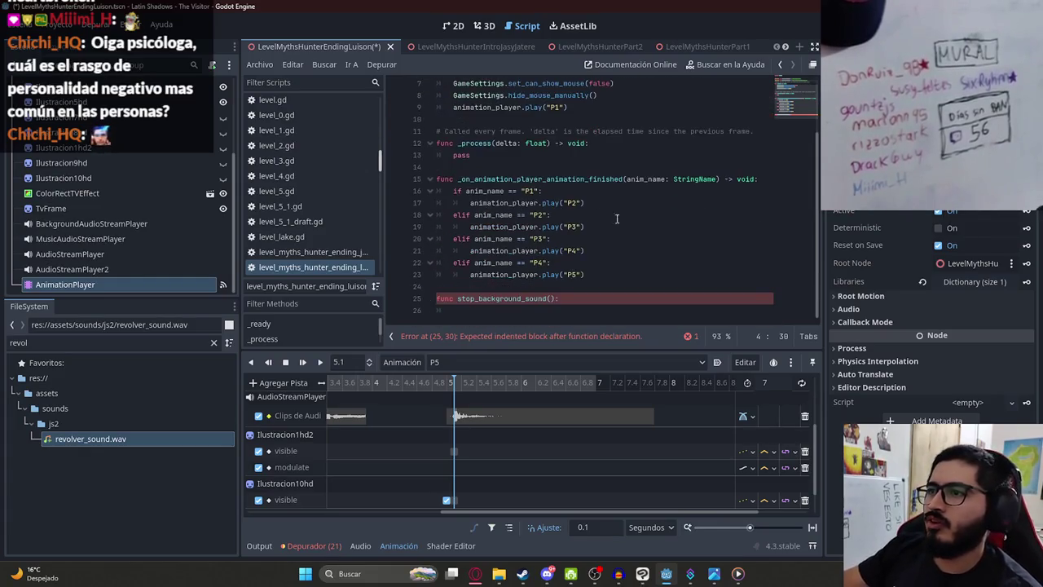
click(549, 310)
text(background_audio.sto)
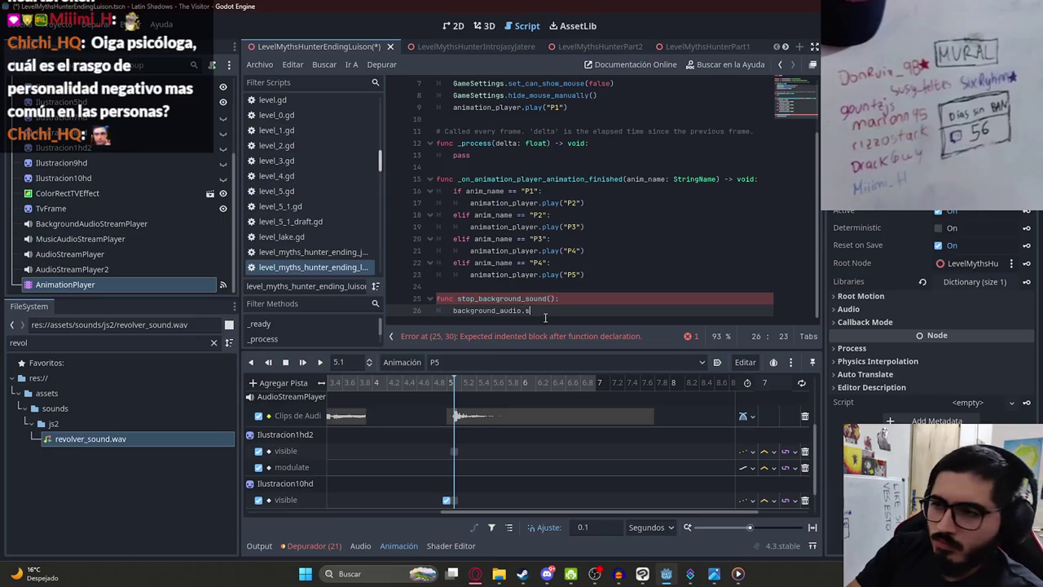
key(Return)
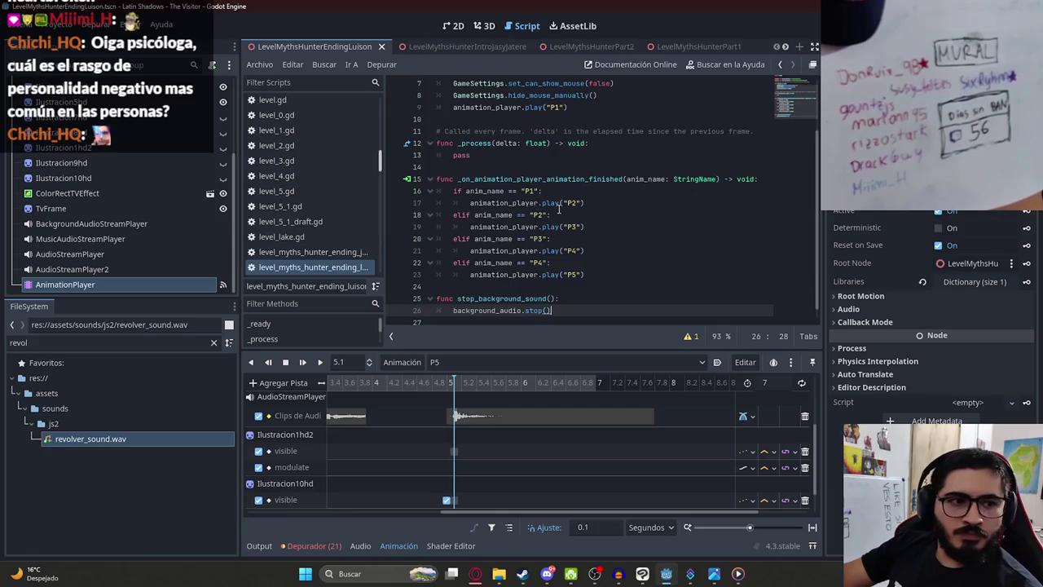
click(586, 242)
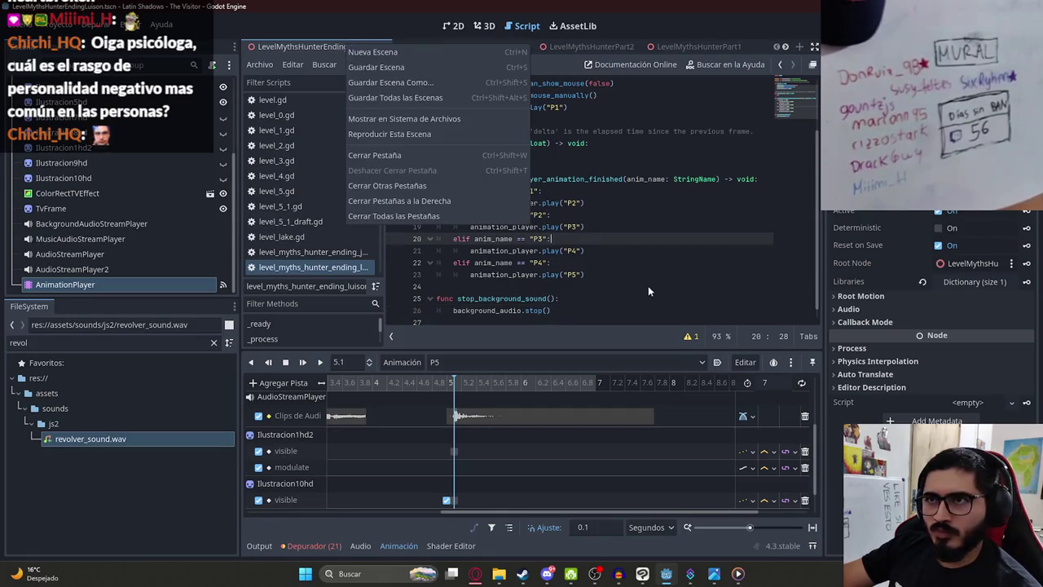
Run the current scene with Reproducir Esta Escena to check the cinematic.
key(shift+Down)
key(shift+Down)
key(shift+Down)
click(558, 202)
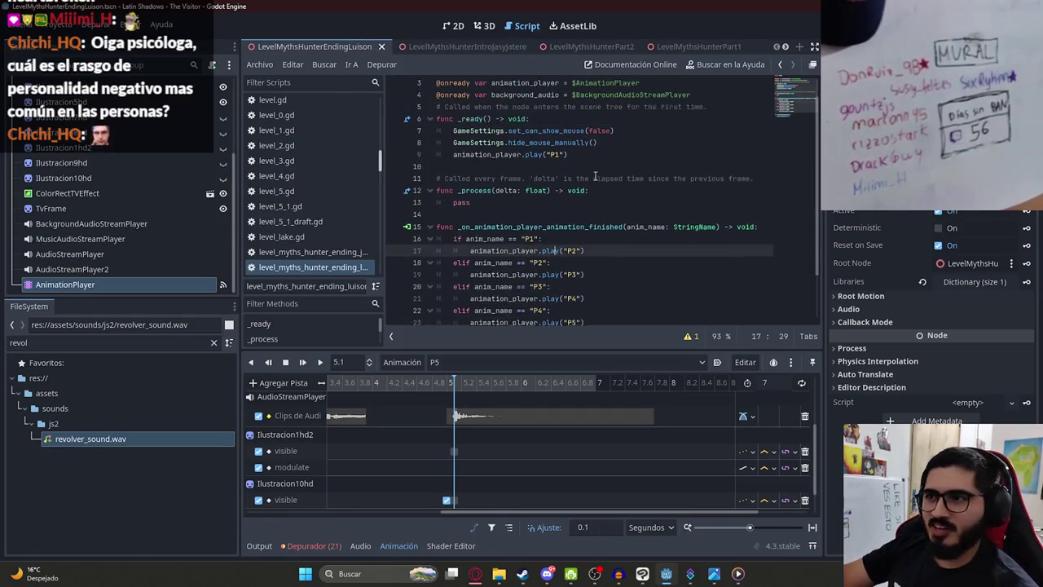
scroll(598, 177, up, 2)
click(458, 27)
right_click(331, 46)
click(391, 130)
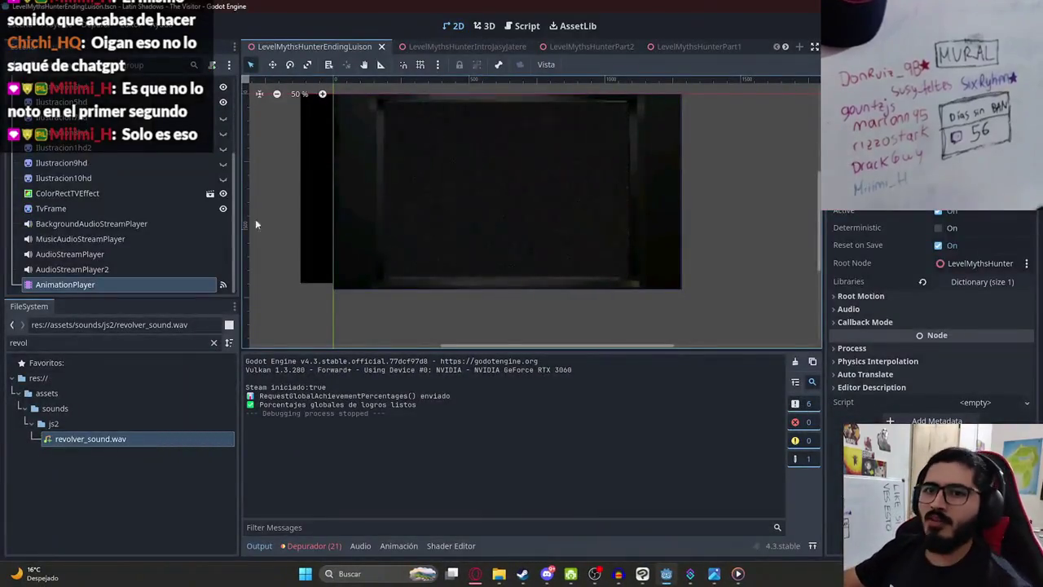
Close the test game and switch the animation timeline to P1.
click(111, 284)
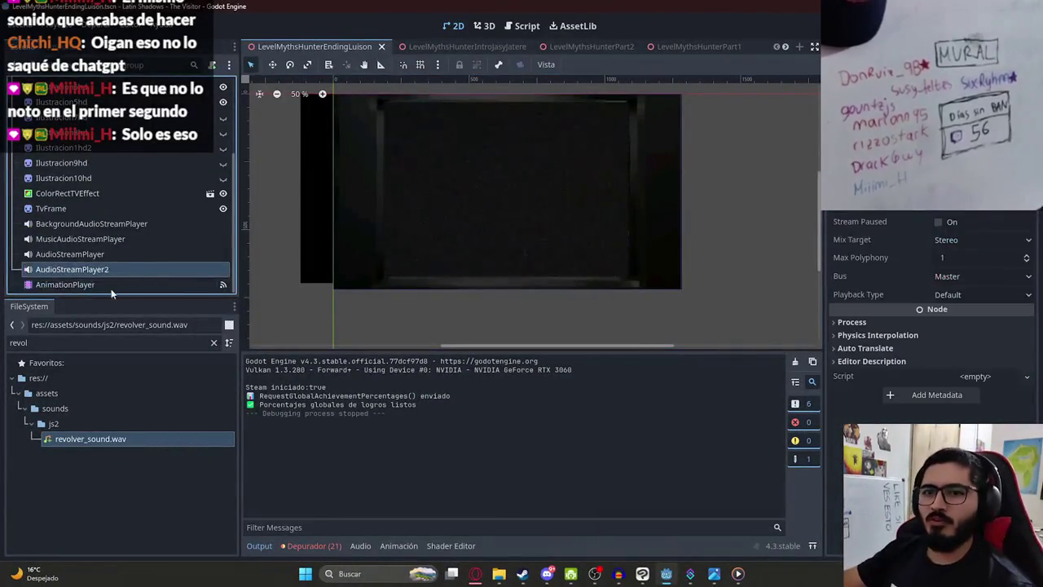
click(463, 362)
click(460, 443)
click(441, 369)
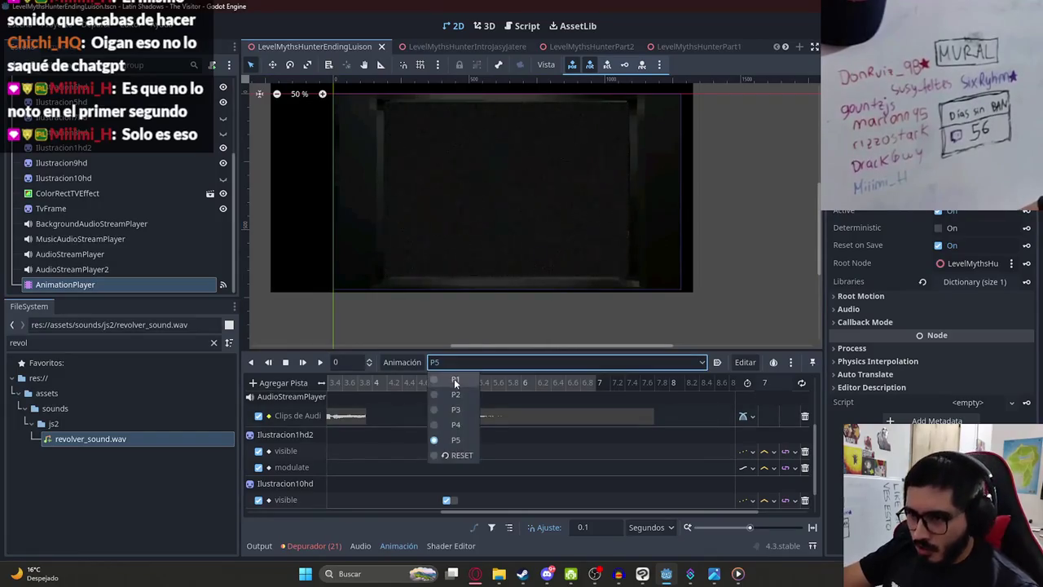
click(455, 380)
click(456, 362)
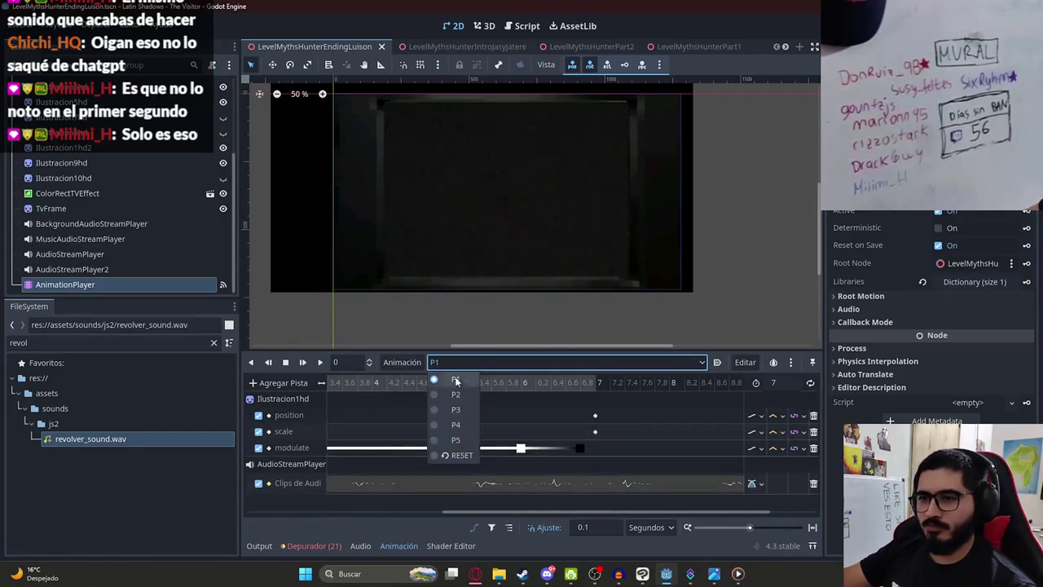
Add an audio playback track using AudioStreamPlayer to the P2 animation.
click(448, 395)
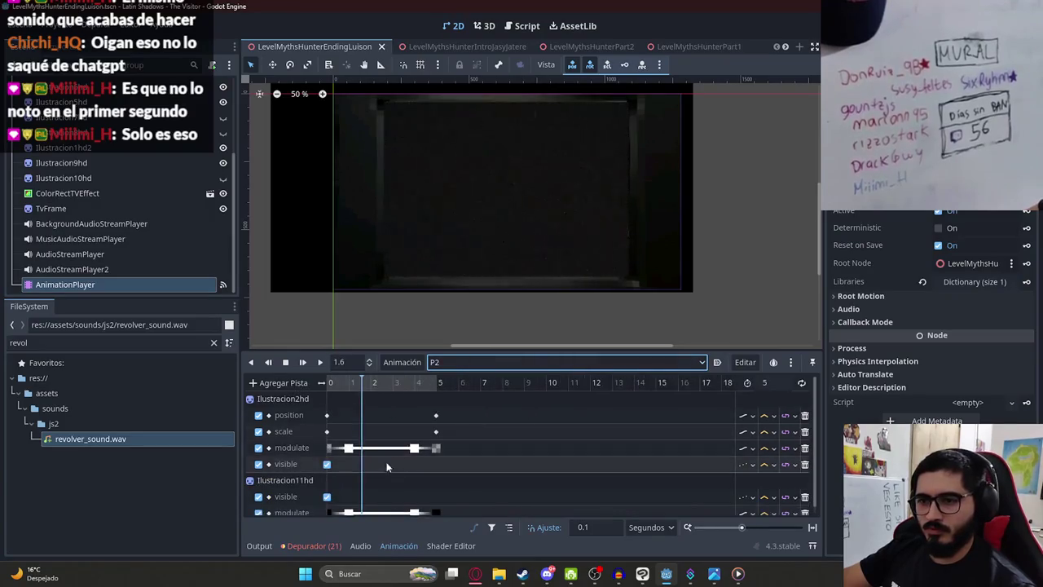
scroll(354, 437, down, 1)
click(278, 382)
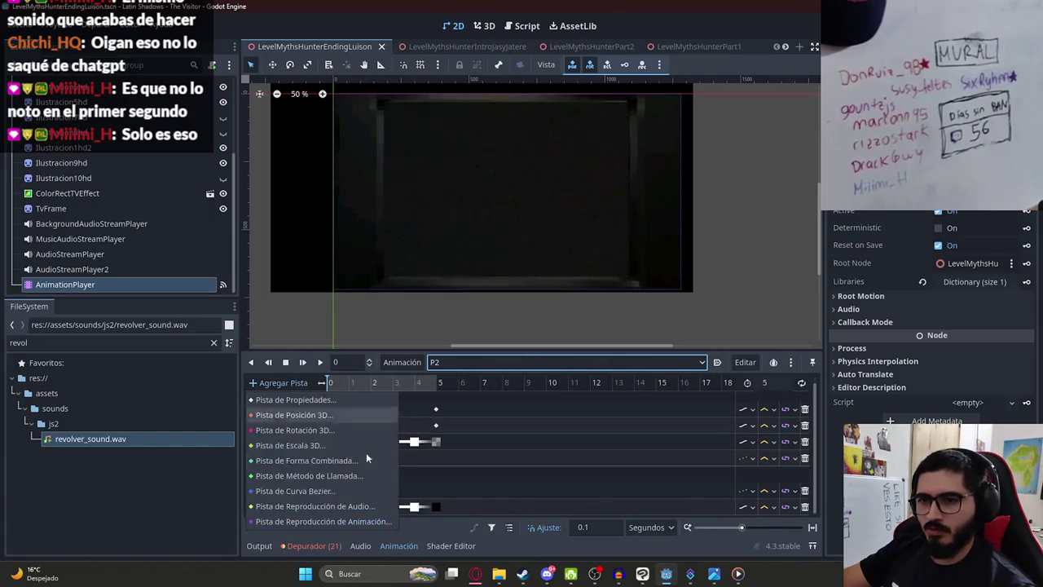
click(368, 504)
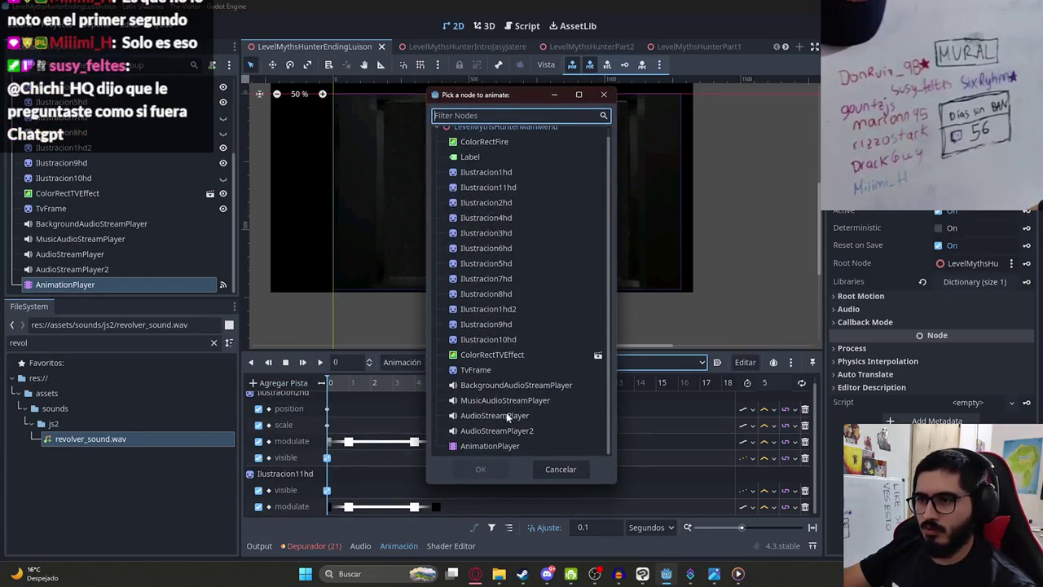
double_click(476, 425)
Filter the files for 'luis' and place luison_sound.wav on P2's audio track.
double_click(123, 342)
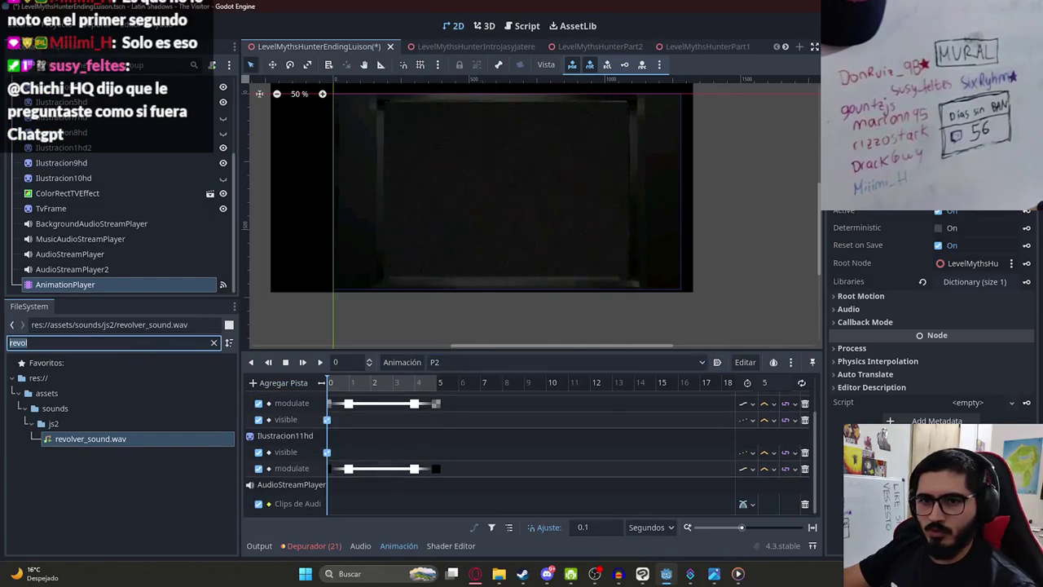
text(luis)
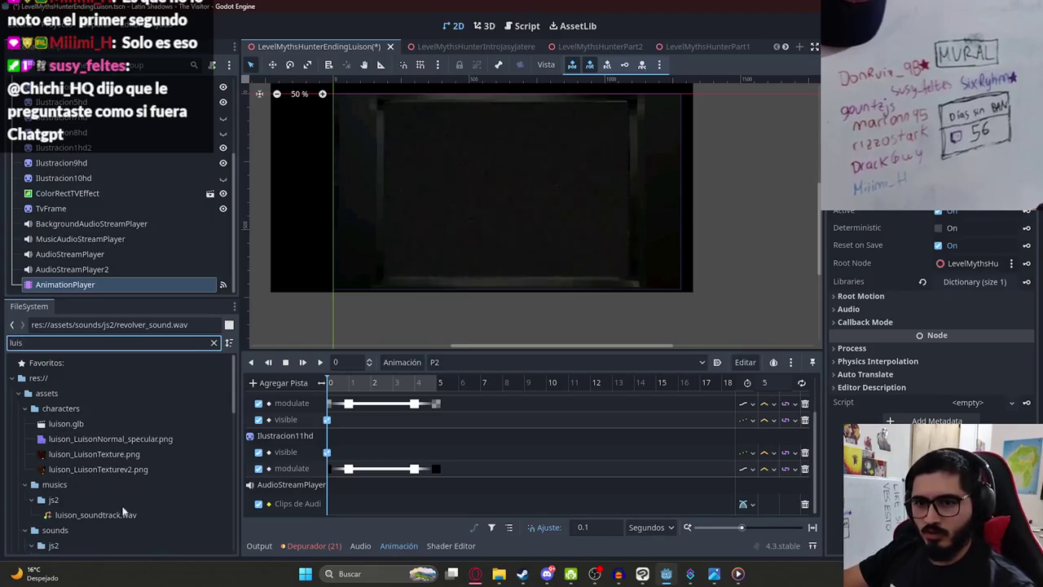
scroll(108, 489, down, 5)
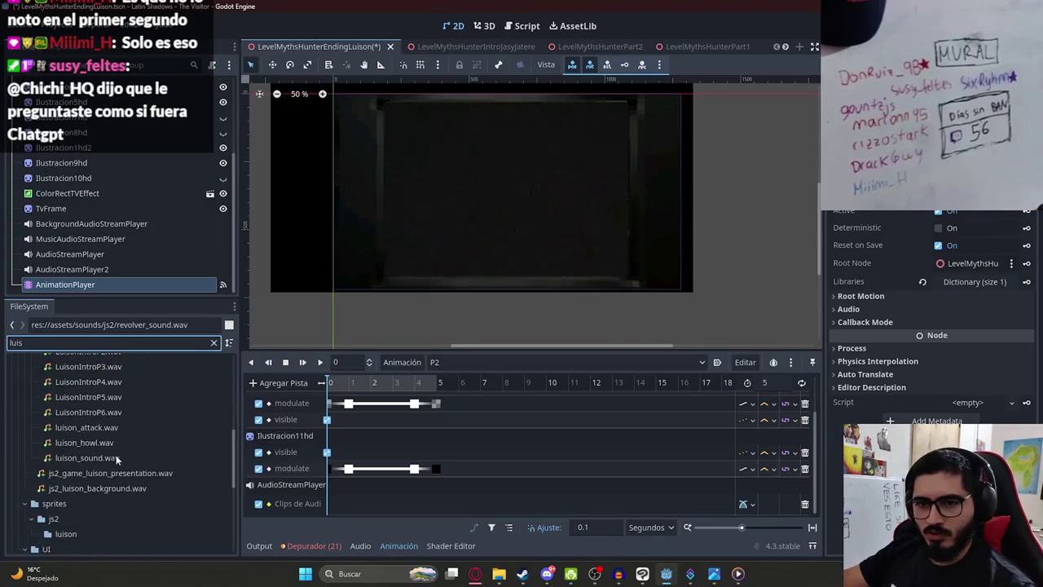
drag(99, 453, 347, 506)
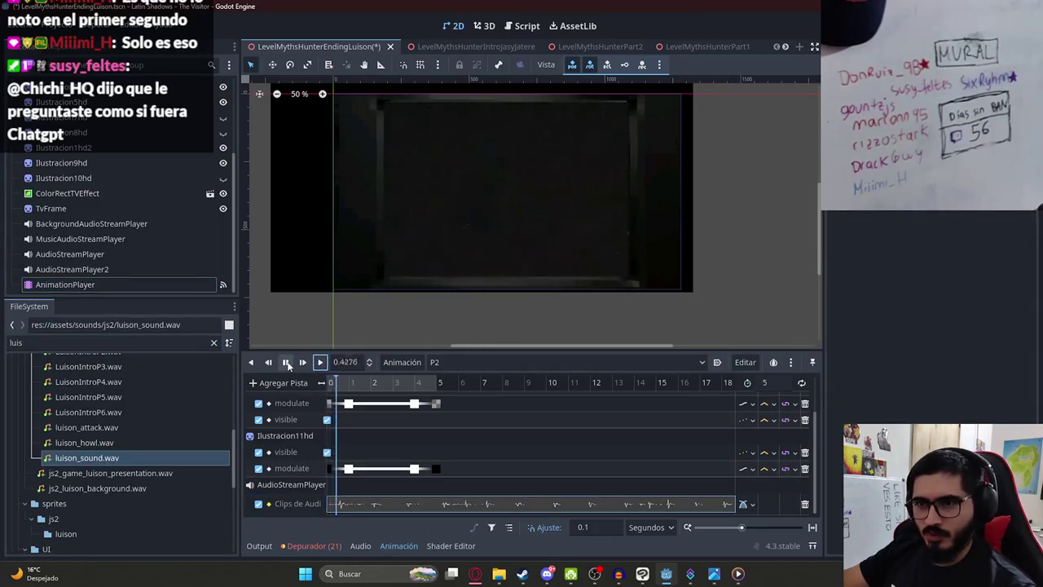
click(286, 365)
Rewind P2, preview it from the start, and save the scene.
click(457, 363)
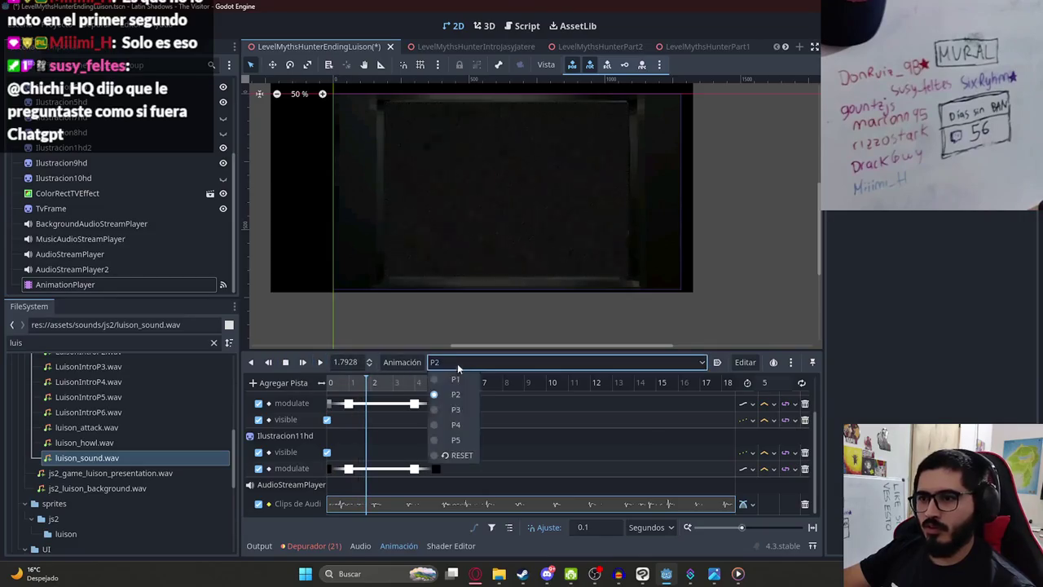
click(453, 455)
click(488, 362)
click(455, 394)
click(356, 383)
drag(356, 389, 290, 384)
click(323, 364)
scroll(489, 226, up, 4)
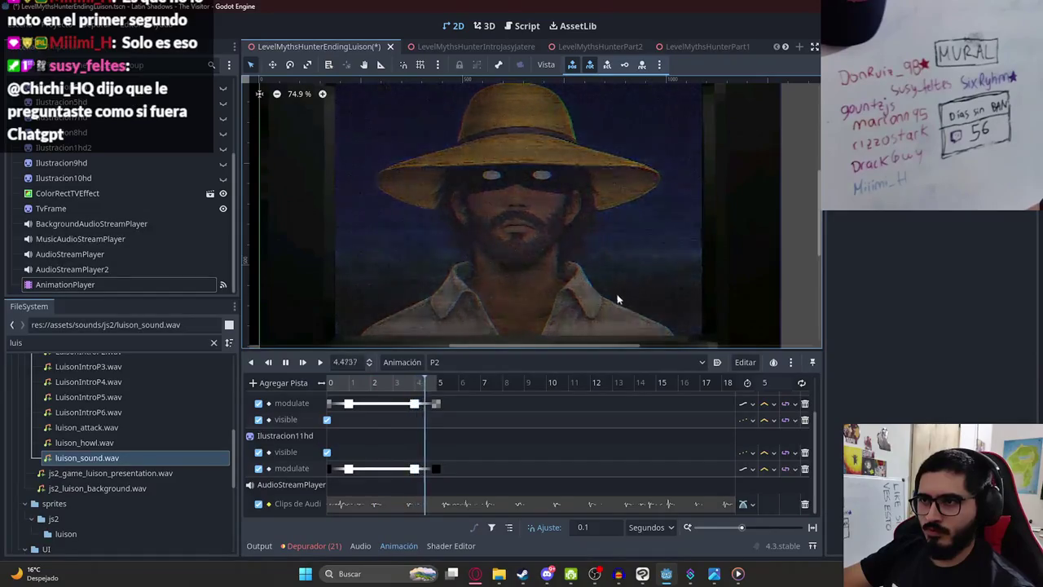
click(289, 360)
key(ctrl+s)
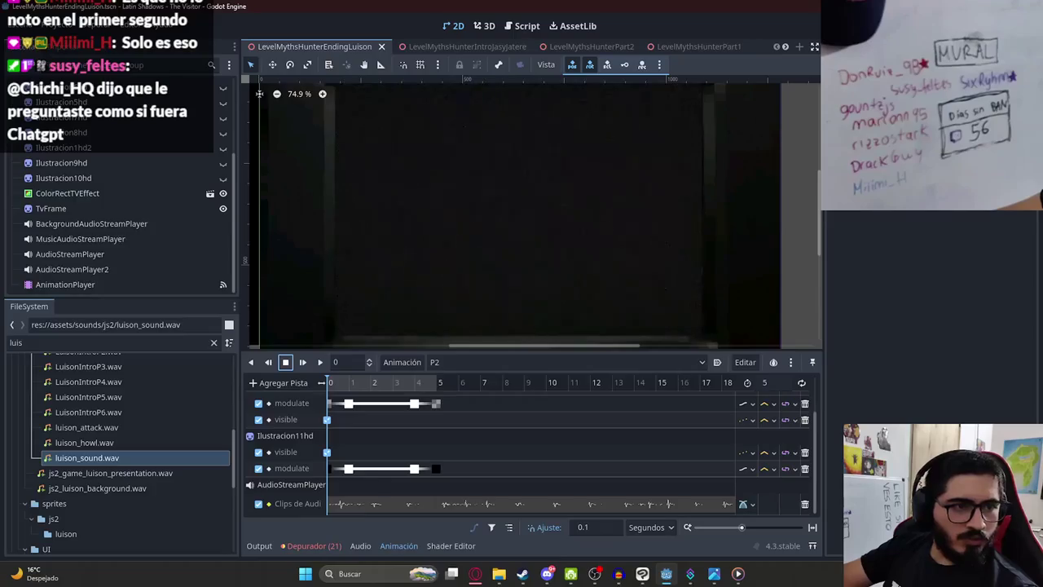
click(458, 363)
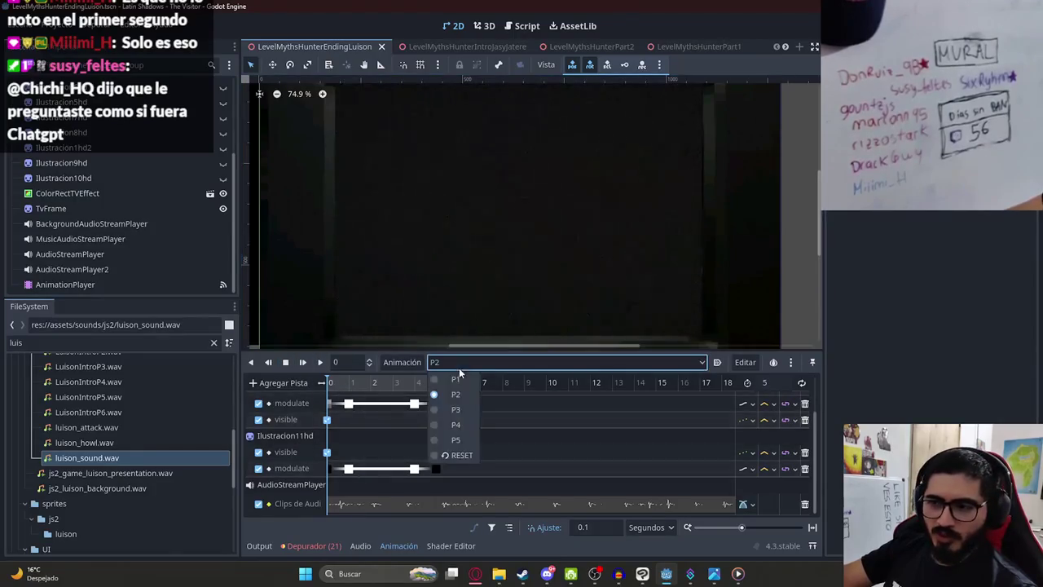
Glance at the browser, then preview the P1 animation back in Godot.
click(476, 574)
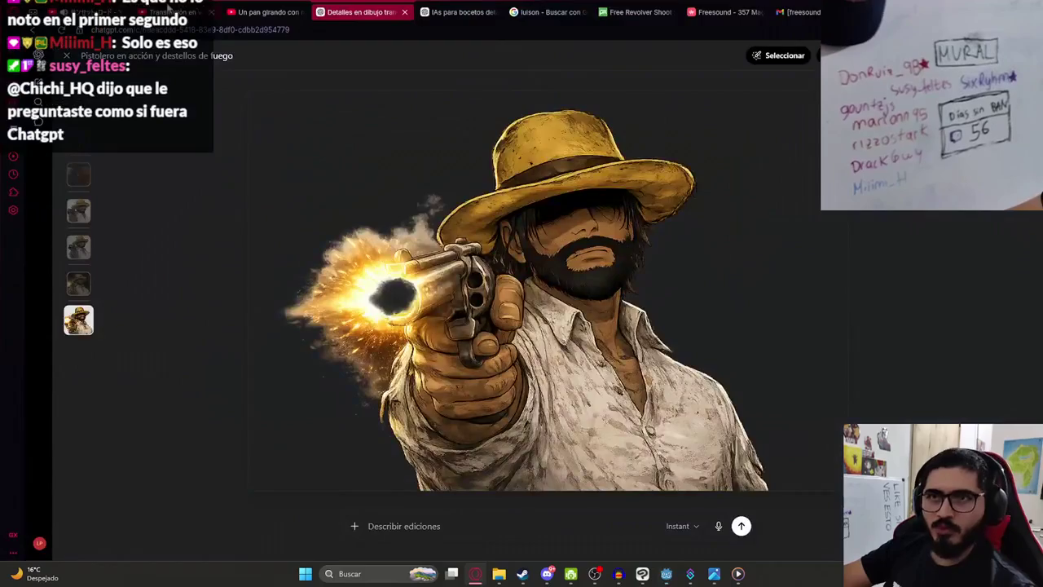
key(alt+Tab)
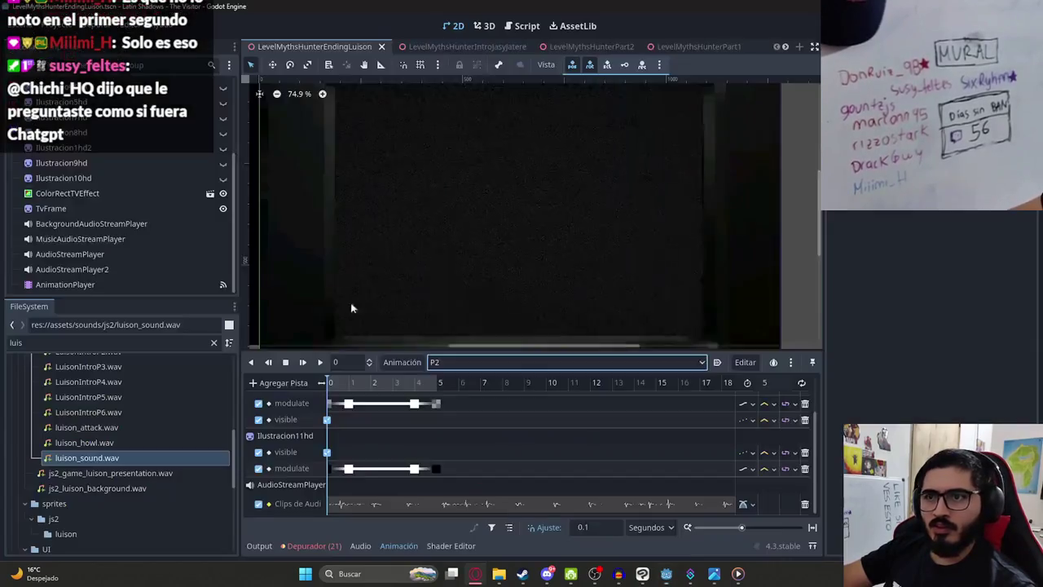
click(437, 376)
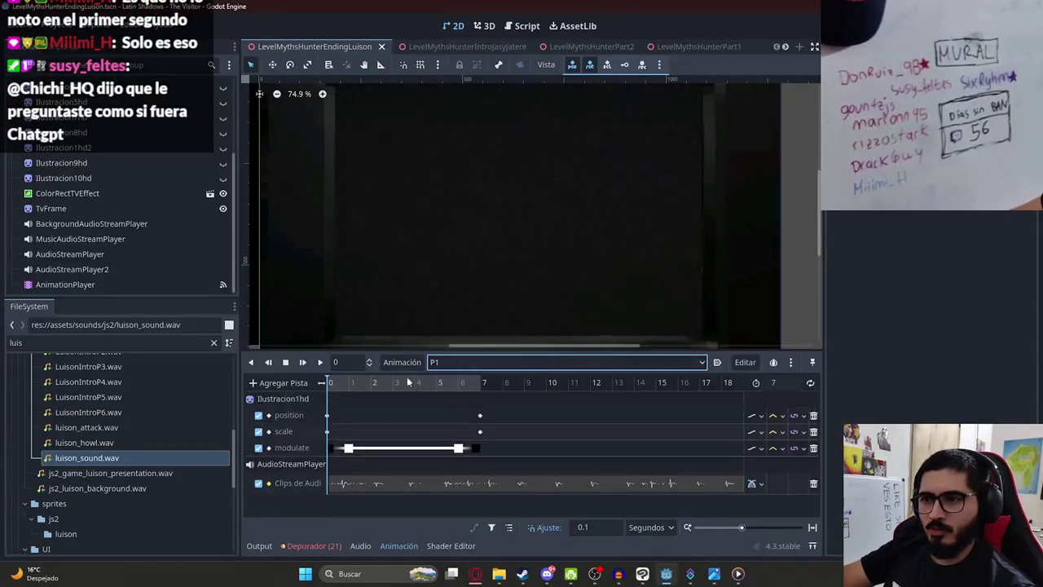
click(321, 362)
click(286, 364)
Switch the timeline to P5 and move its playhead to the 5-second mark.
click(448, 360)
click(453, 452)
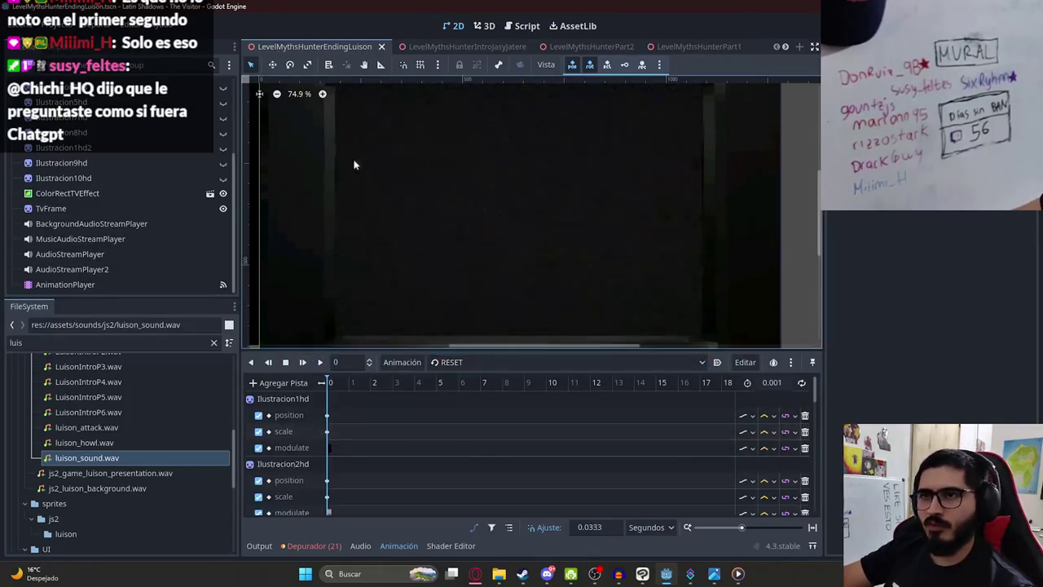
scroll(354, 166, down, 2)
click(469, 364)
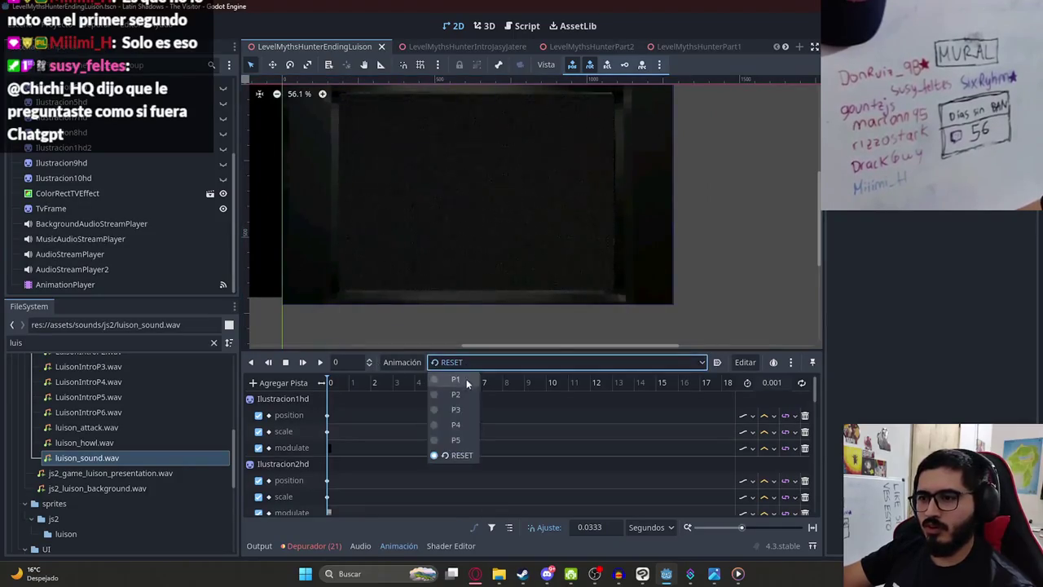
click(456, 440)
mouse_move(419, 383)
mouse_down()
mouse_move(410, 382)
mouse_move(440, 387)
mouse_up()
Add a stop_background_sound() call key to P5's Funciones track at about 5.1 s.
right_click(441, 504)
click(444, 510)
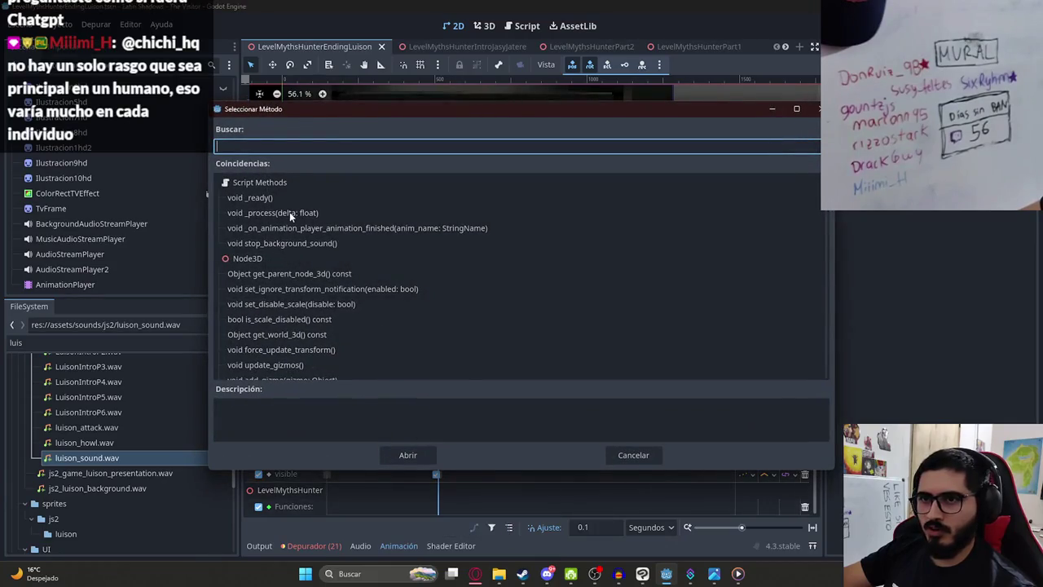
double_click(282, 242)
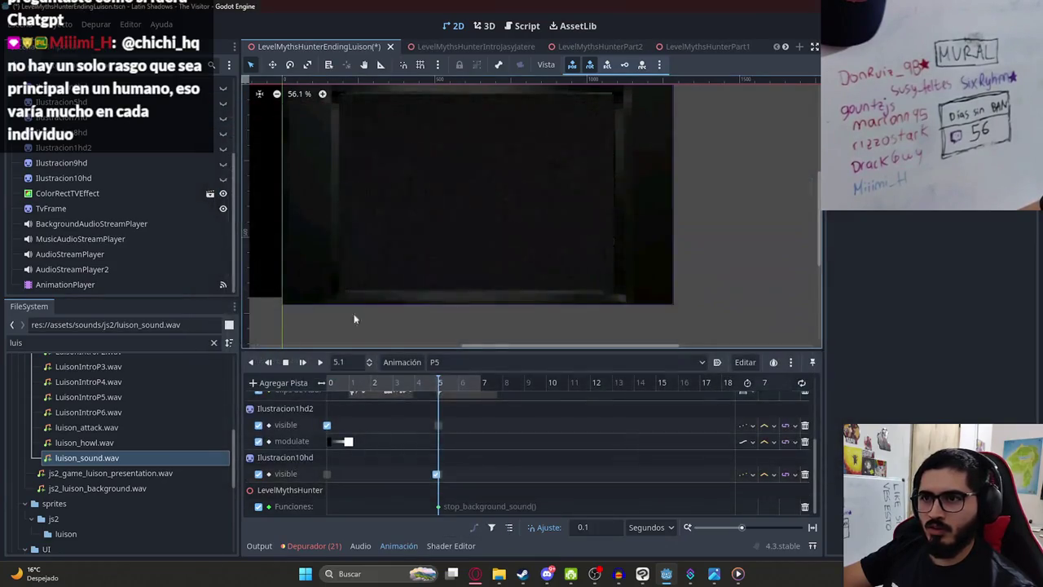
Save the scene and test-run it on its own from the scene tab.
key(ctrl+s)
right_click(354, 50)
click(412, 142)
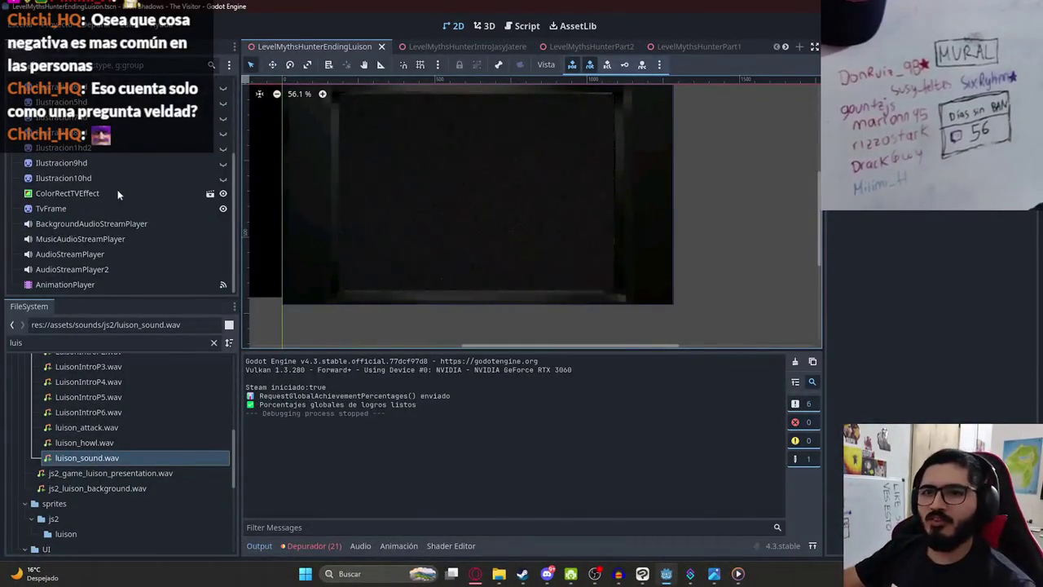
click(87, 282)
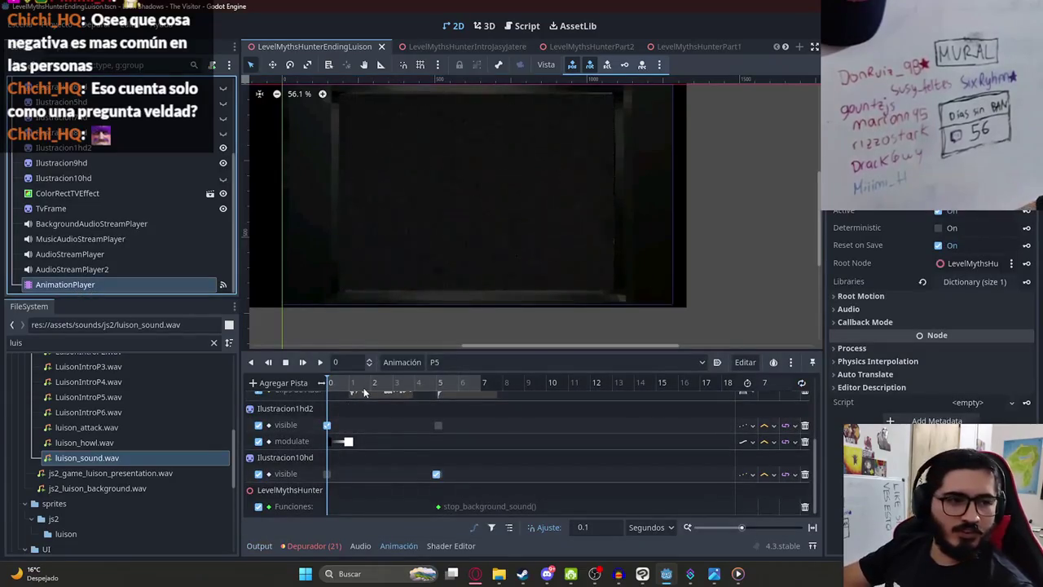
Review the P1, P2 and P3 animations, scrubbing each timeline (3.2 s, 5 s, 10 s).
click(455, 364)
click(455, 379)
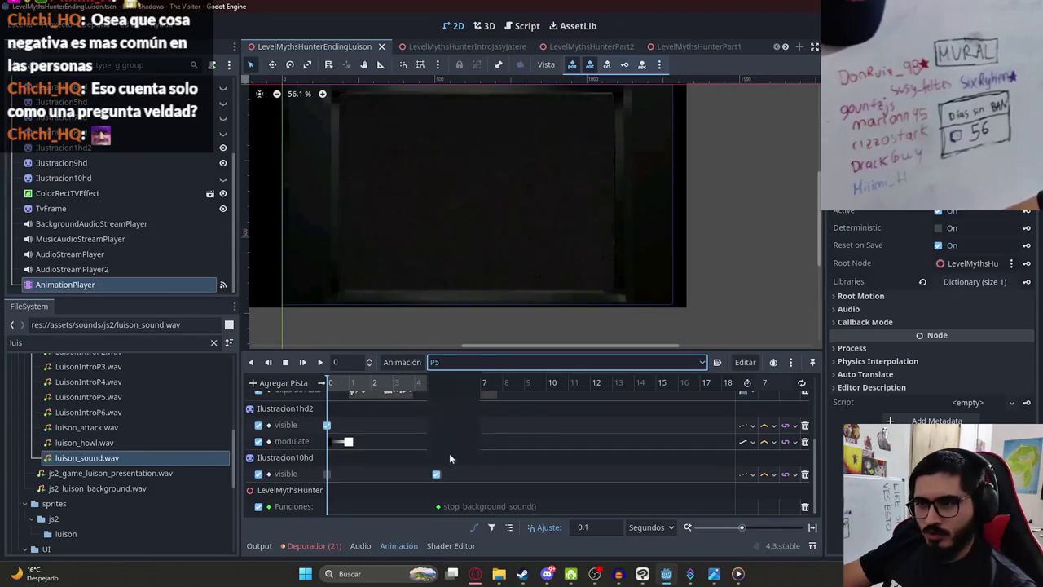
click(464, 365)
click(455, 379)
click(400, 383)
click(505, 362)
click(453, 394)
click(336, 385)
click(447, 389)
click(491, 363)
click(455, 409)
drag(348, 382, 593, 389)
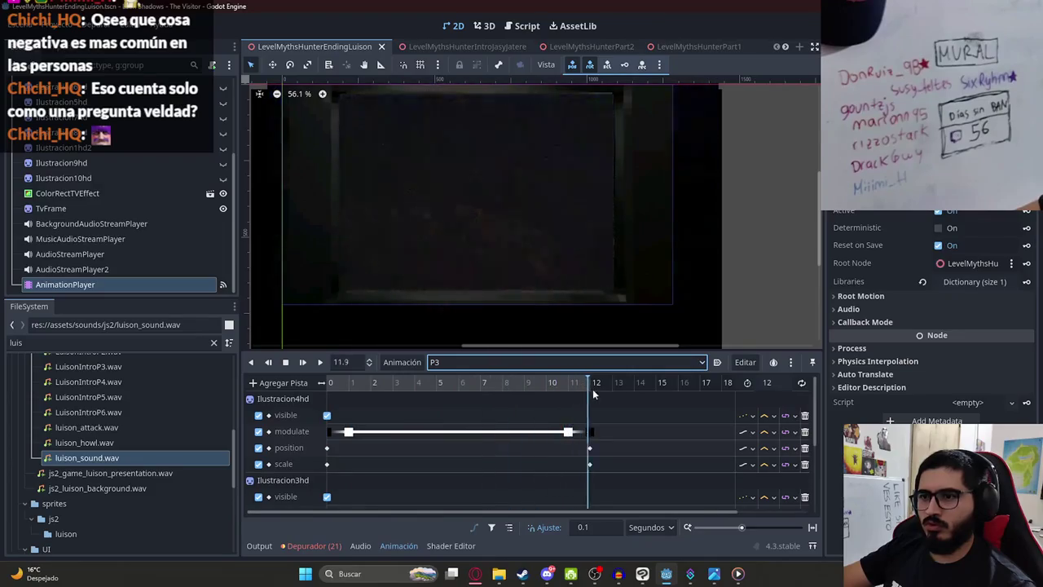
Switch to P4 and trim its voice audio clip to end near 4.9 s.
click(481, 362)
click(453, 423)
drag(379, 390, 327, 388)
scroll(337, 454, down, 5)
scroll(356, 476, down, 2)
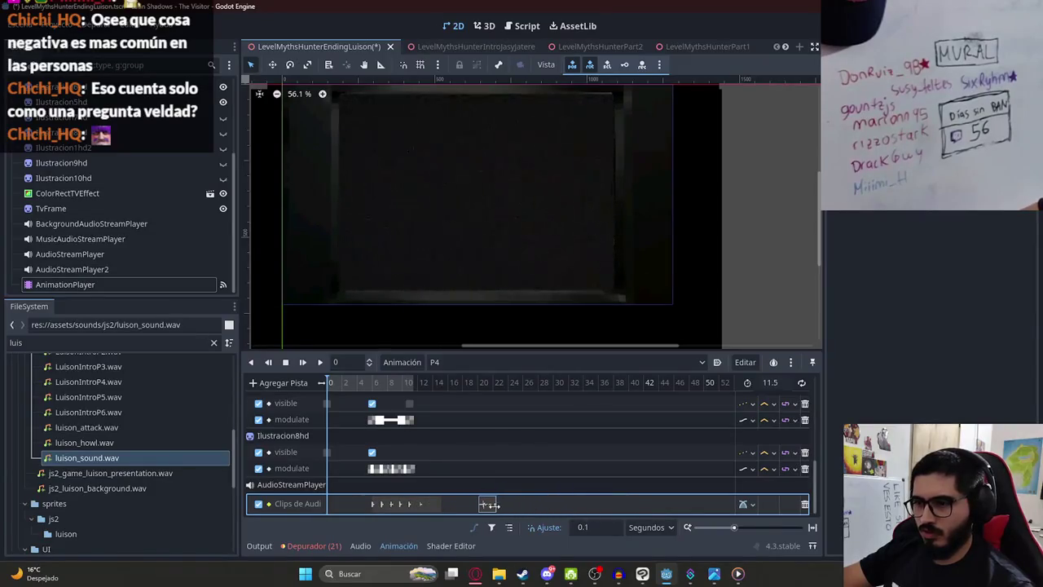
scroll(336, 504, up, 5)
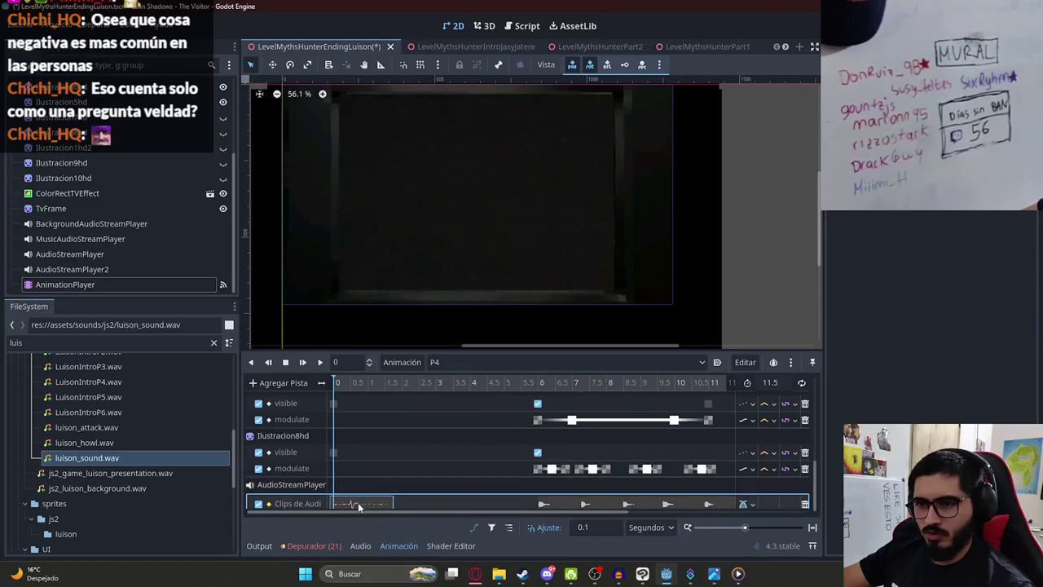
scroll(361, 506, right, 1)
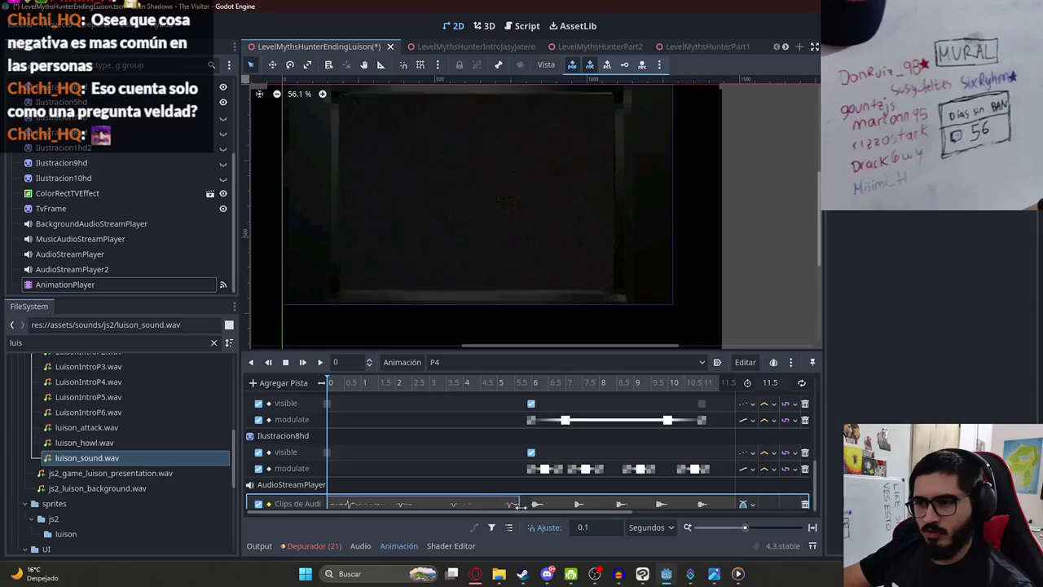
Preview P4 with its voice audio, replaying from about 3 s, then switch to P5.
key(shift+d)
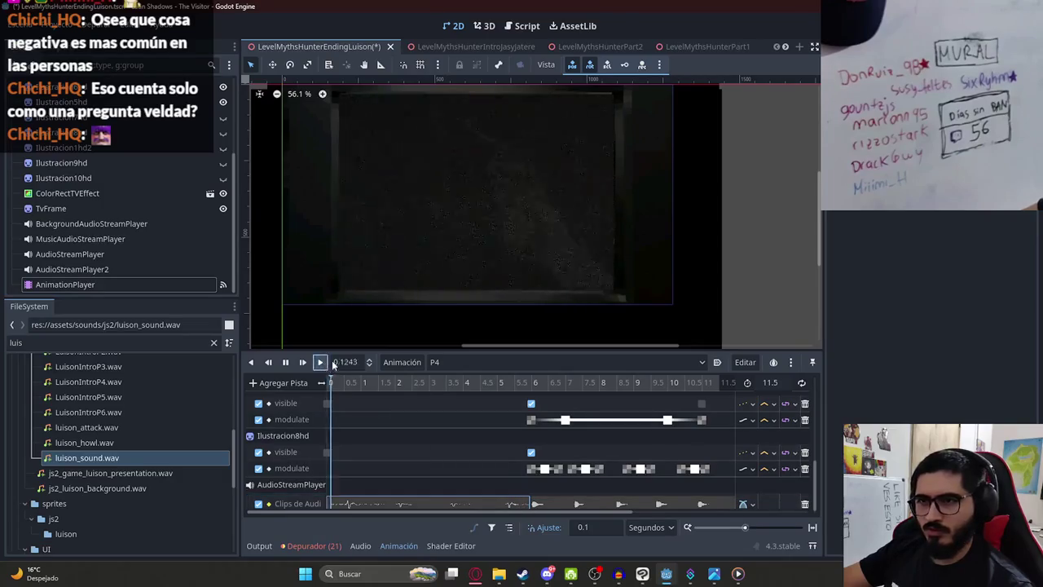
scroll(460, 221, up, 1)
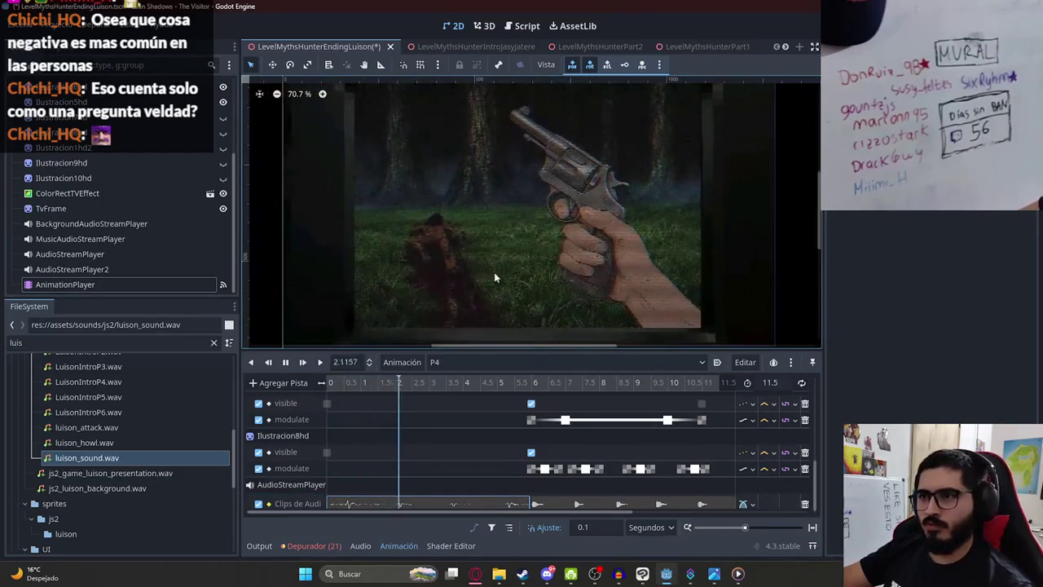
click(505, 452)
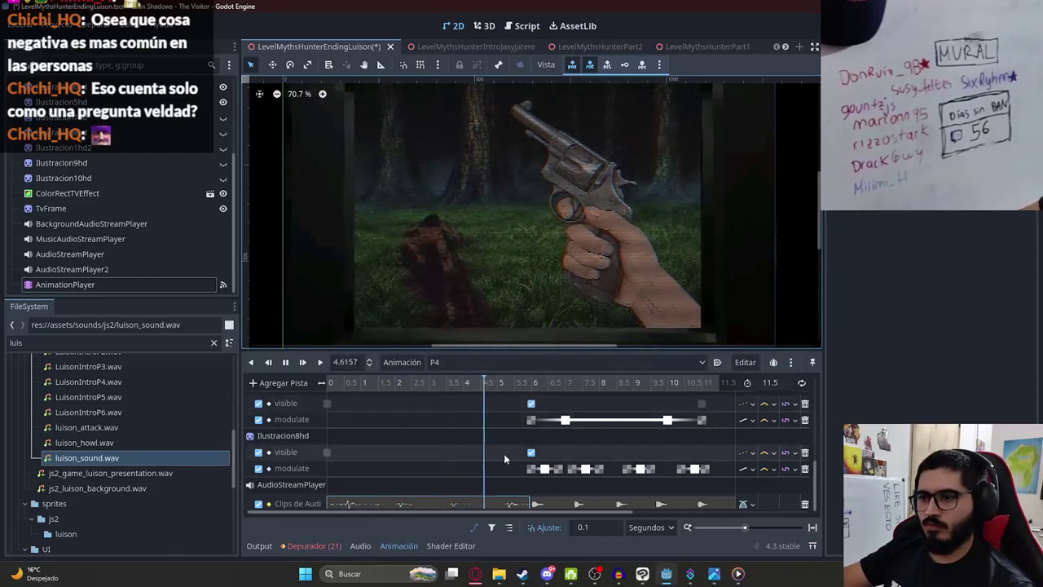
click(287, 364)
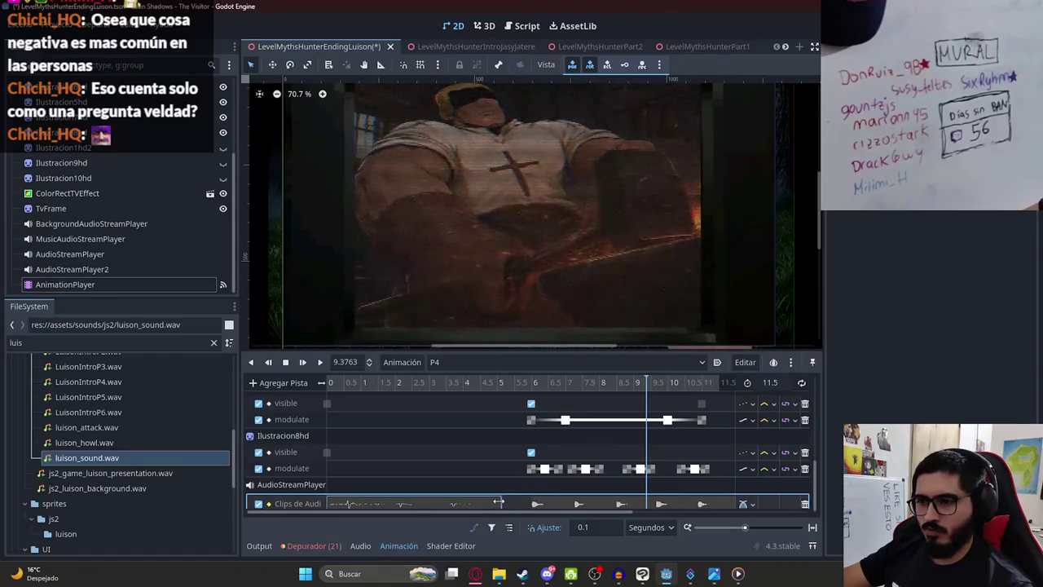
click(435, 386)
click(320, 362)
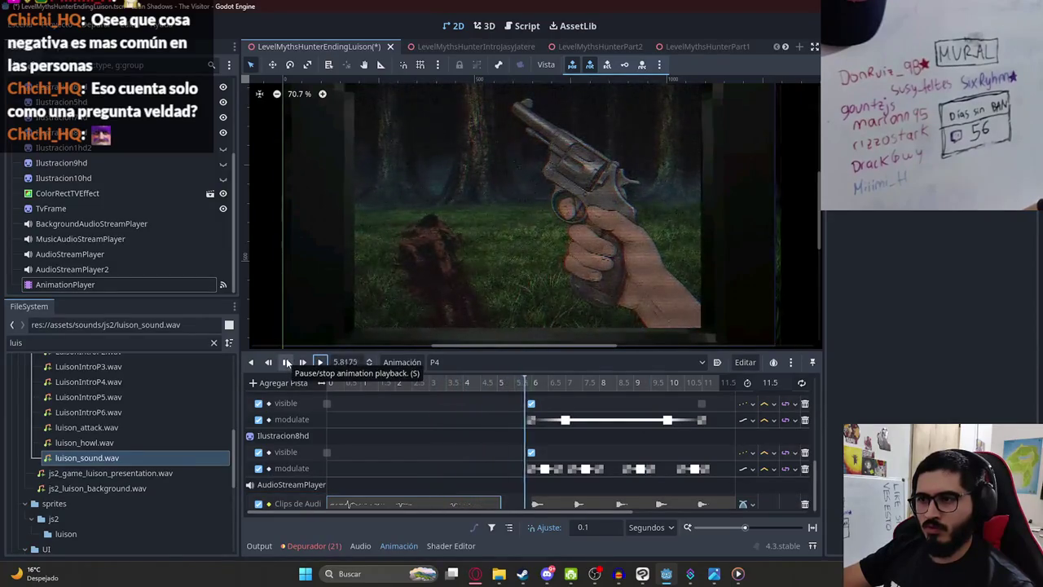
click(286, 361)
click(440, 363)
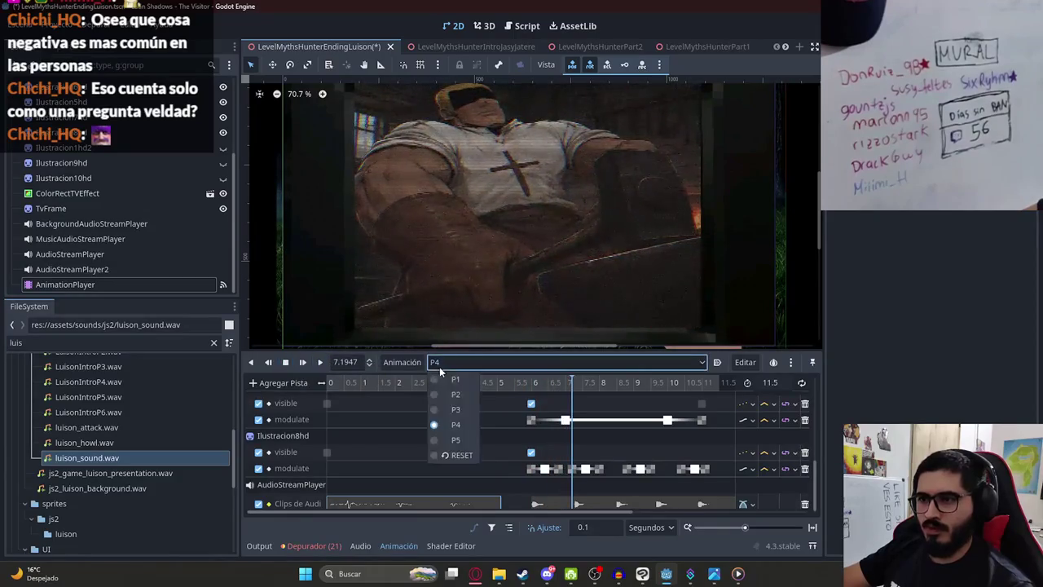
click(456, 440)
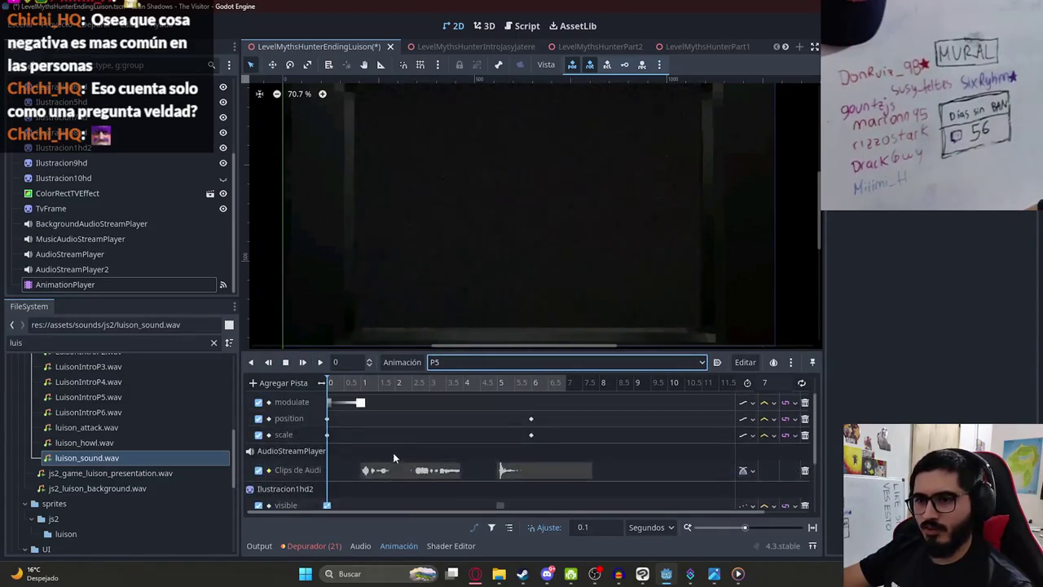
Add an AudioStreamPlayer audio track to P5 and place luison_sound.wav on it.
scroll(391, 445, down, 3)
click(278, 382)
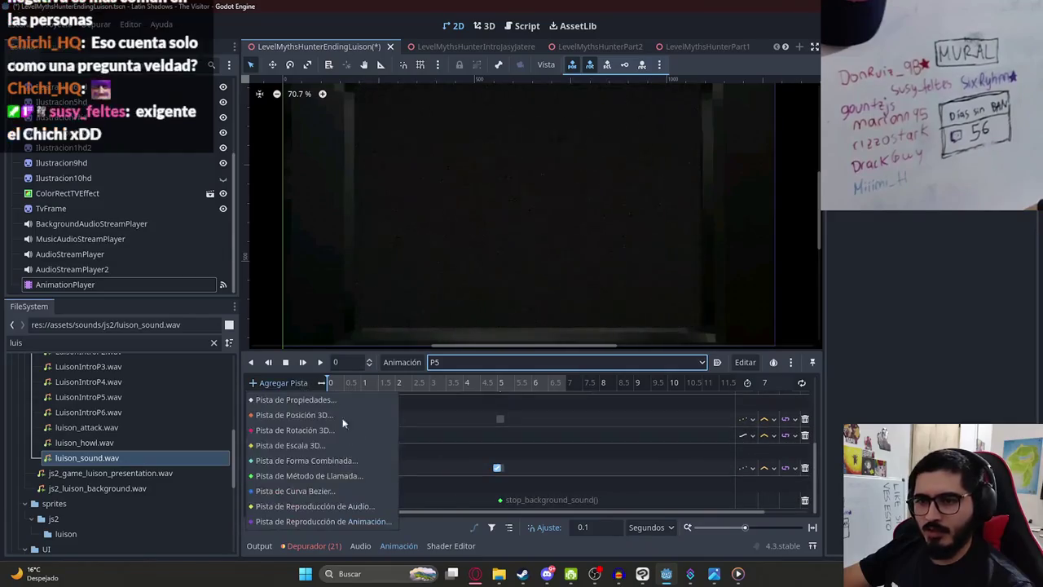
click(345, 507)
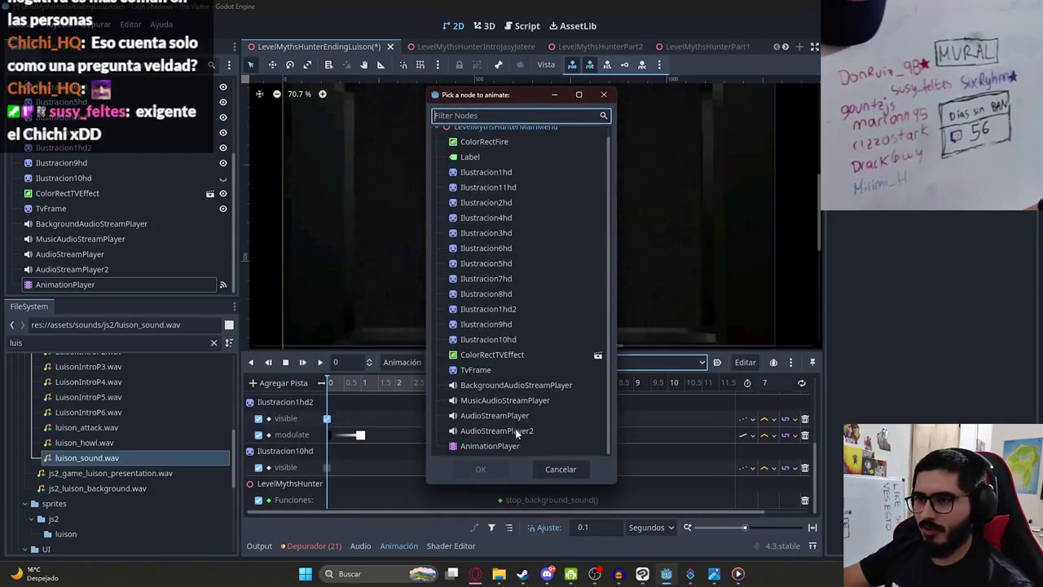
double_click(515, 431)
mouse_move(90, 463)
mouse_down()
mouse_move(326, 476)
mouse_move(349, 495)
mouse_move(340, 499)
mouse_up()
Shorten the luison_sound clip, preview P5 from about 3.7 s, then switch to RESET and save.
click(319, 362)
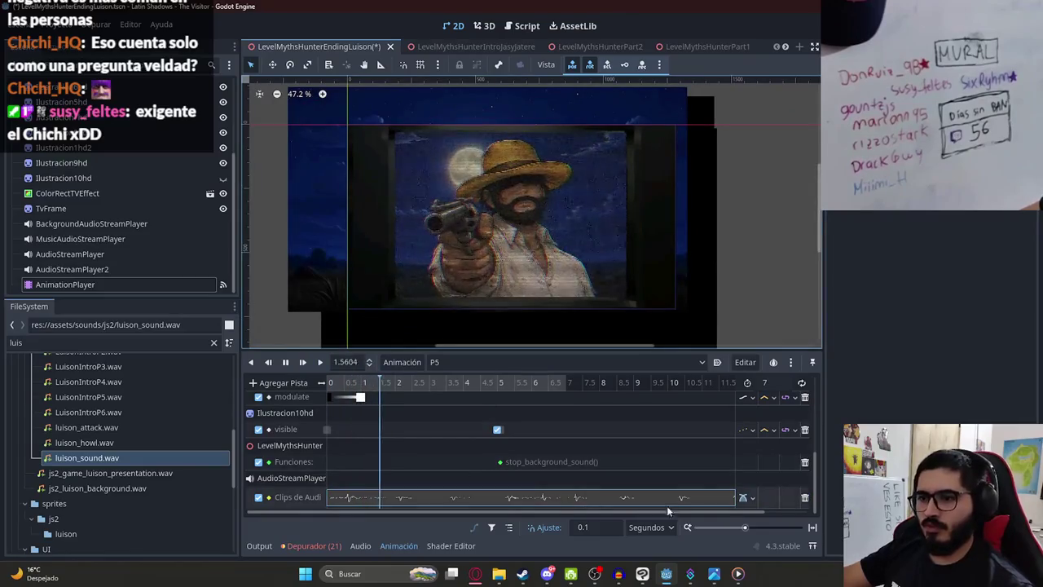
ctrl+scroll(574, 505, down, 3)
click(623, 507)
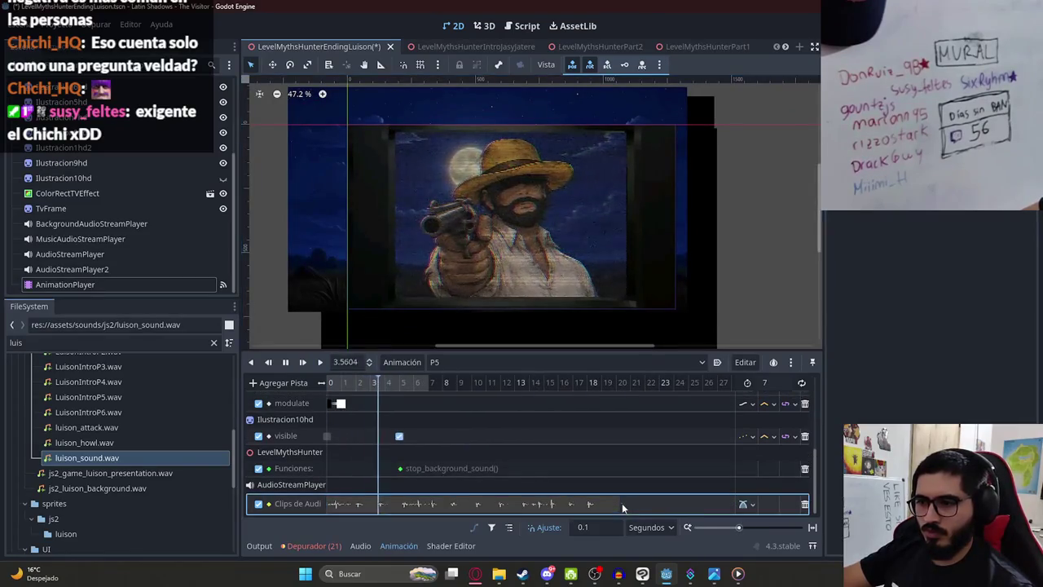
drag(619, 503, 400, 502)
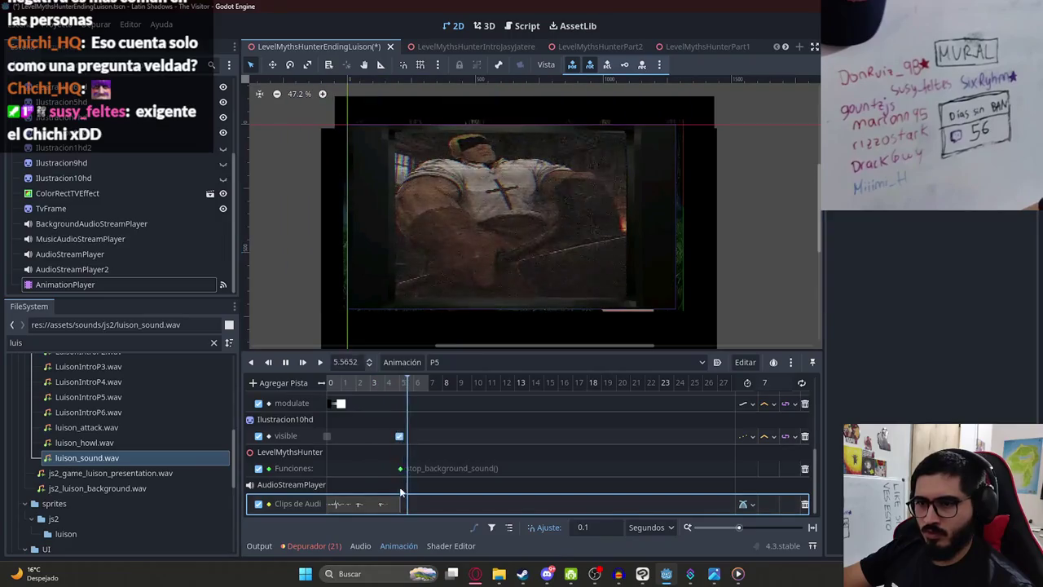
click(285, 362)
click(379, 383)
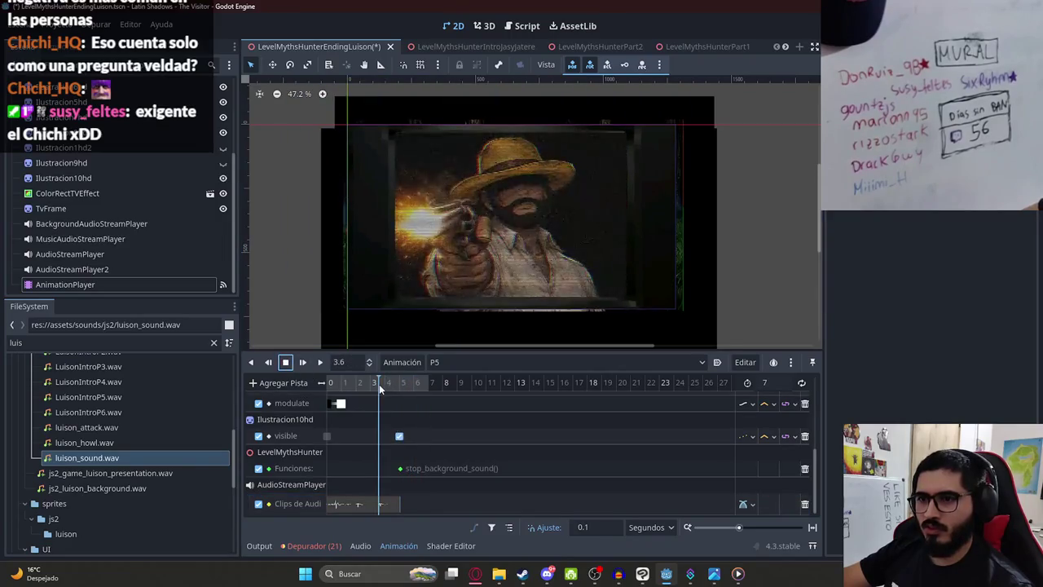
click(319, 361)
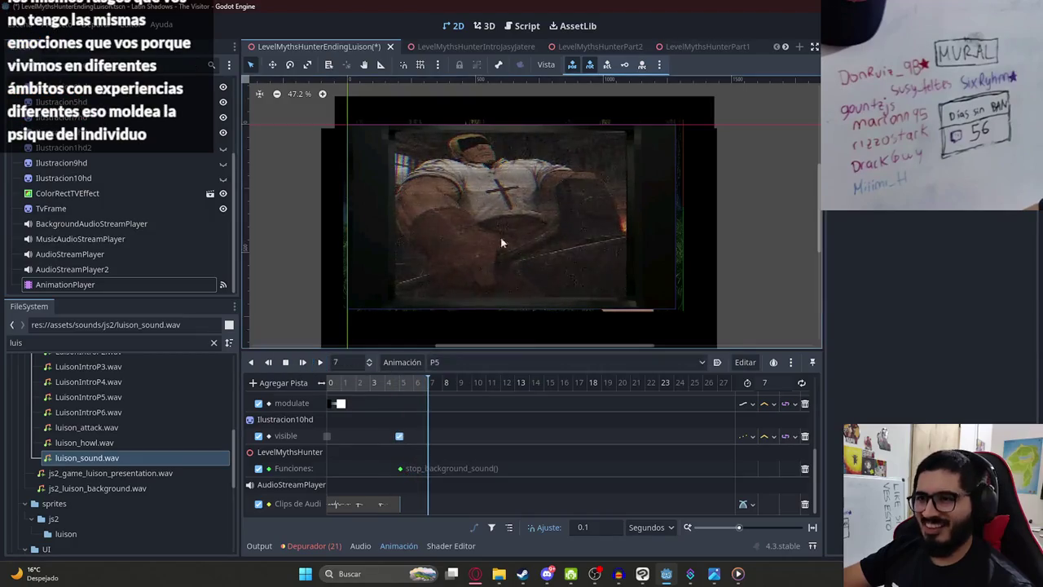
click(493, 366)
key(ctrl+s)
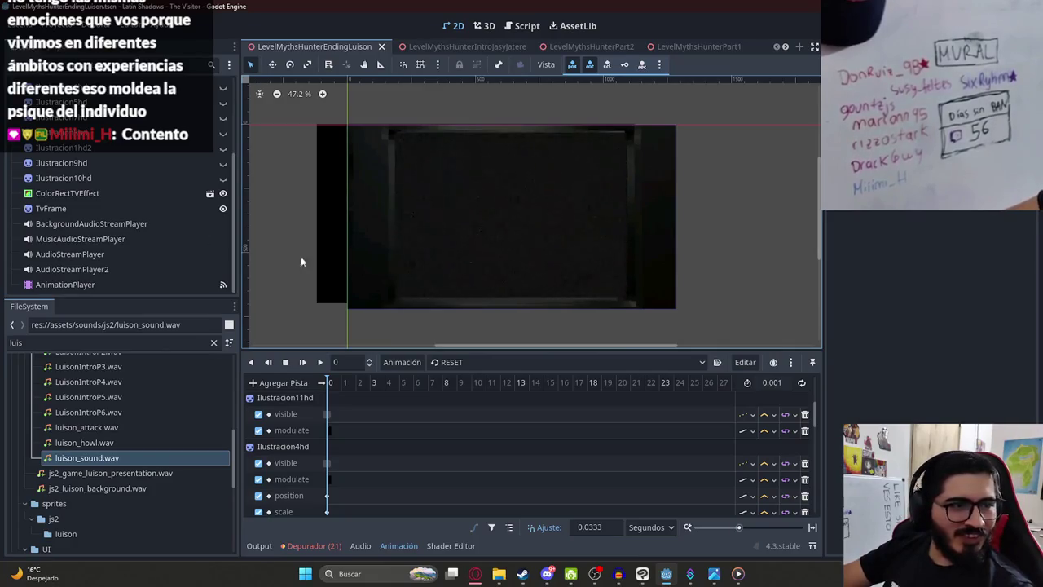
Run LevelMythsHunterEndingLuison alone with Reproducir Esta Escena and watch it through.
right_click(325, 44)
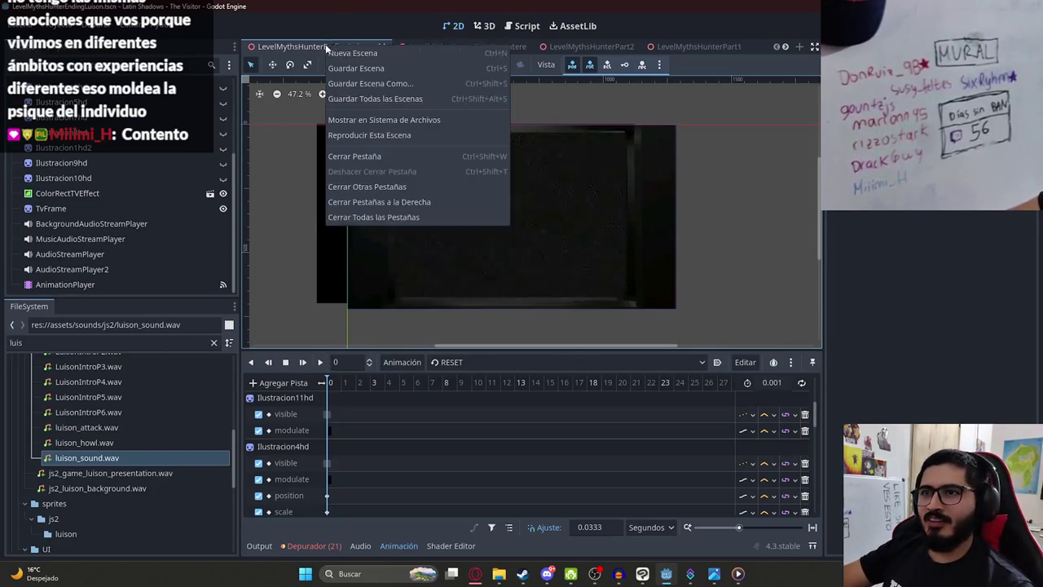
click(362, 132)
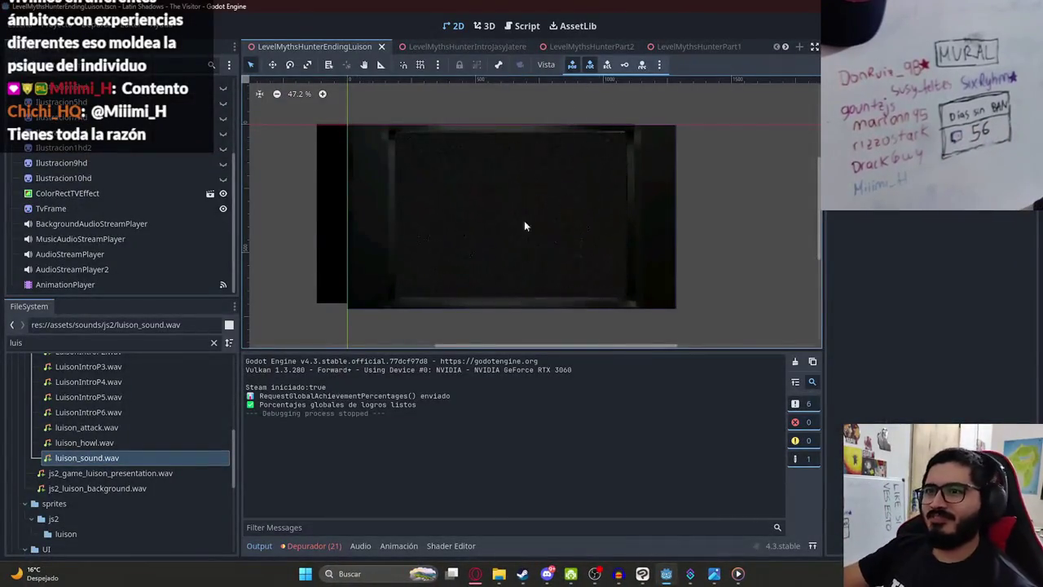
scroll(504, 248, down, 2)
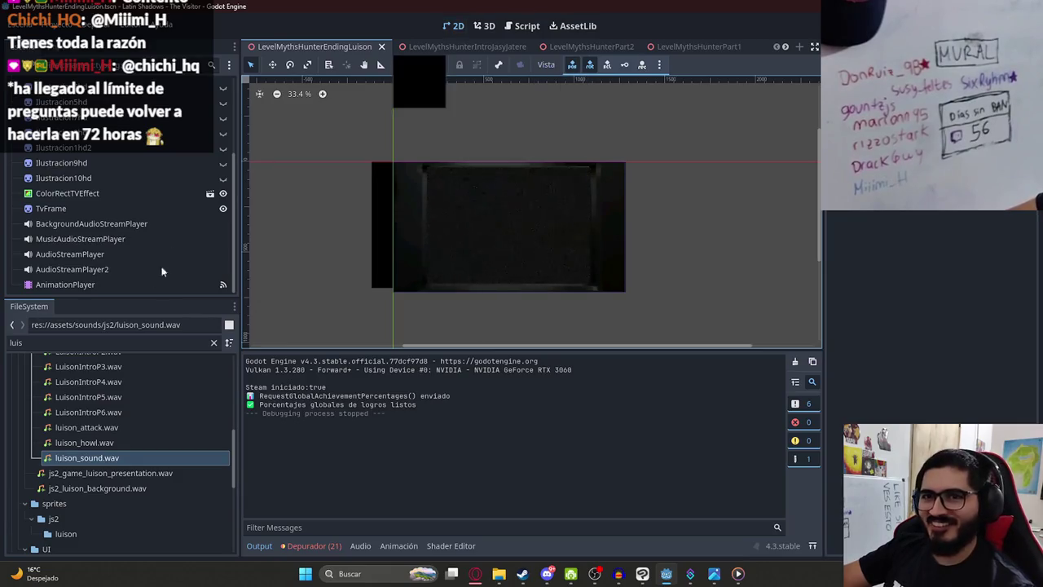
Preview the P1 and P2 animations and move the Label node below Ilustracion10hd.
click(188, 286)
click(488, 361)
click(448, 378)
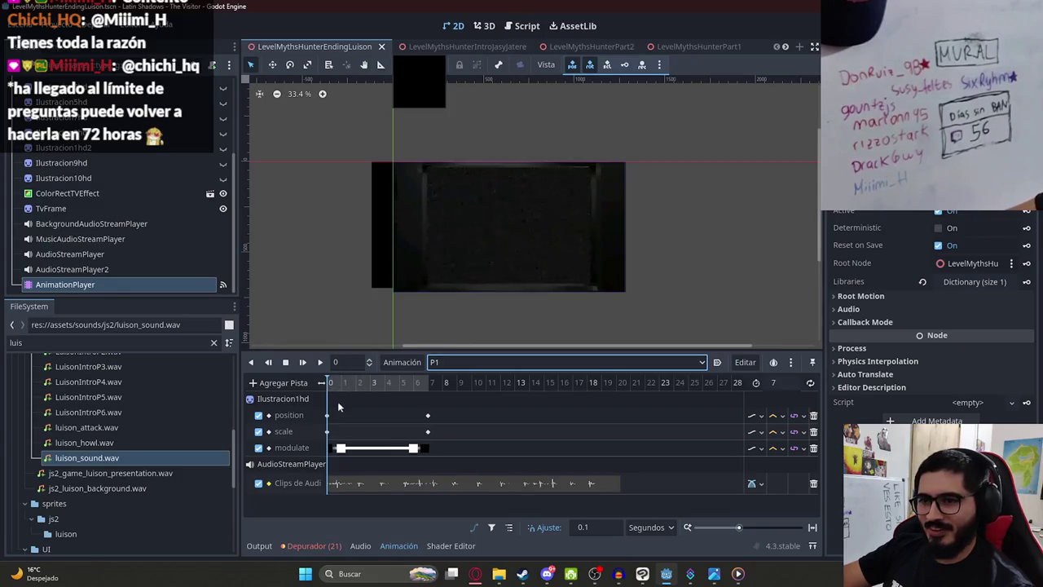
click(317, 362)
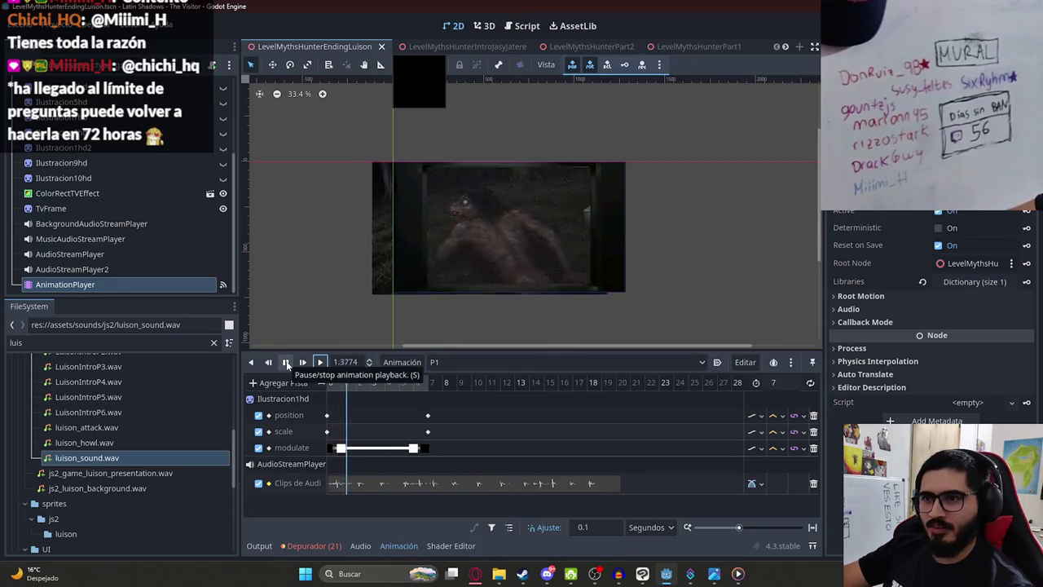
scroll(164, 218, up, 5)
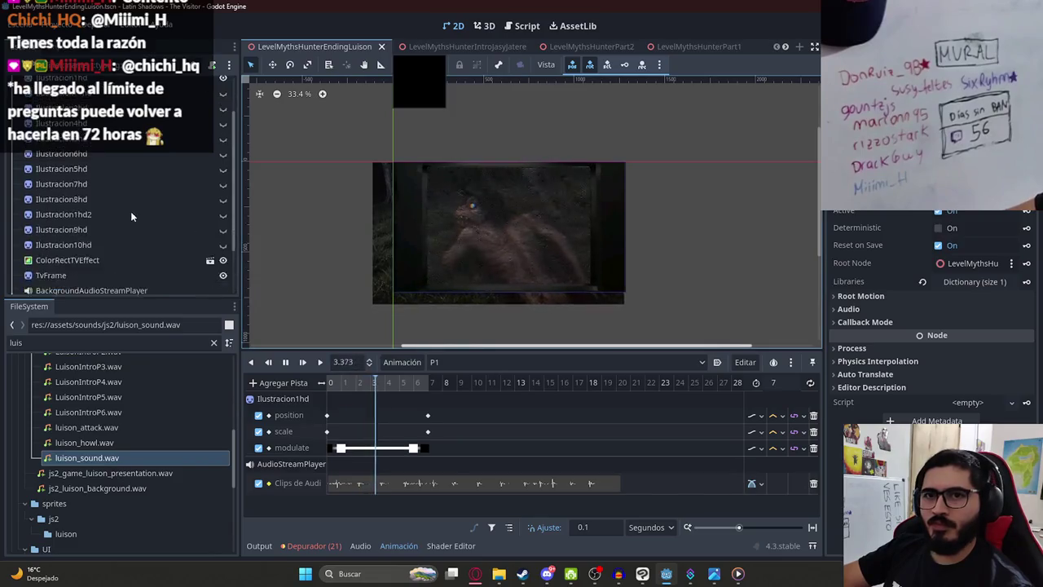
mouse_move(126, 120)
mouse_down()
mouse_move(118, 204)
mouse_move(117, 193)
mouse_up()
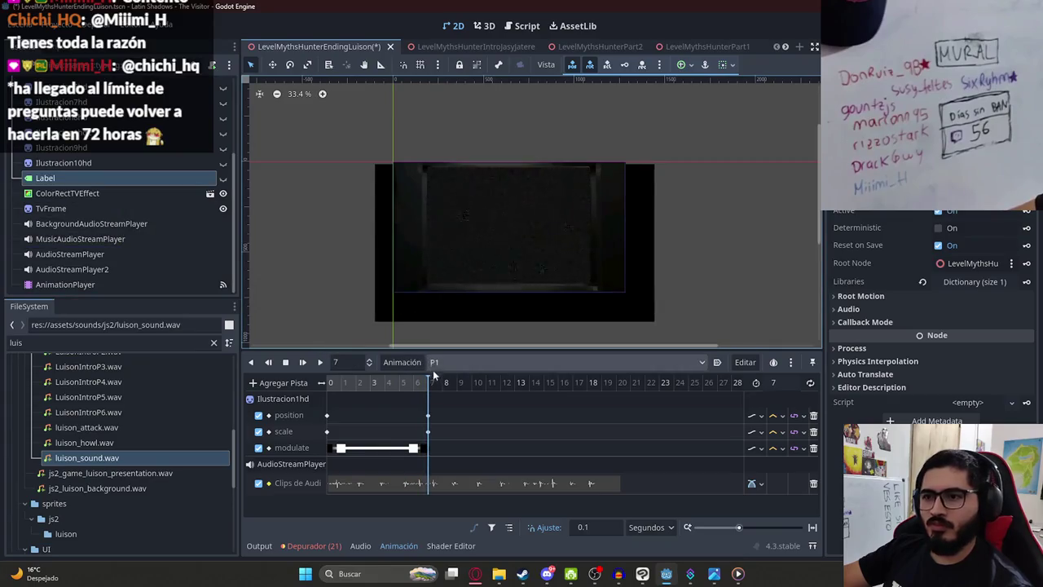
click(456, 362)
click(443, 394)
scroll(385, 417, down, 2)
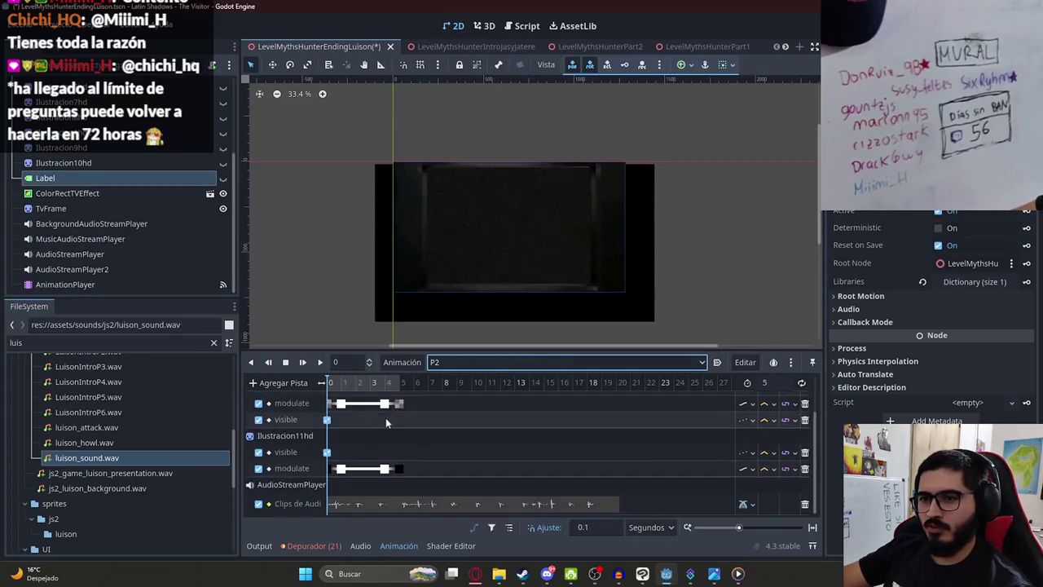
click(302, 361)
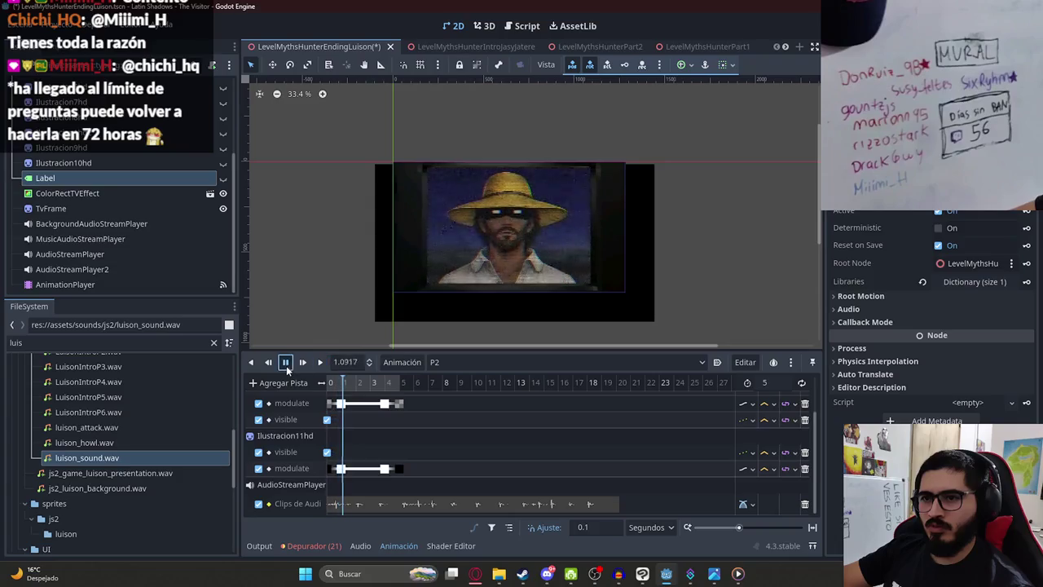
Open P3 at its start and key the Label's Visible property, confirming the new track.
click(456, 362)
click(444, 410)
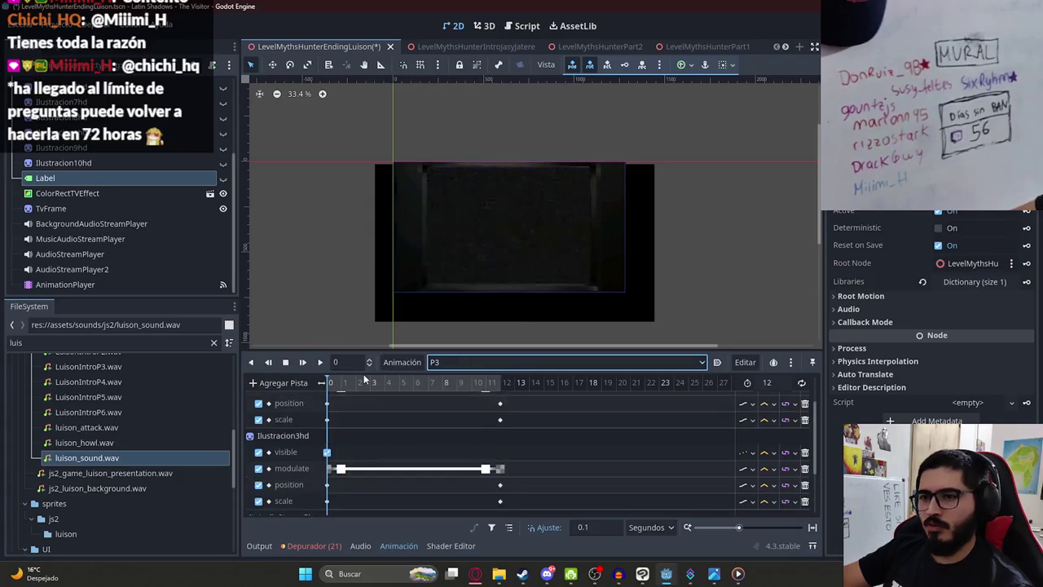
click(339, 385)
scroll(361, 415, down, 2)
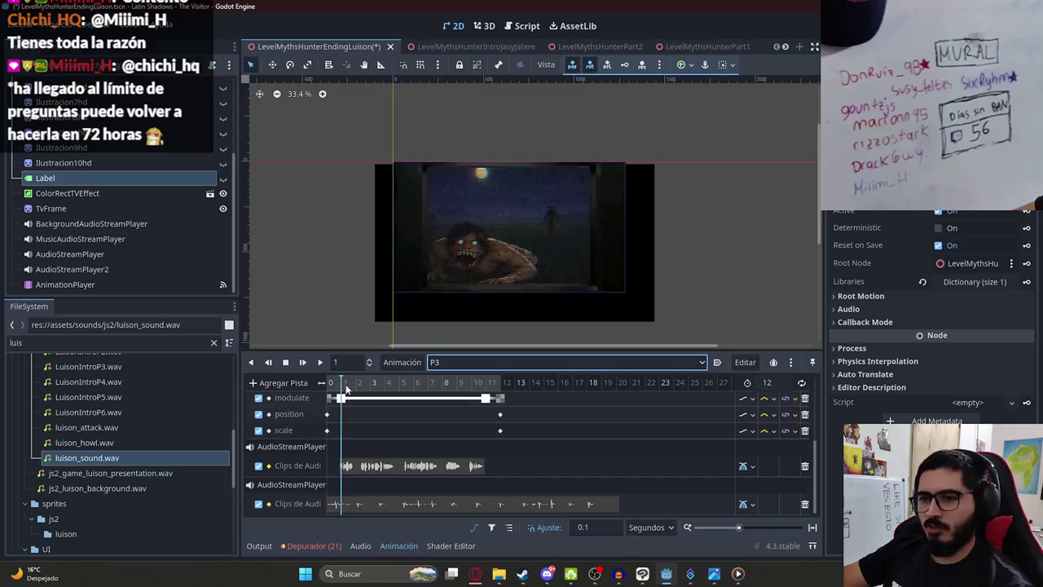
click(335, 388)
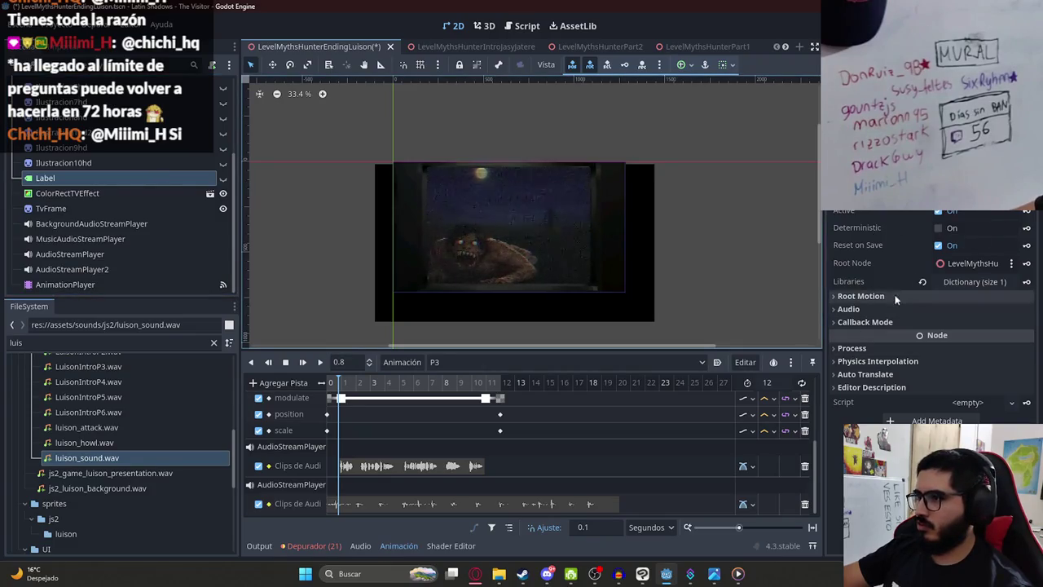
click(120, 163)
click(89, 178)
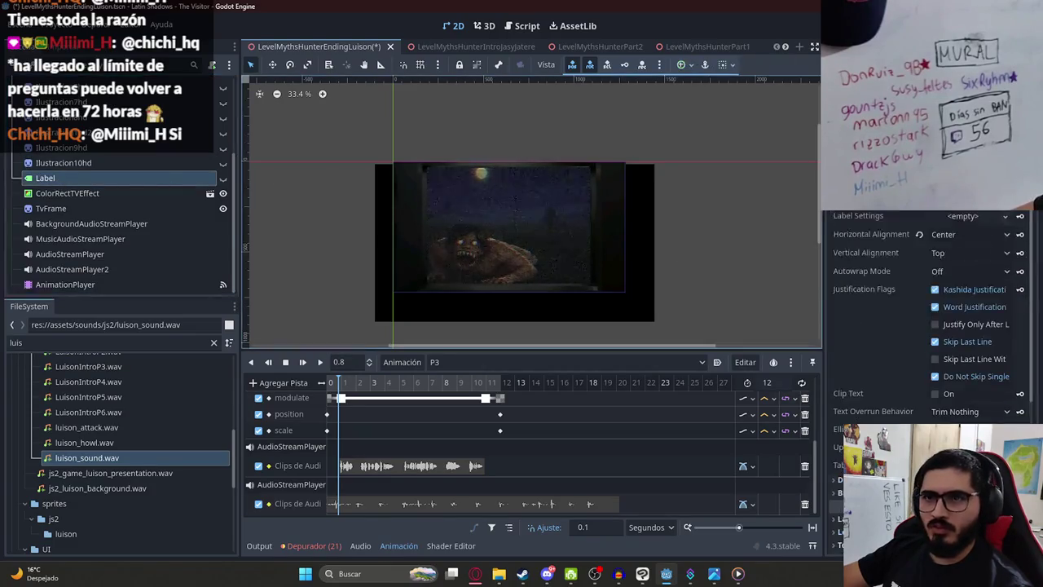
scroll(906, 313, down, 5)
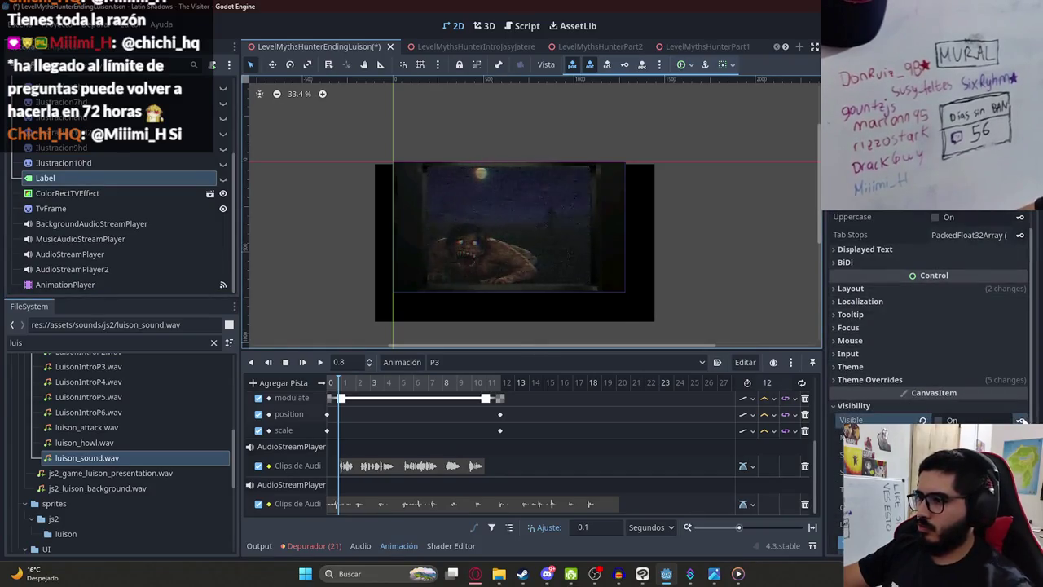
click(1019, 420)
key(Return)
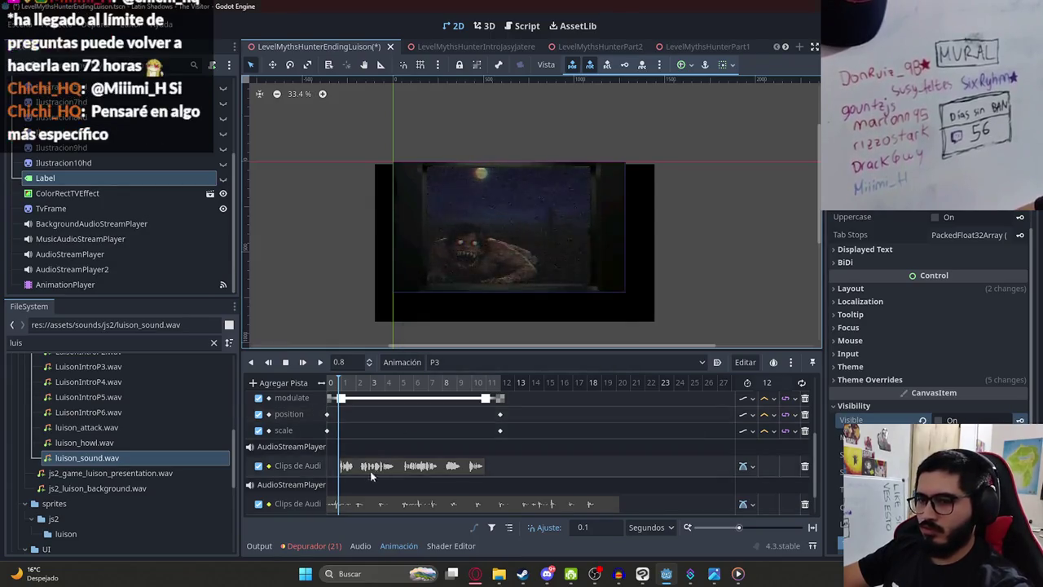
Make the subtitle Label visible in P3, play it, and hide the Label at 11 s.
scroll(362, 456, down, 2)
click(334, 508)
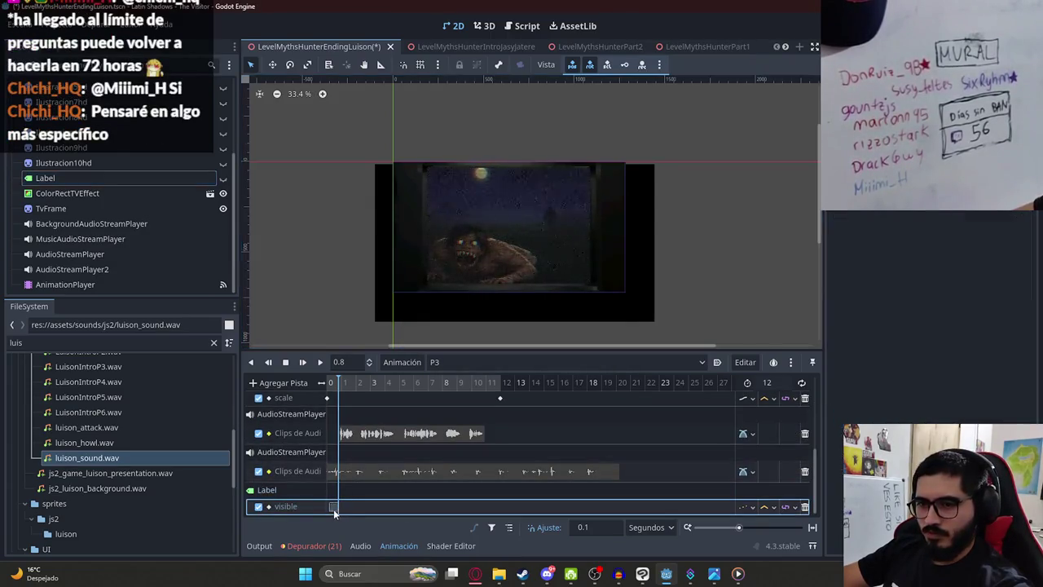
click(296, 321)
click(92, 173)
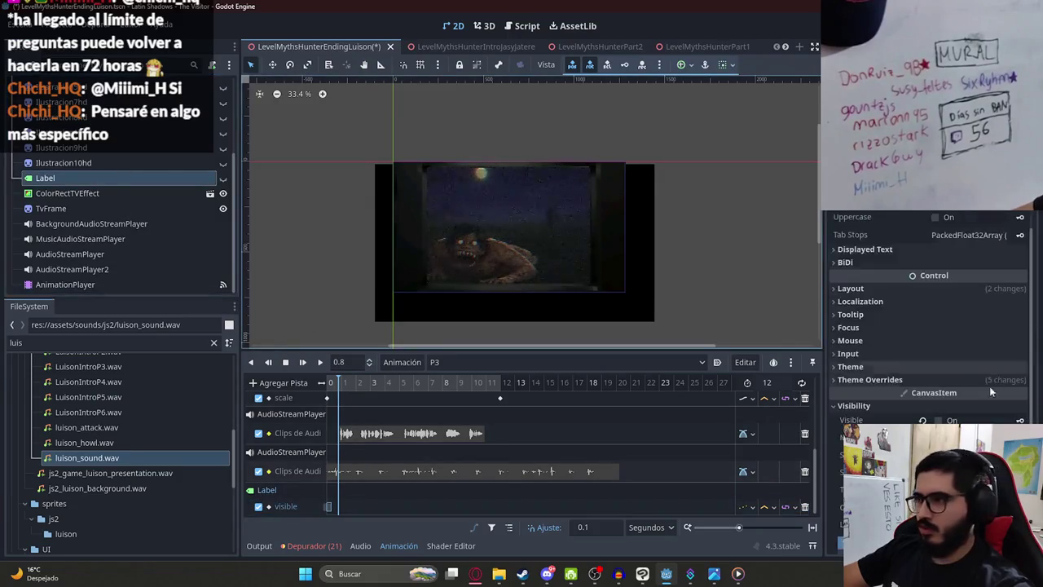
click(937, 419)
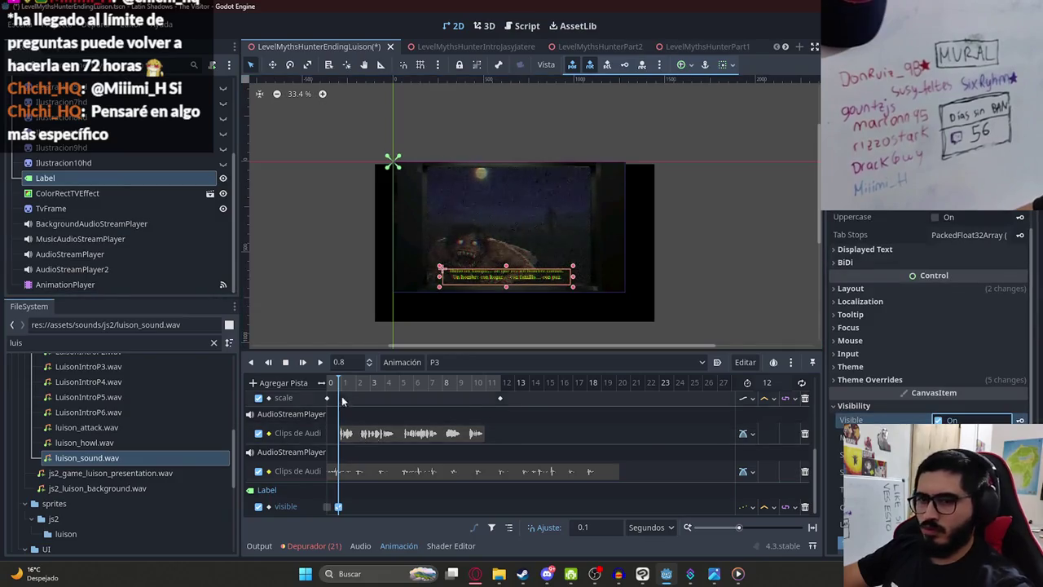
click(285, 361)
click(319, 361)
click(760, 226)
scroll(498, 266, up, 3)
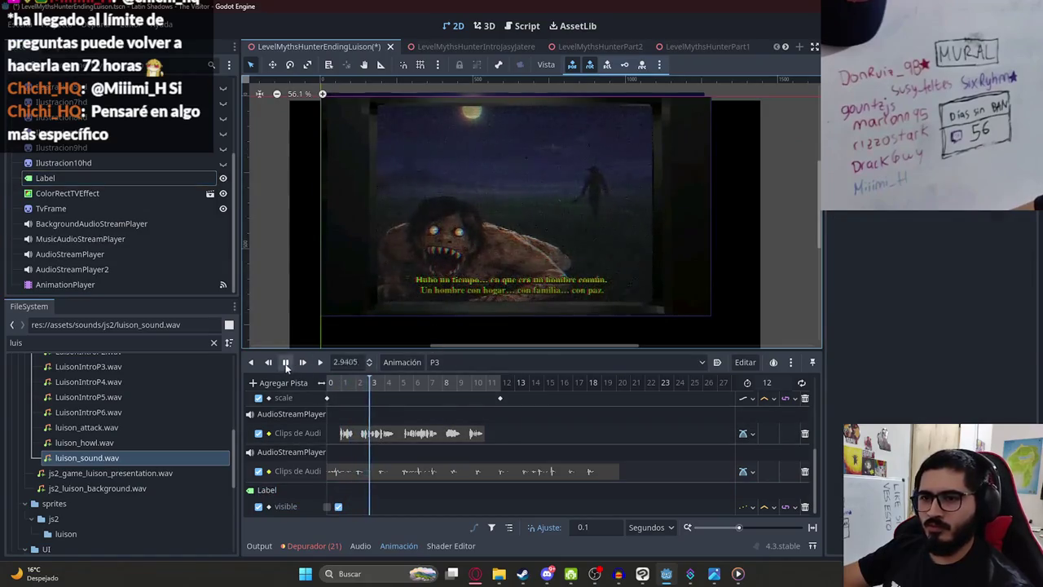
click(484, 389)
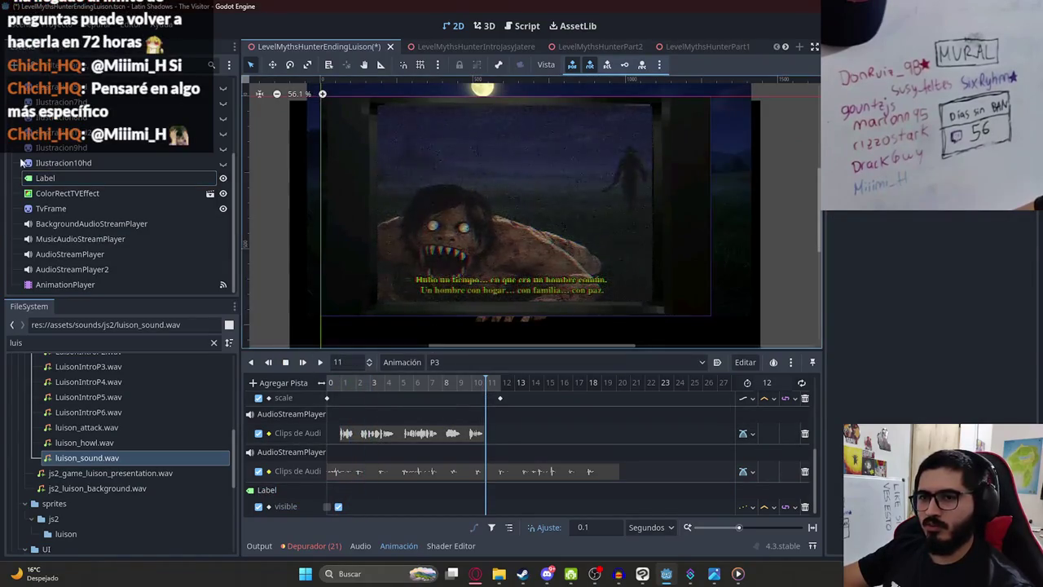
click(115, 181)
click(937, 420)
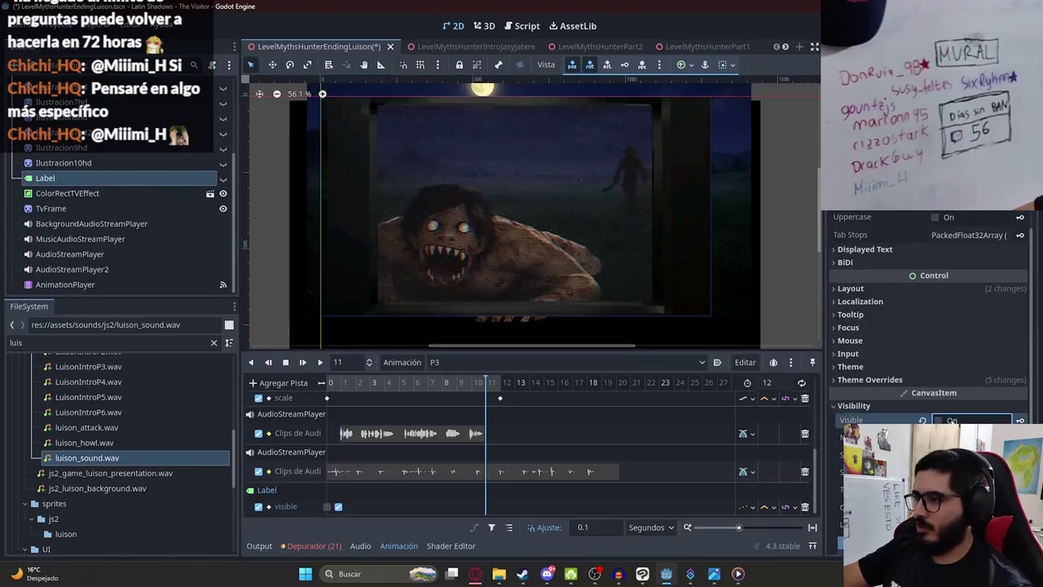
Pause the YouTube video playing in the background browser.
click(475, 573)
click(413, 291)
click(666, 574)
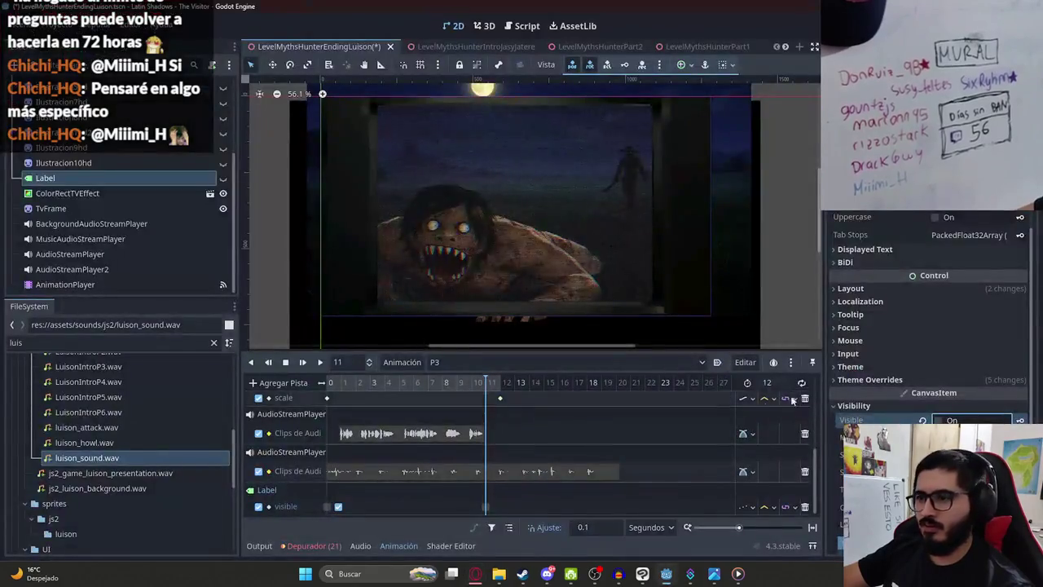
Scrub to the end of P3, then switch to P4 with the playhead at 0.9 s.
mouse_move(362, 384)
mouse_down()
mouse_move(512, 389)
mouse_move(499, 388)
mouse_up()
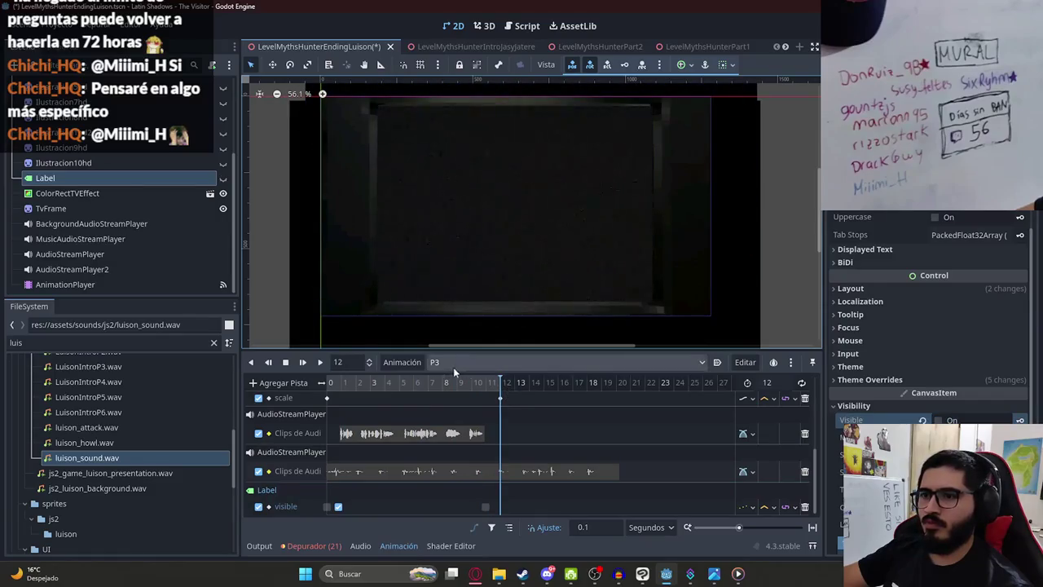
click(452, 363)
click(452, 424)
drag(347, 385, 342, 387)
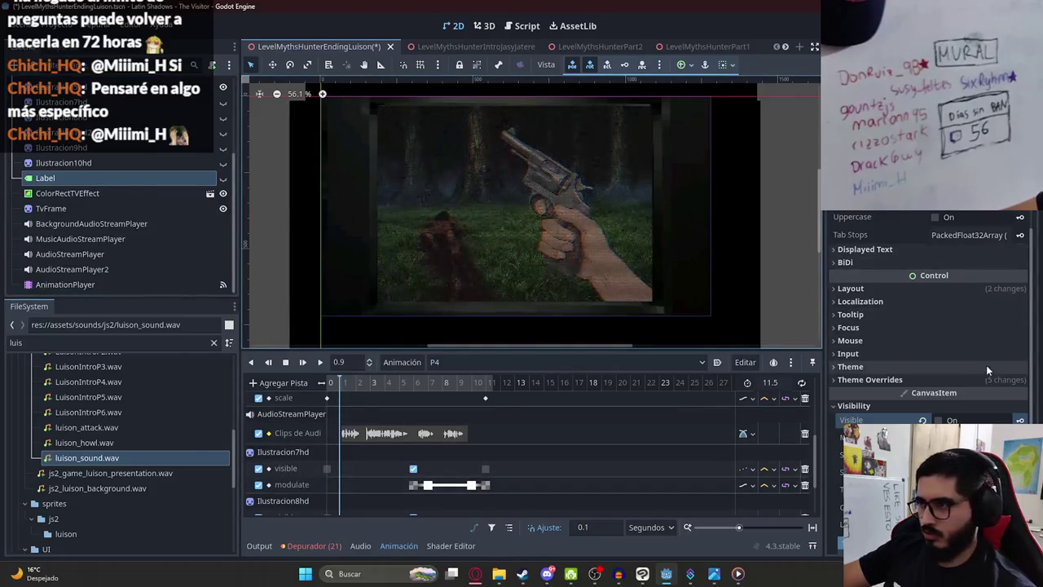
In P4, key the subtitle Label visible at 0.9 s and hidden at about 9.6 s.
click(938, 421)
click(1019, 421)
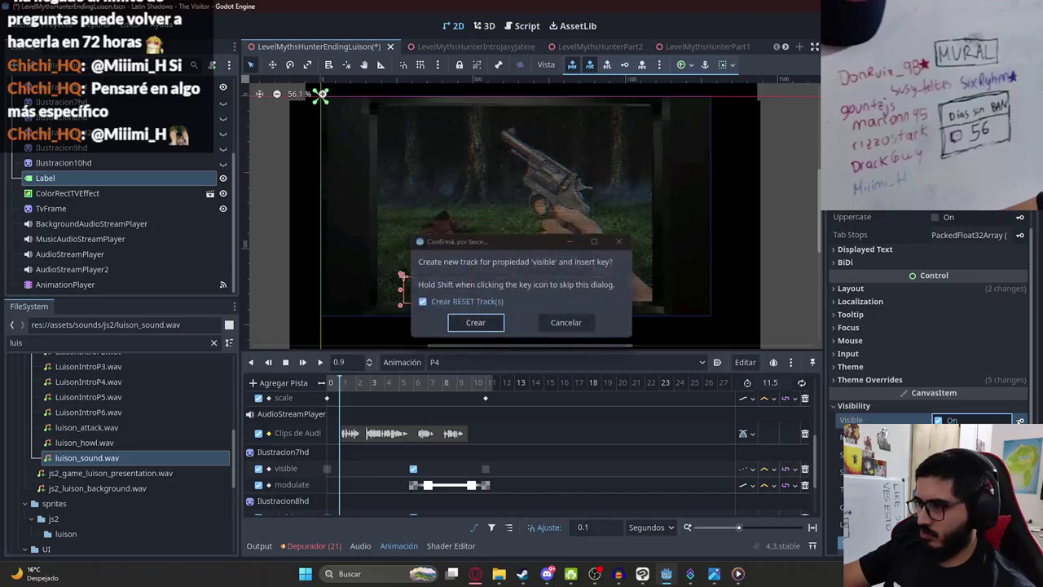
click(475, 322)
click(346, 387)
drag(345, 387, 466, 395)
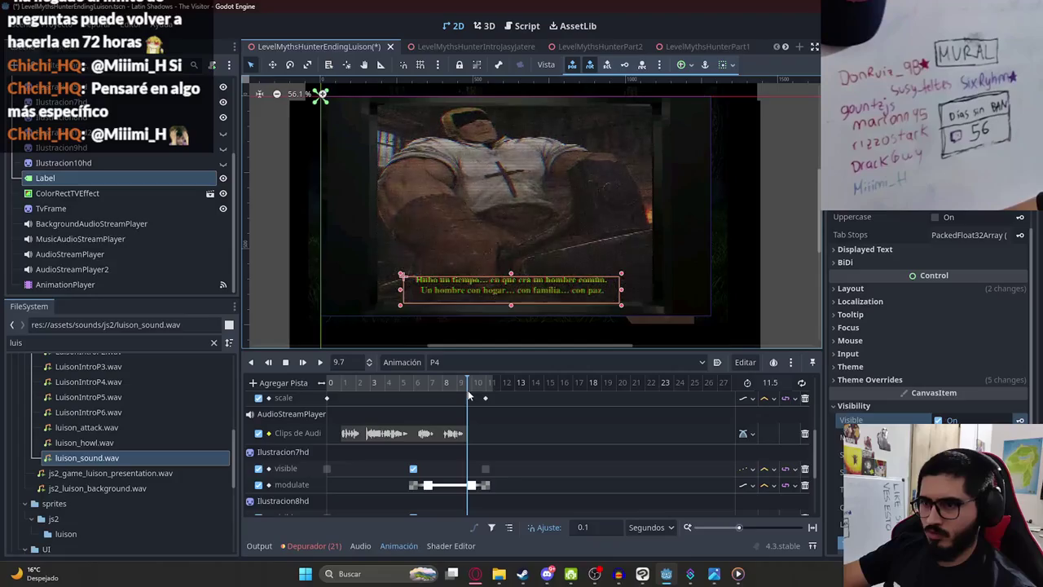
click(970, 421)
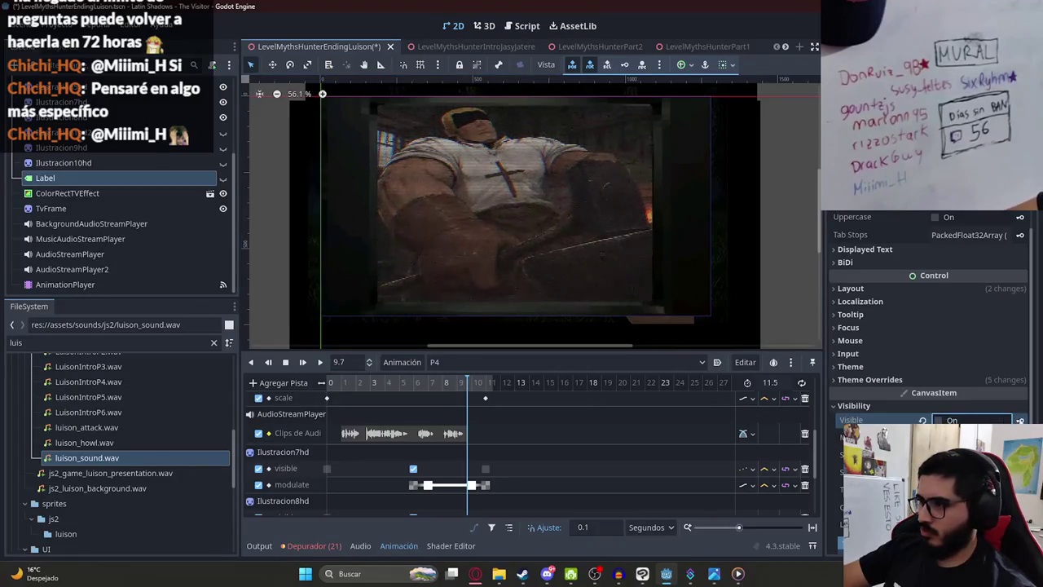
scroll(594, 429, down, 3)
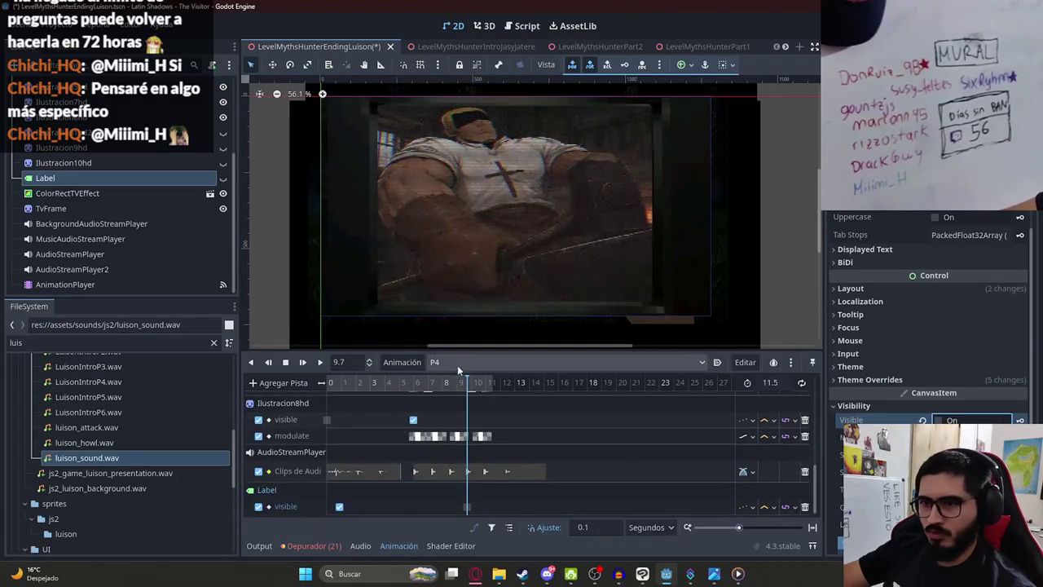
click(542, 383)
drag(485, 387, 252, 402)
click(530, 384)
In P5, key the subtitle Label visible at 0.9 s and hidden at about 3.9 s.
click(515, 362)
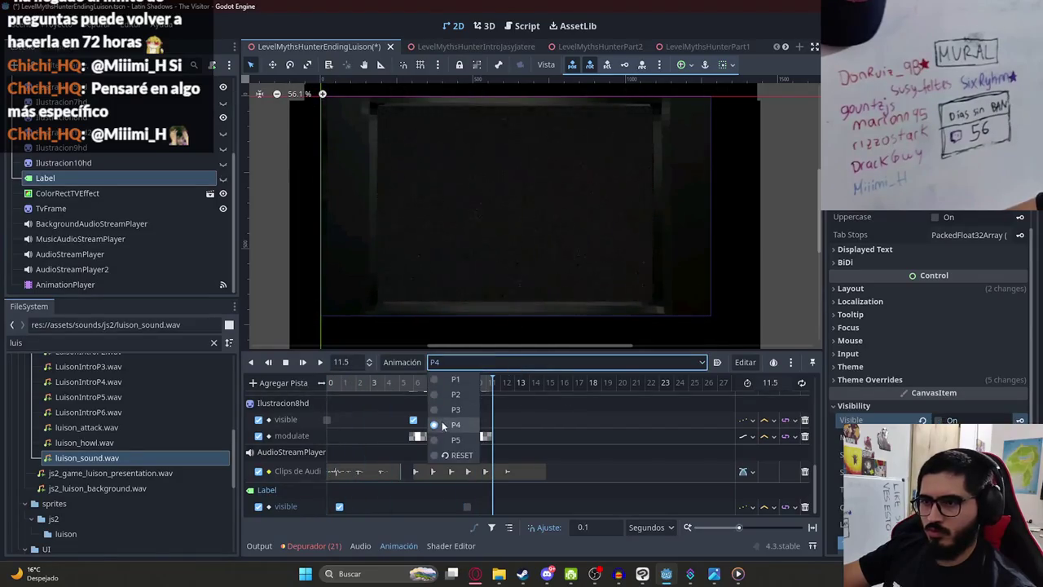
click(444, 439)
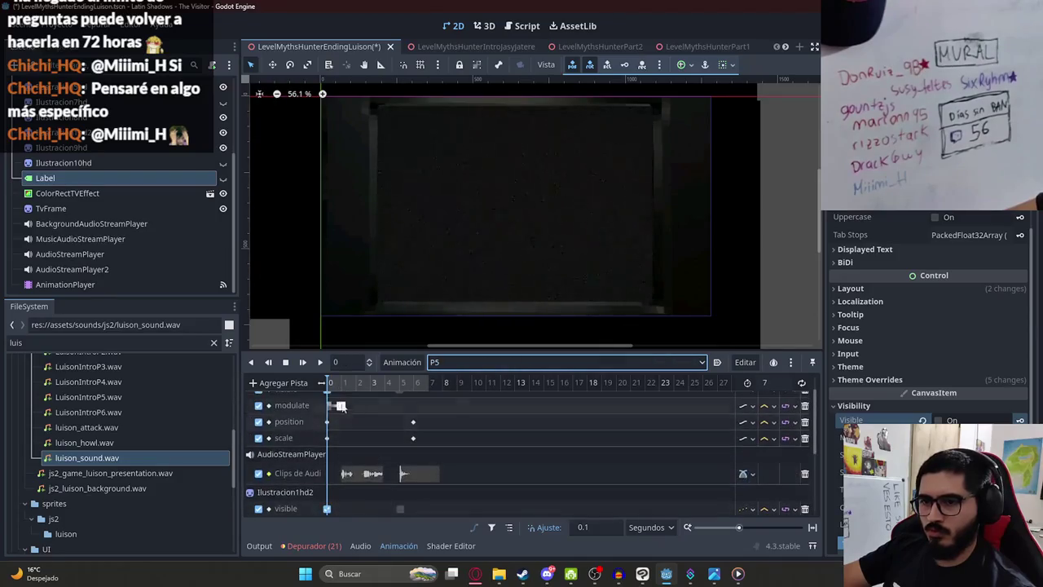
click(340, 386)
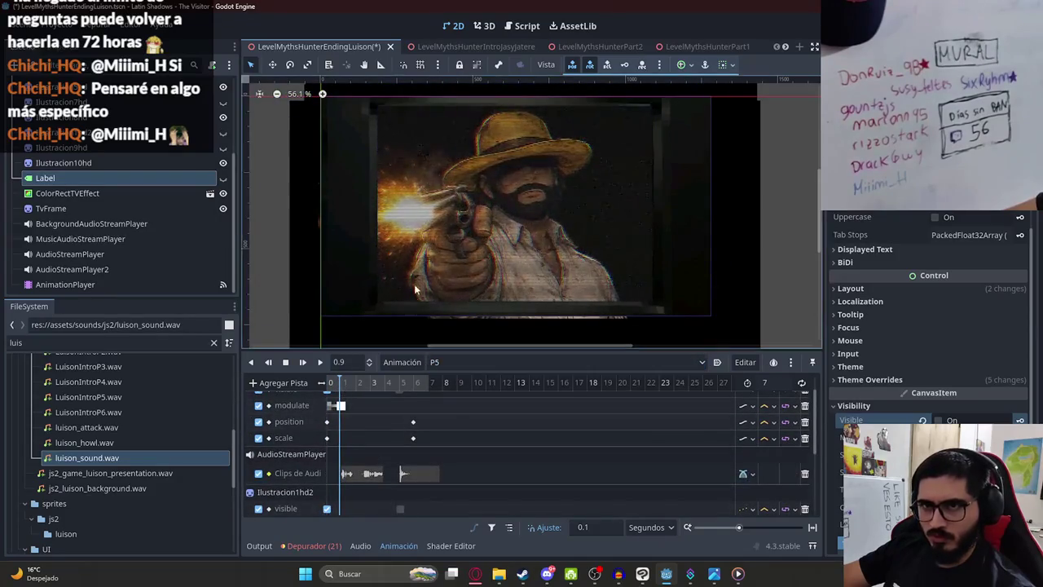
click(954, 420)
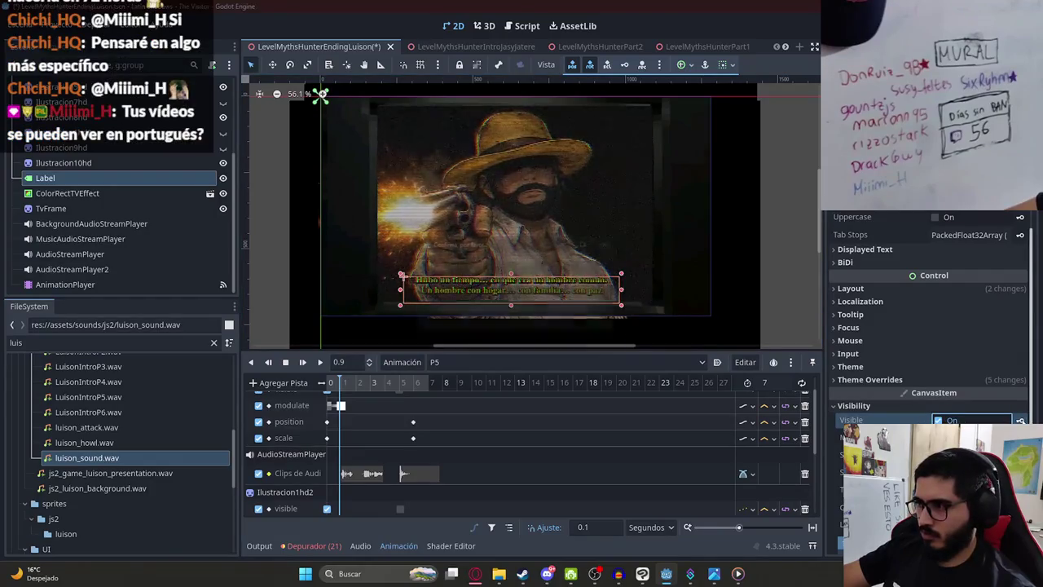
click(1019, 420)
click(475, 323)
scroll(374, 434, down, 2)
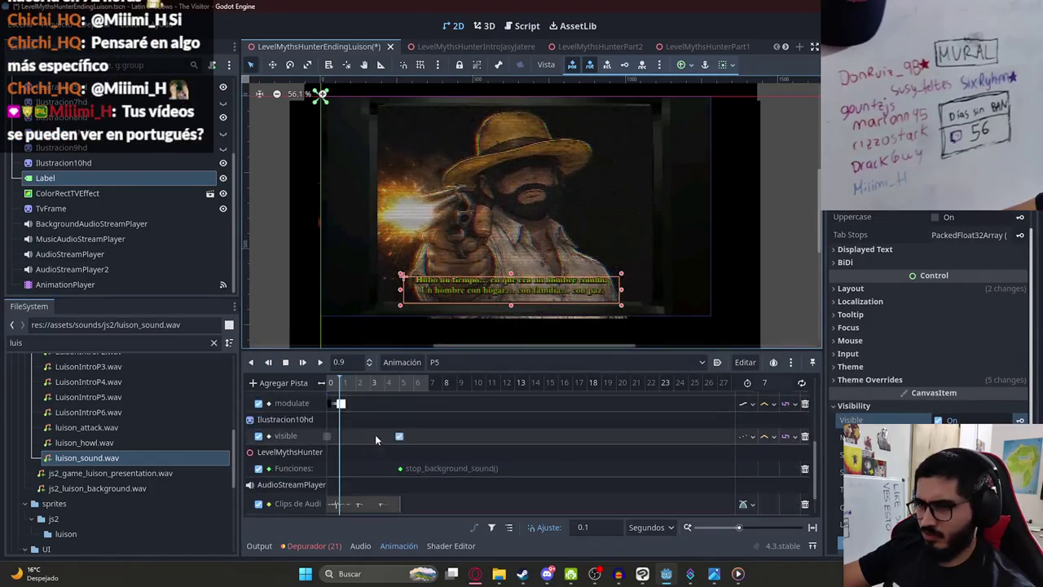
scroll(363, 430, down, 3)
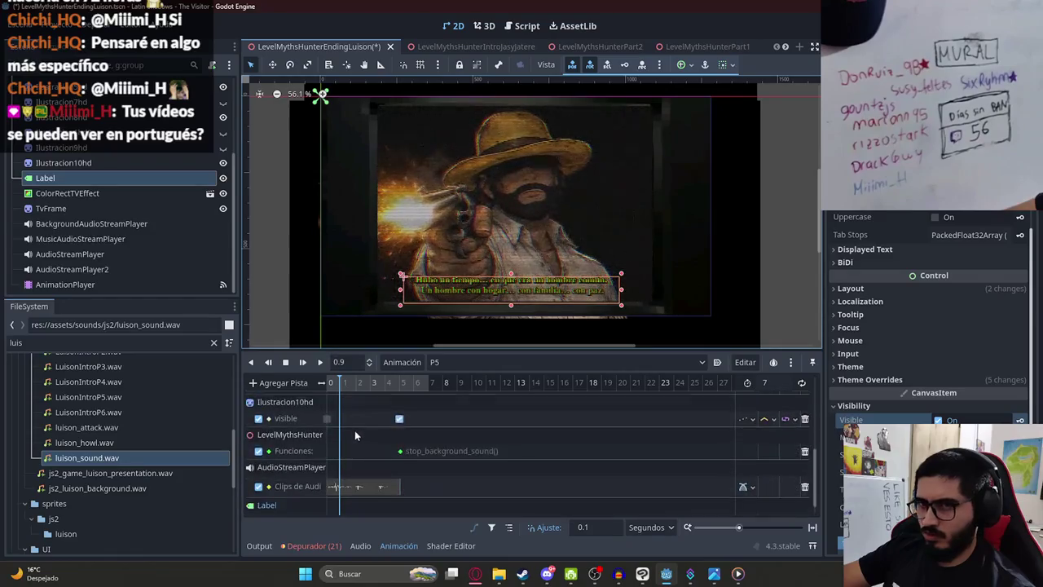
click(397, 385)
scroll(391, 424, up, 3)
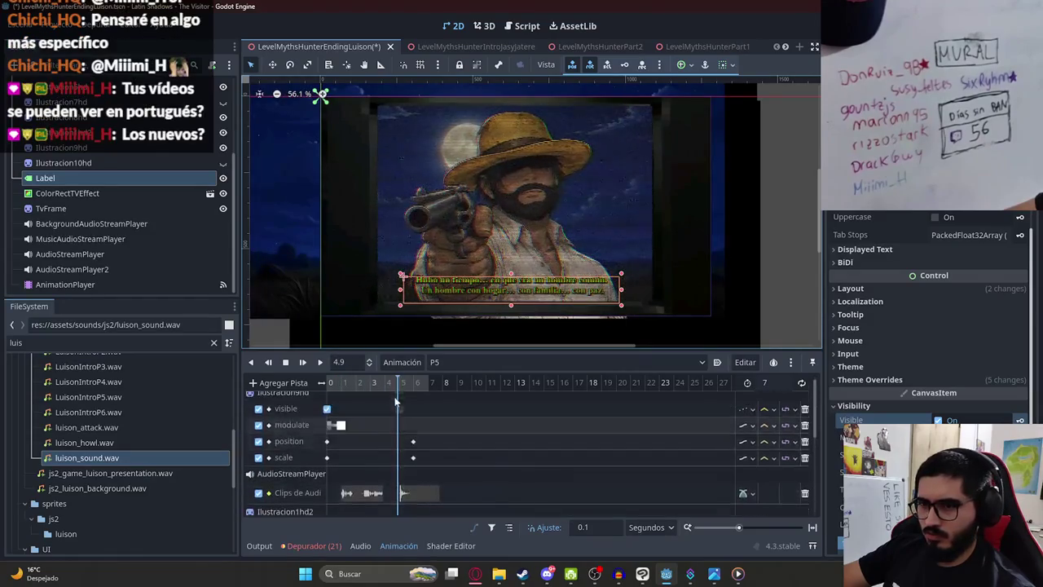
click(386, 385)
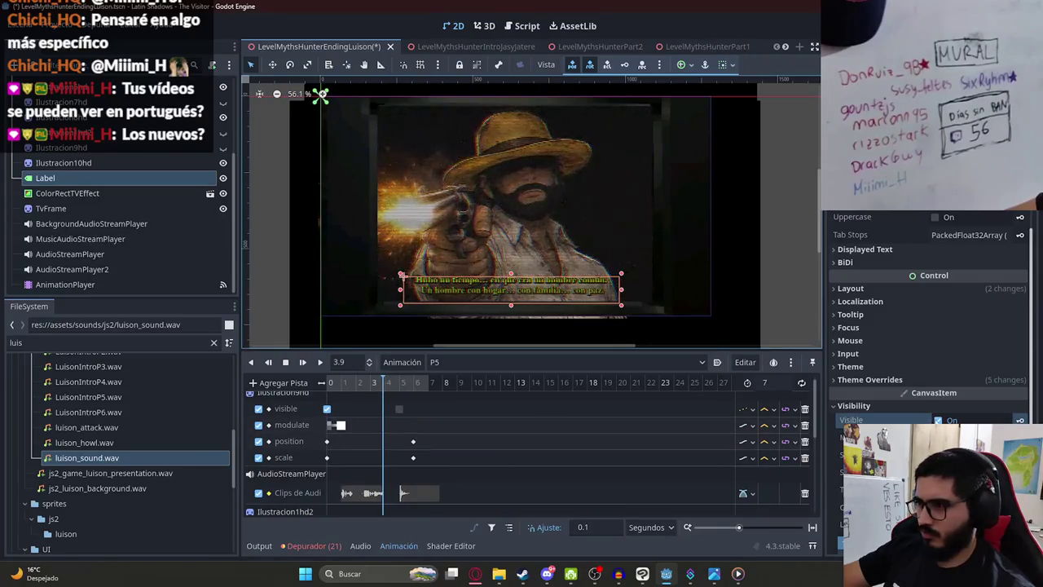
click(938, 420)
click(328, 382)
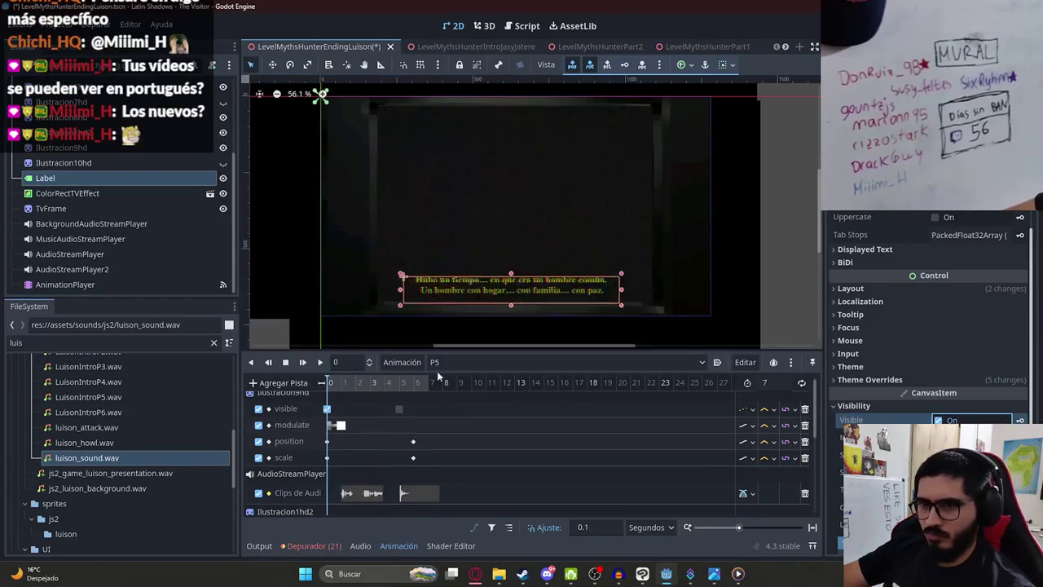
Switch to RESET, save the scene, and run the game with F5.
click(444, 363)
click(460, 456)
key(ctrl+s)
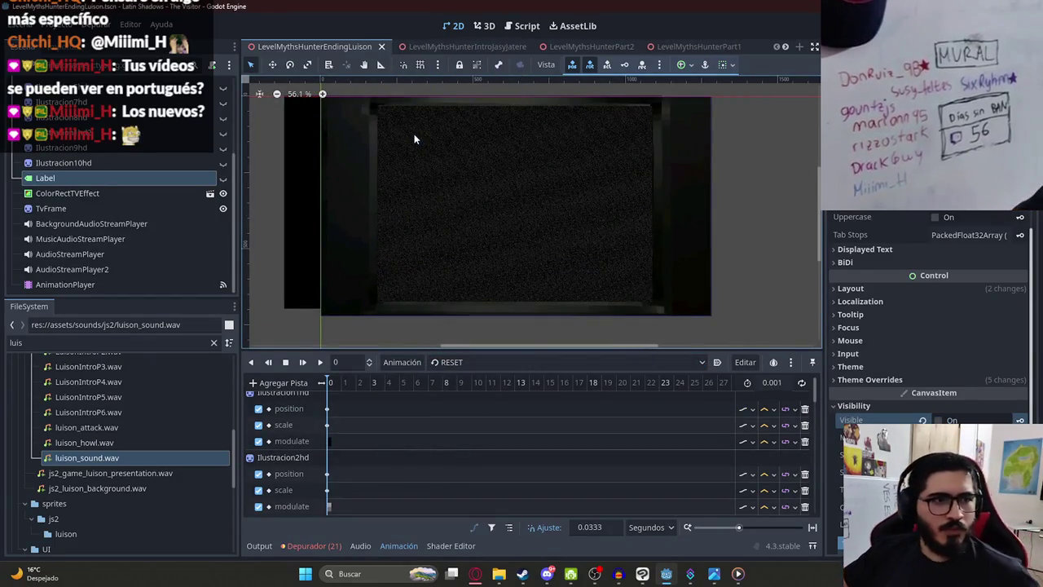
key(F5)
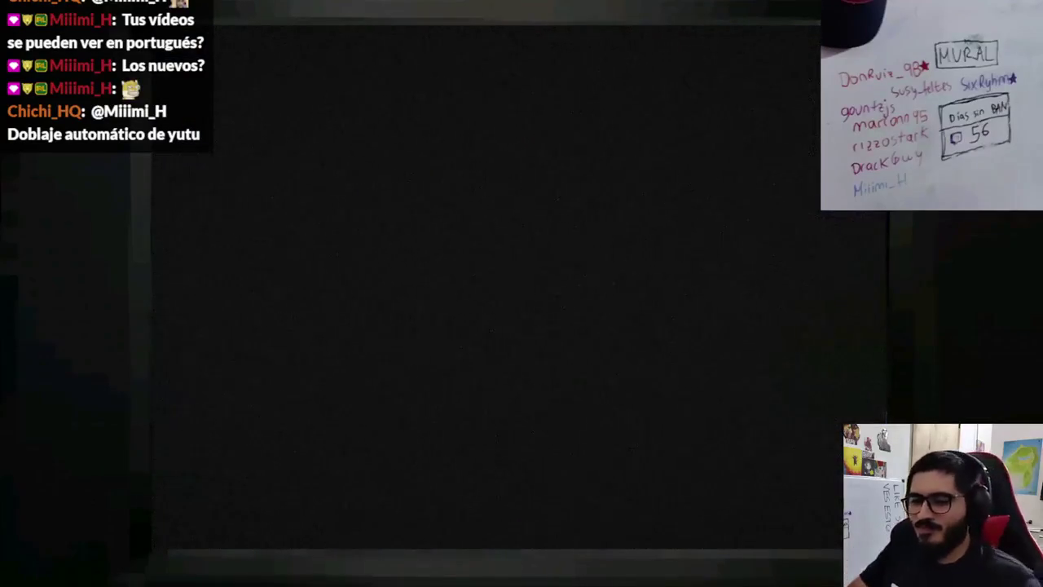
Stop the running intro test with F8 after watching it.
key(F8)
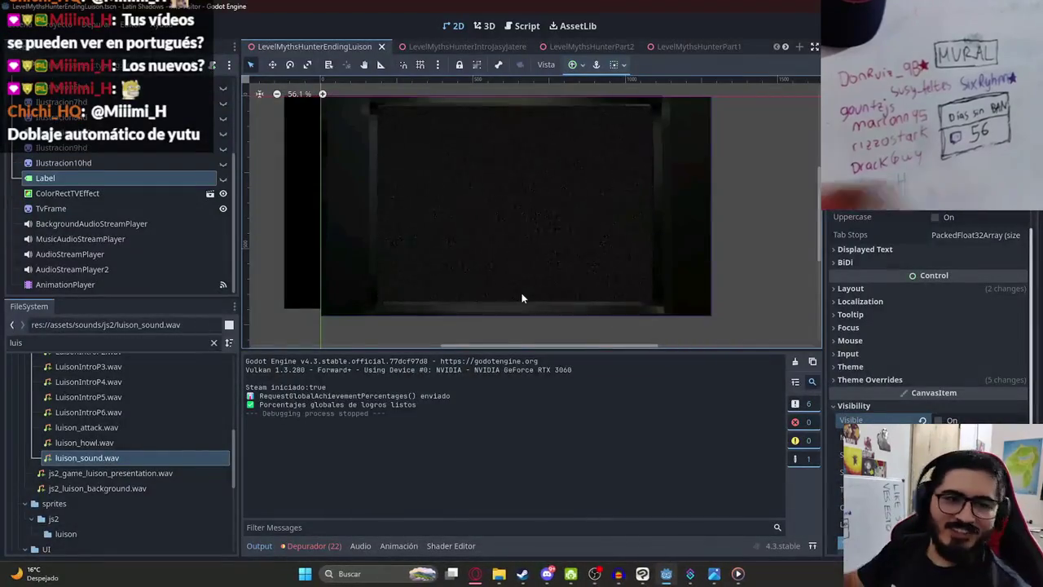
Open the newest video from your own channel's Videos page.
key(alt+Tab)
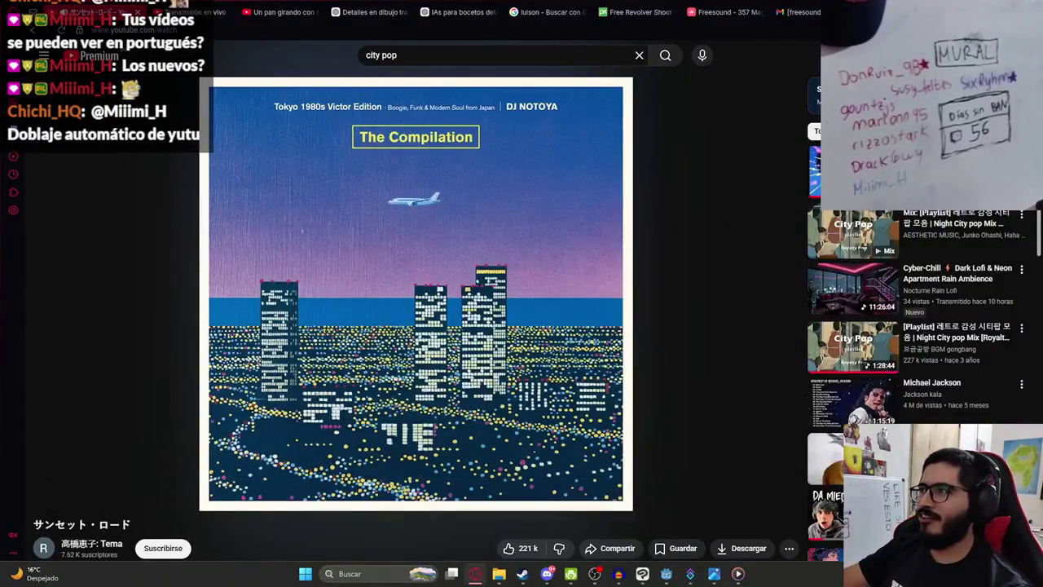
click(1018, 54)
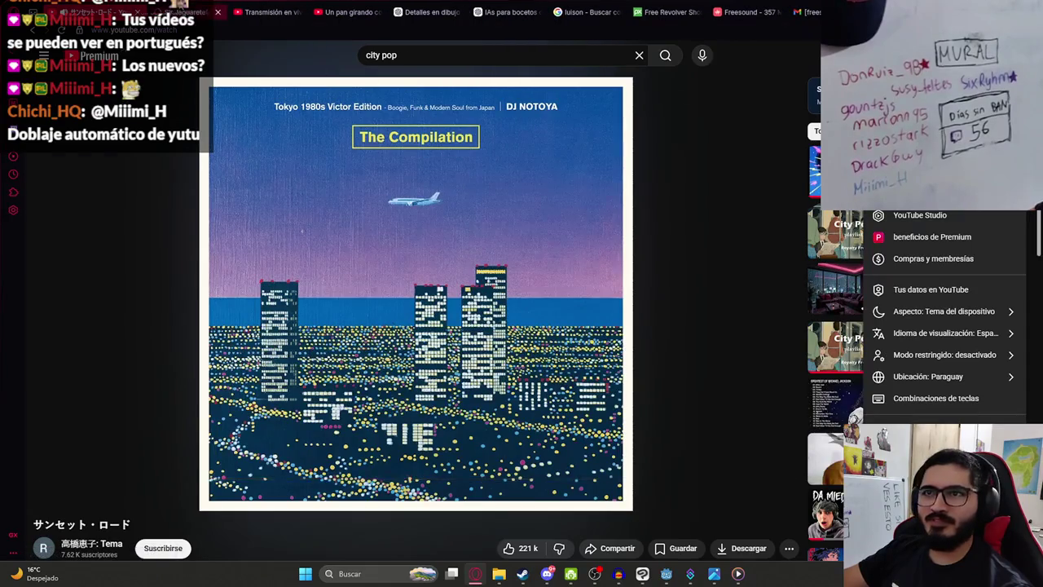
click(920, 106)
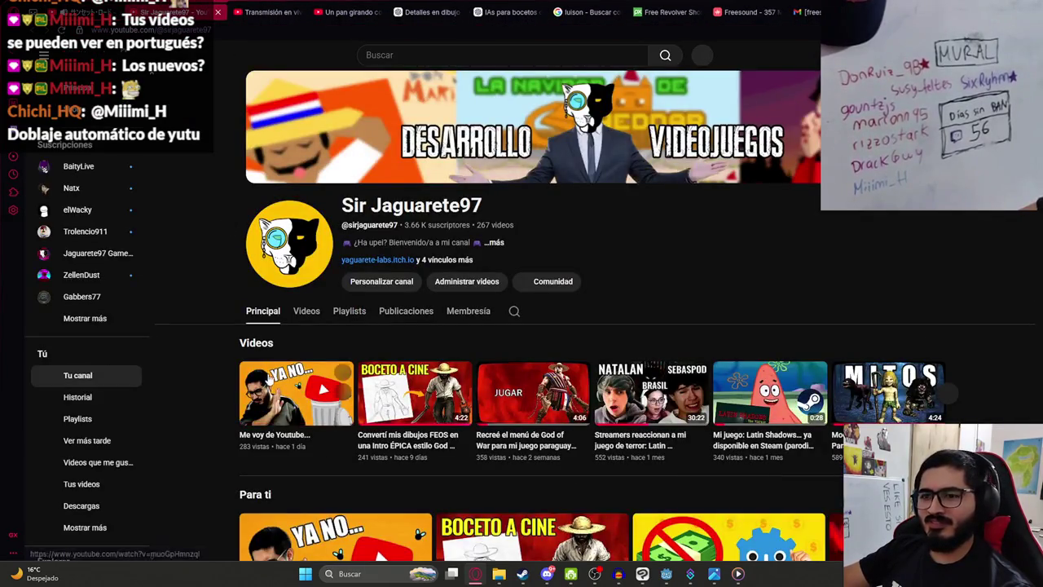
click(308, 310)
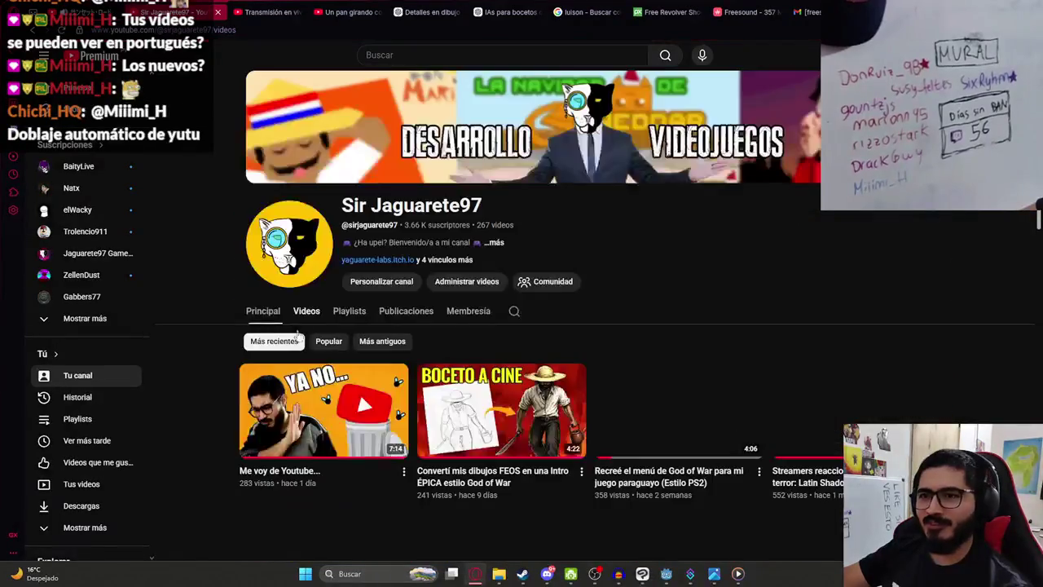
scroll(230, 318, down, 3)
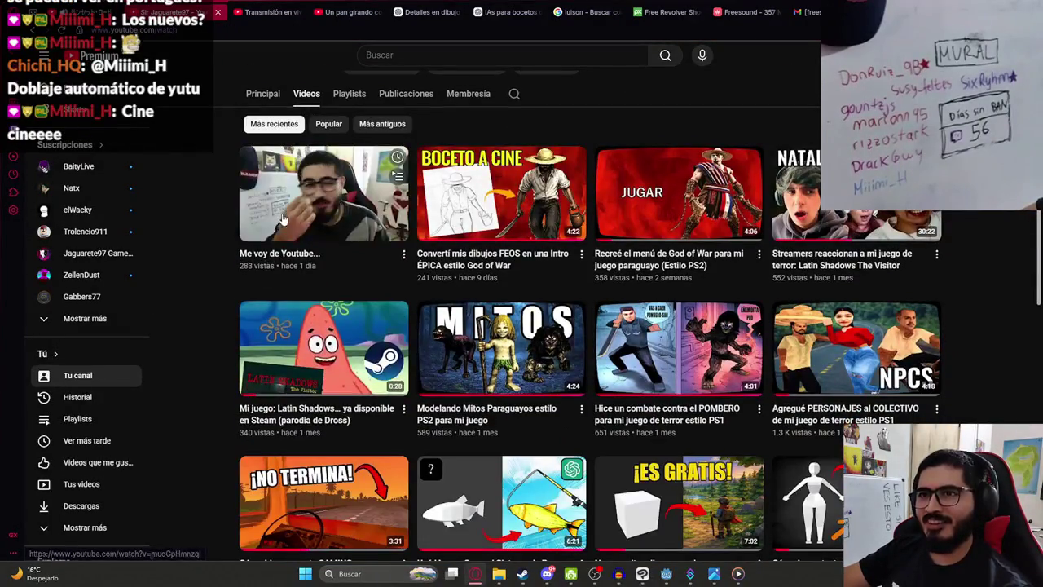
click(277, 196)
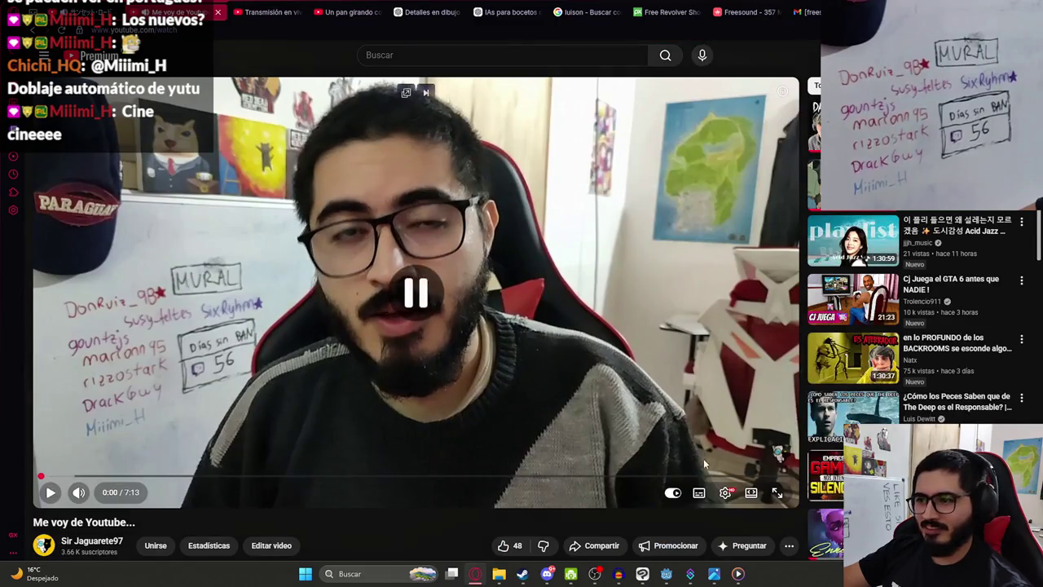
Switch the audio track to Português (BR), play the video and watch it full screen.
click(725, 494)
click(698, 374)
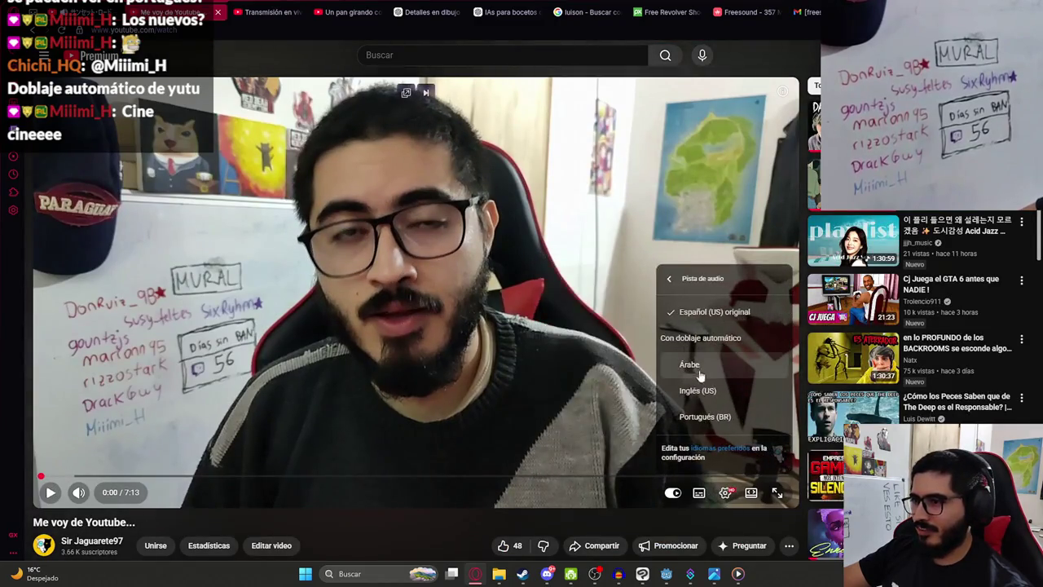
click(699, 417)
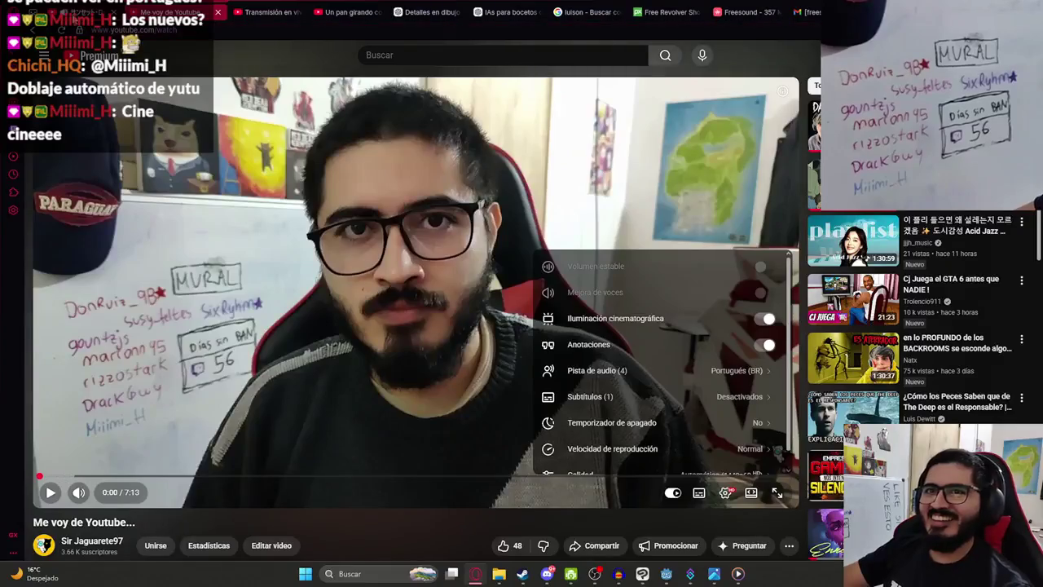
click(212, 315)
click(123, 374)
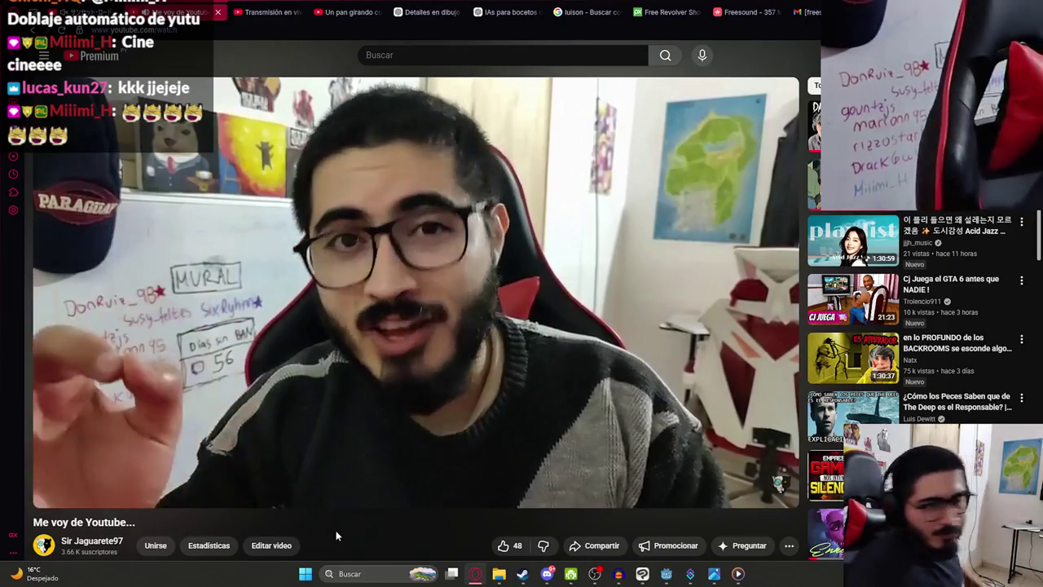
click(460, 330)
double_click(461, 330)
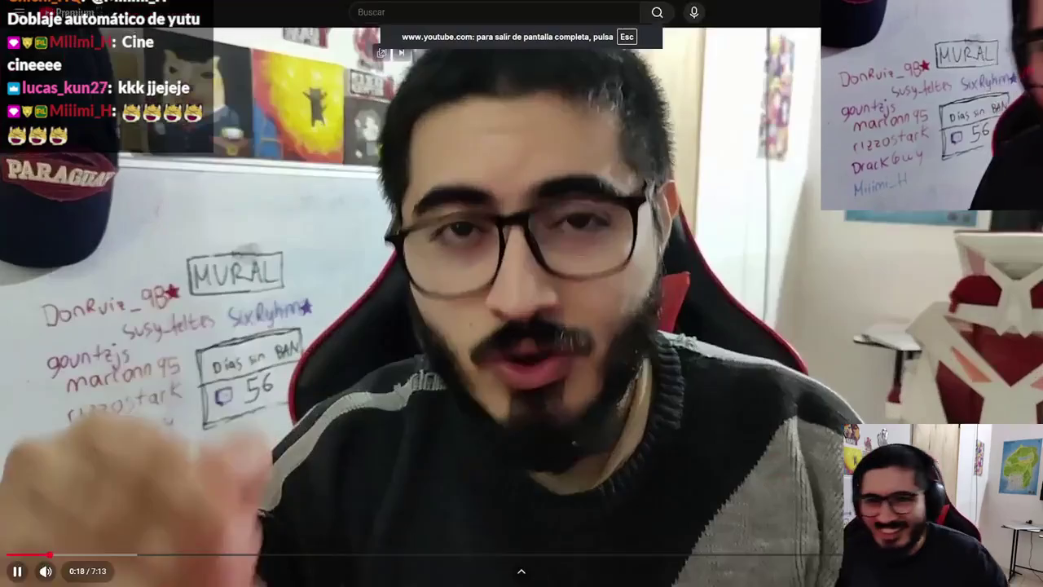
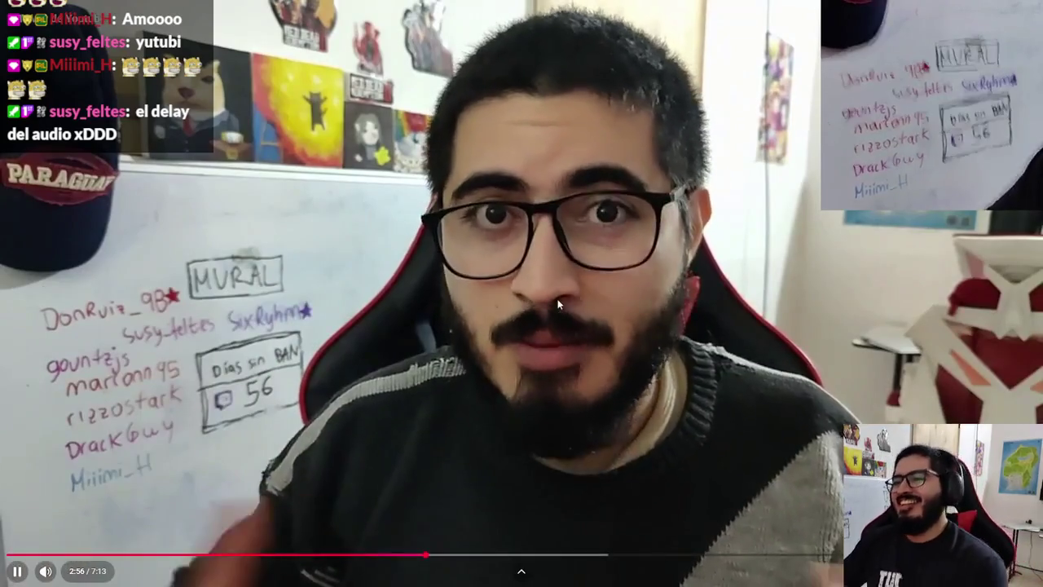
Pause the video, turn on its captions and mute the sound.
key(space)
key(c)
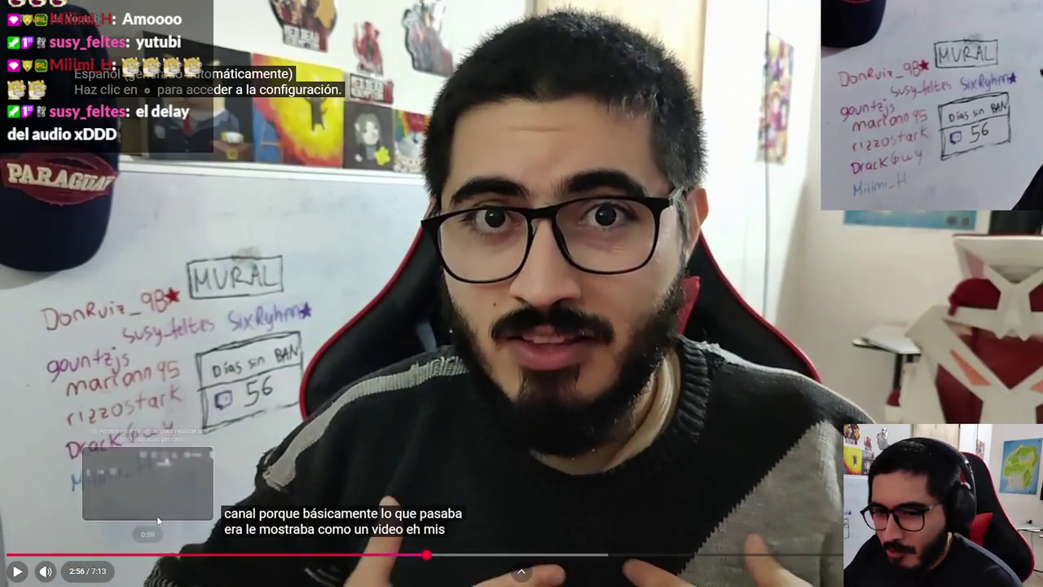
click(47, 572)
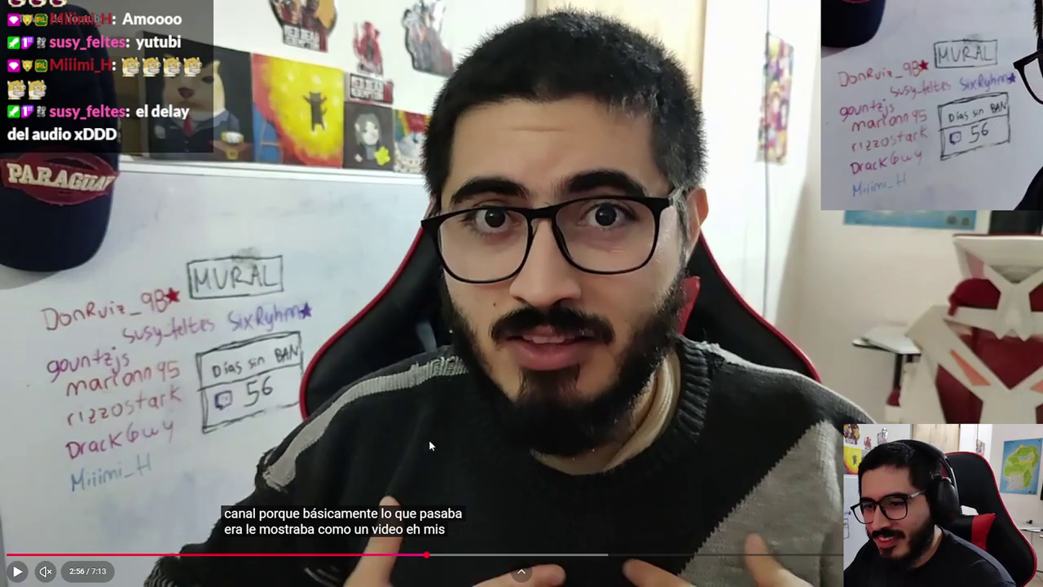
Switch the captions to Spanish automatic translation and leave fullscreen playback.
click(961, 570)
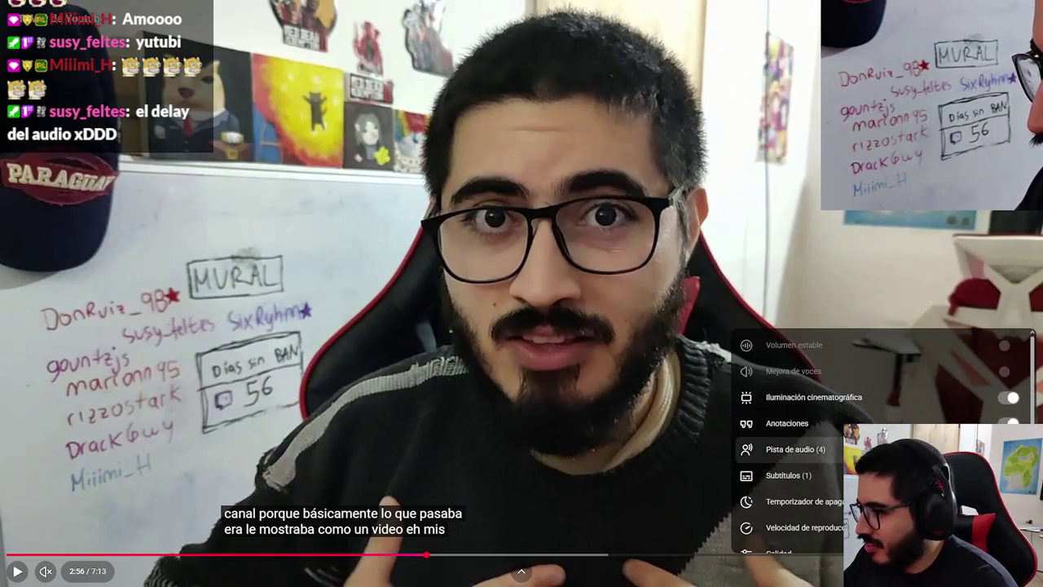
click(838, 468)
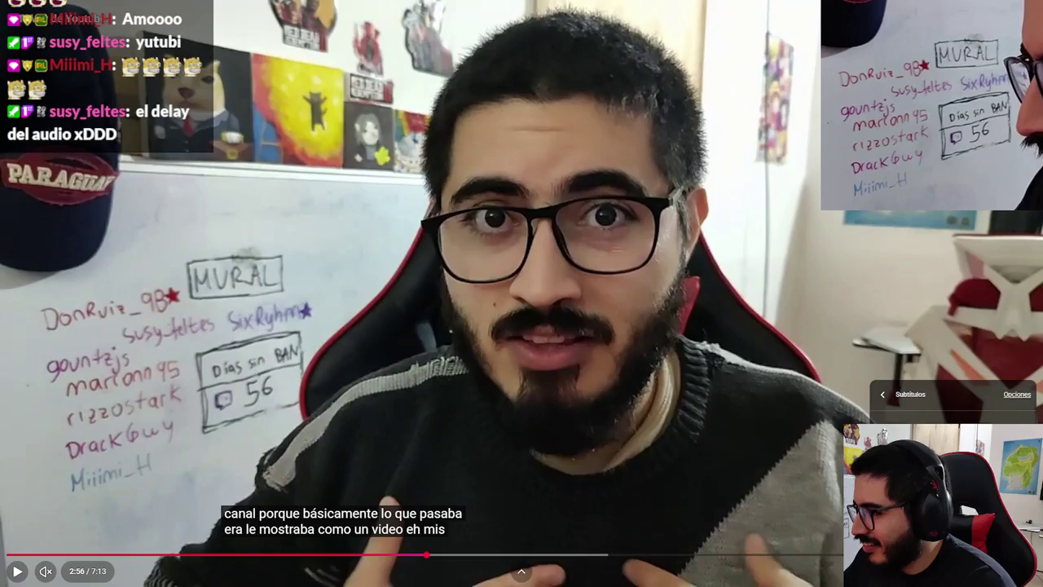
click(945, 477)
click(804, 433)
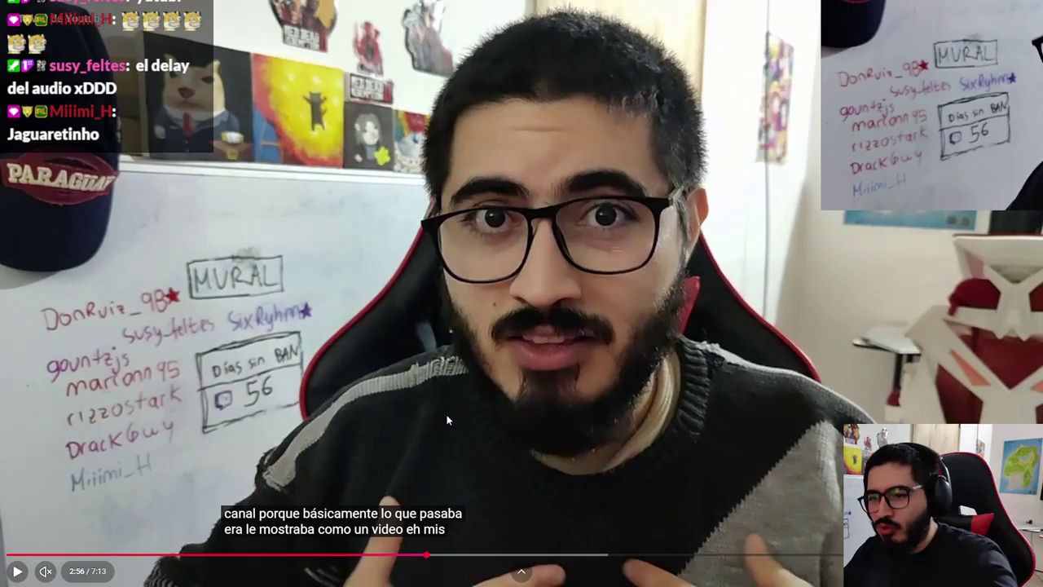
key(Escape)
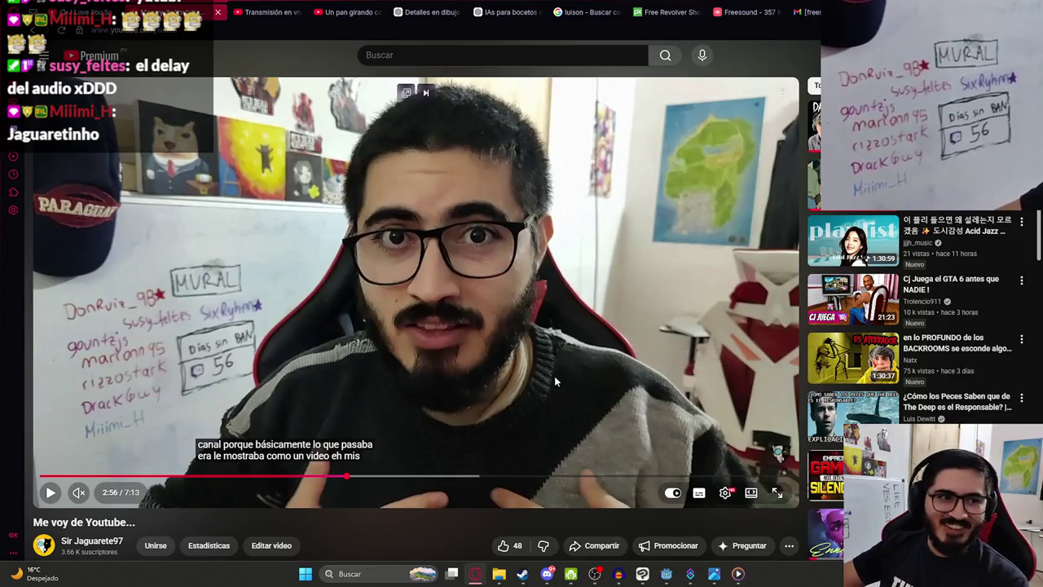
Switch the video's audio to the Arabic dubbed track and resume playback.
click(725, 492)
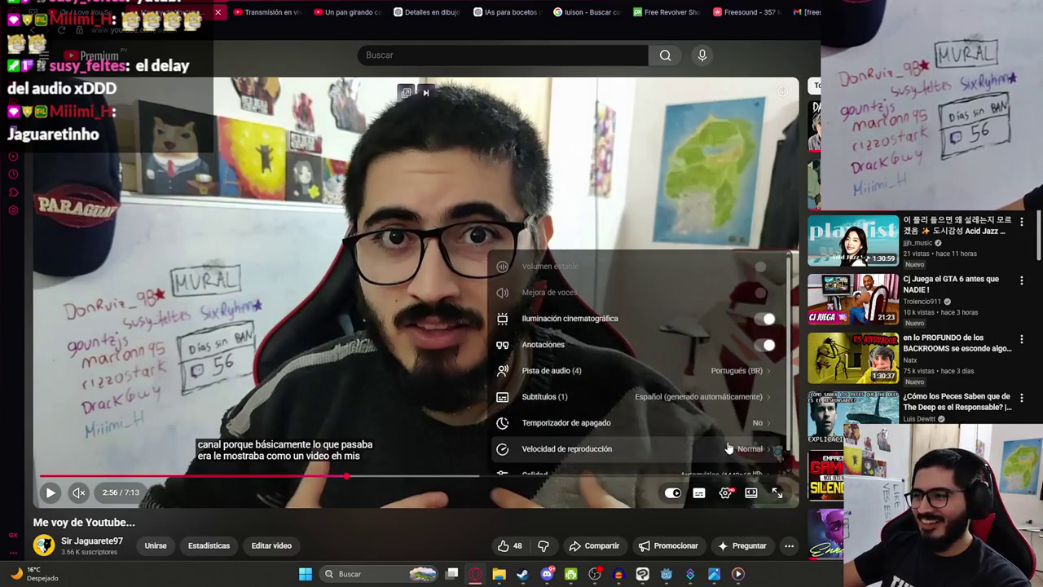
click(686, 373)
click(714, 368)
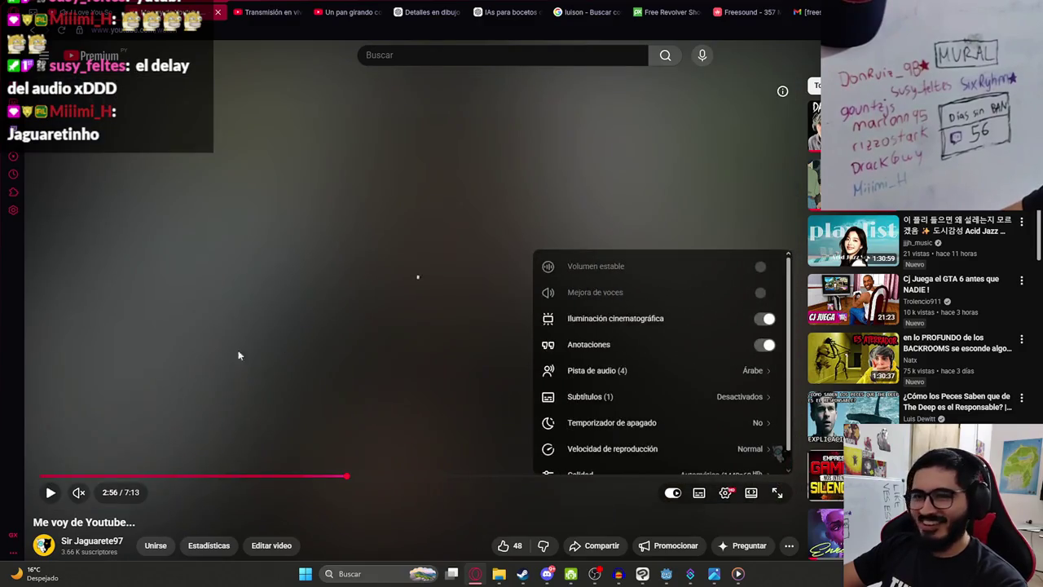
click(370, 374)
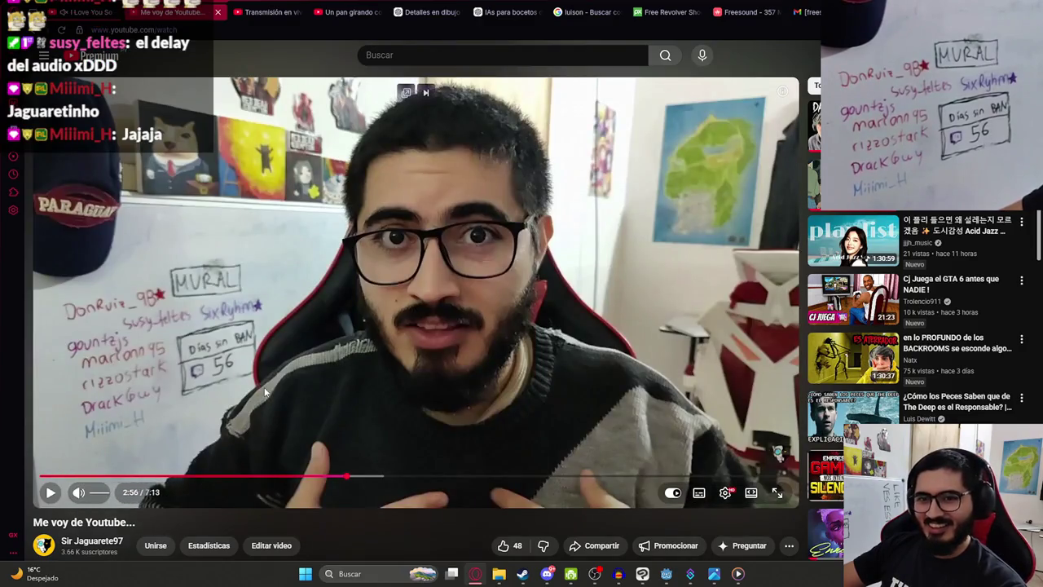
click(264, 394)
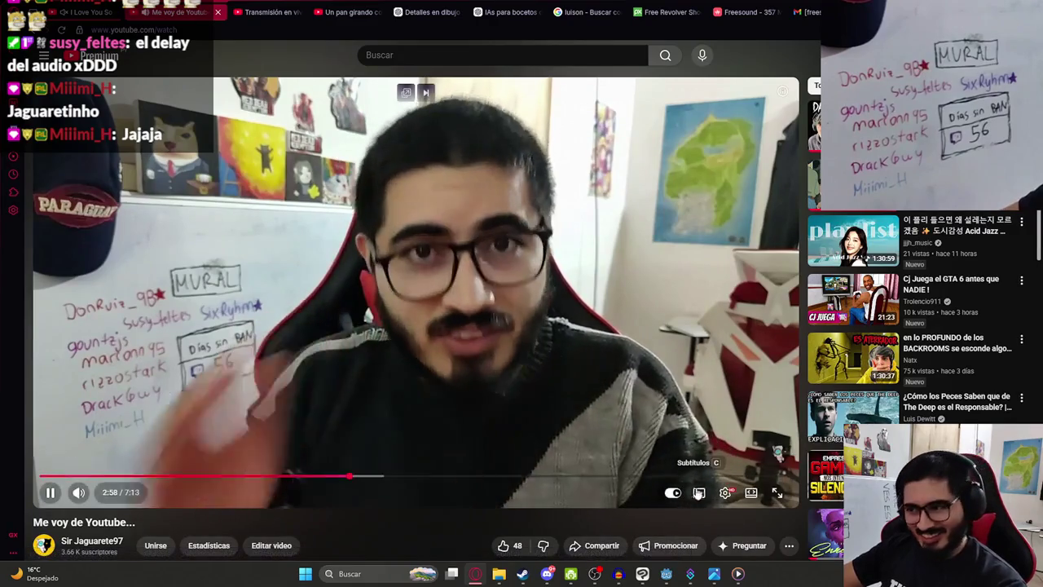
Change the audio track to English (US) and listen with a few pauses.
click(728, 493)
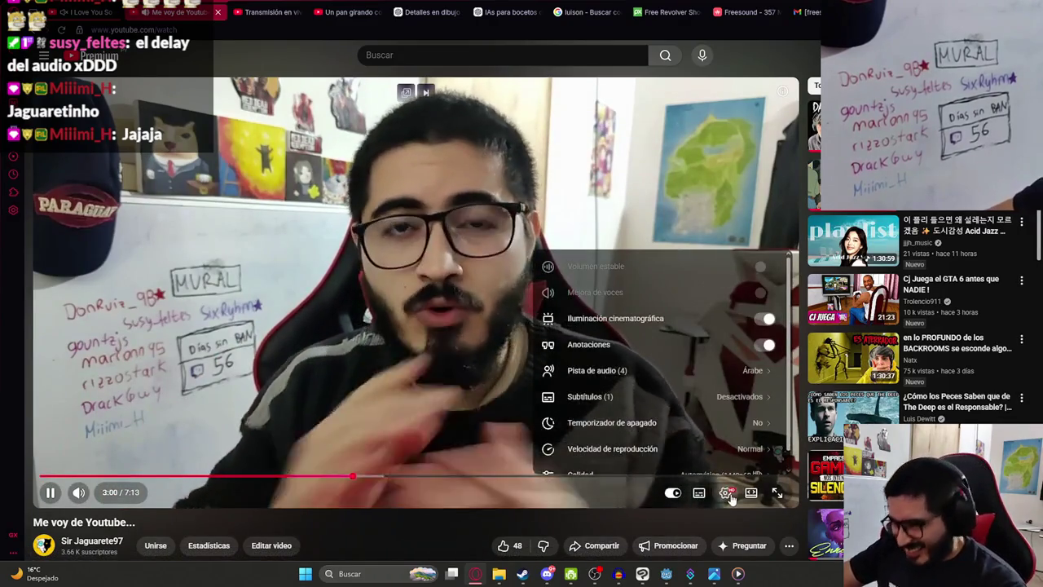
click(700, 371)
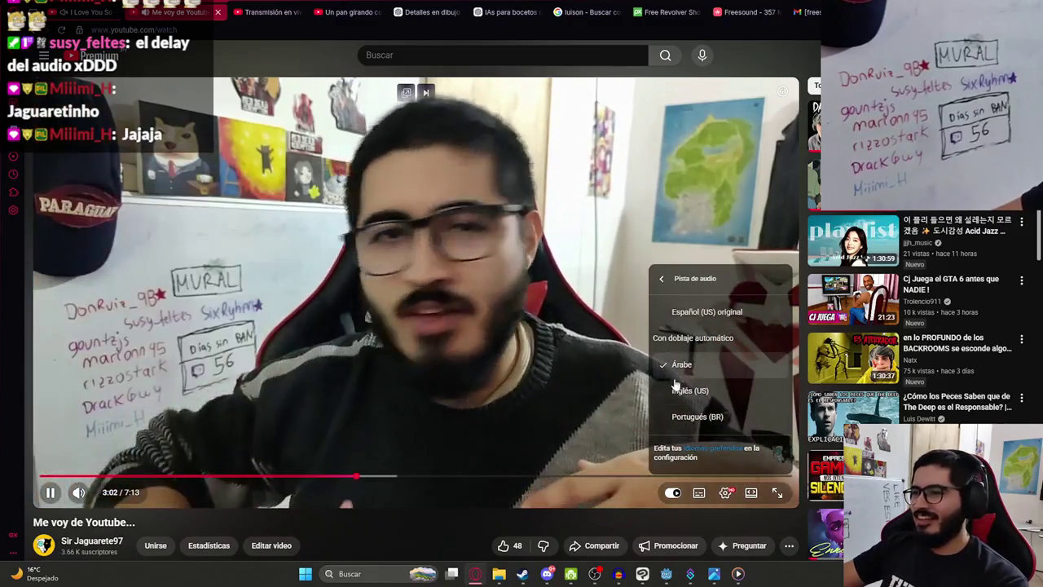
click(677, 390)
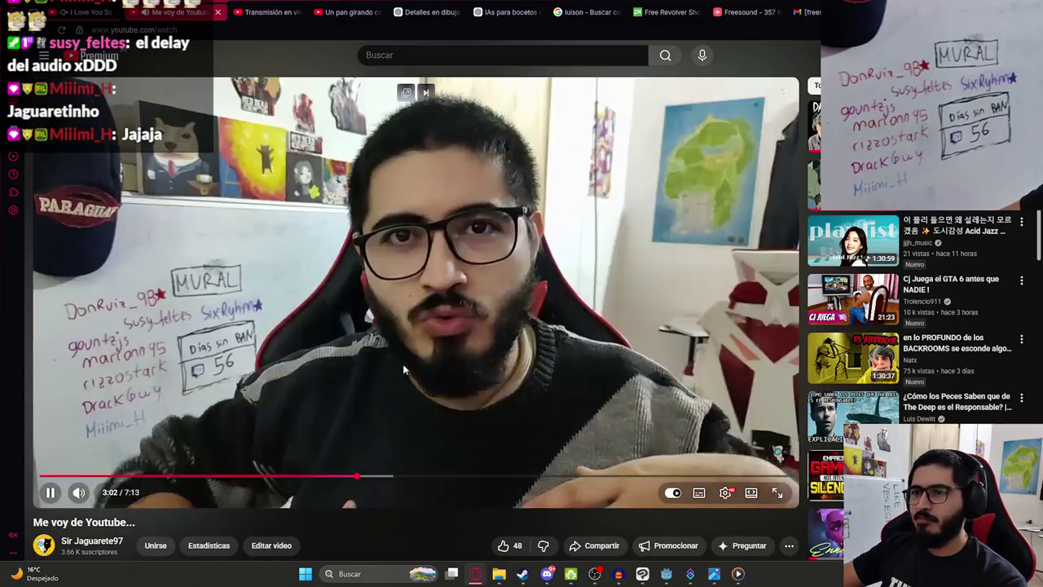
click(402, 363)
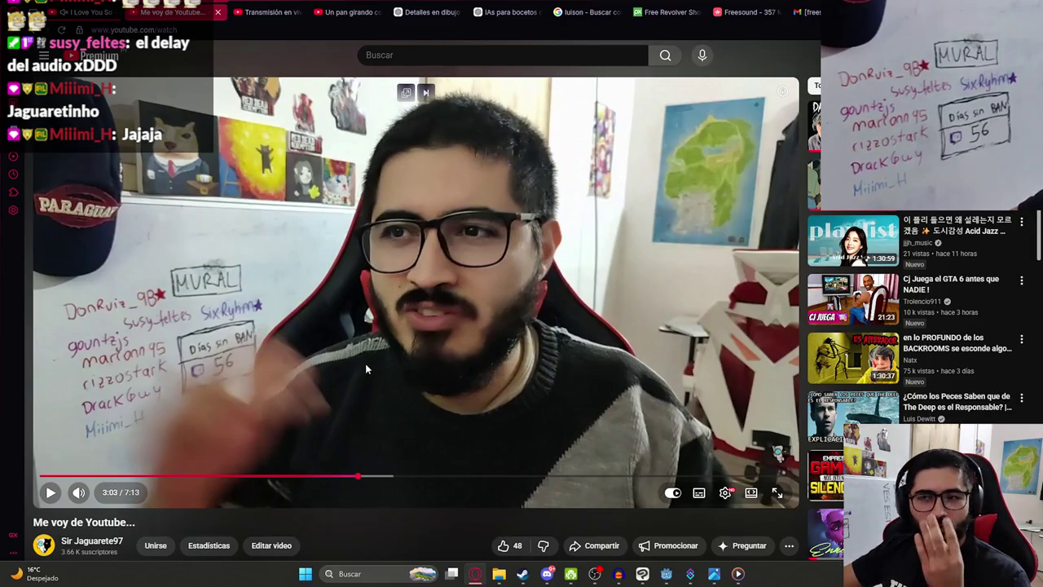
click(437, 296)
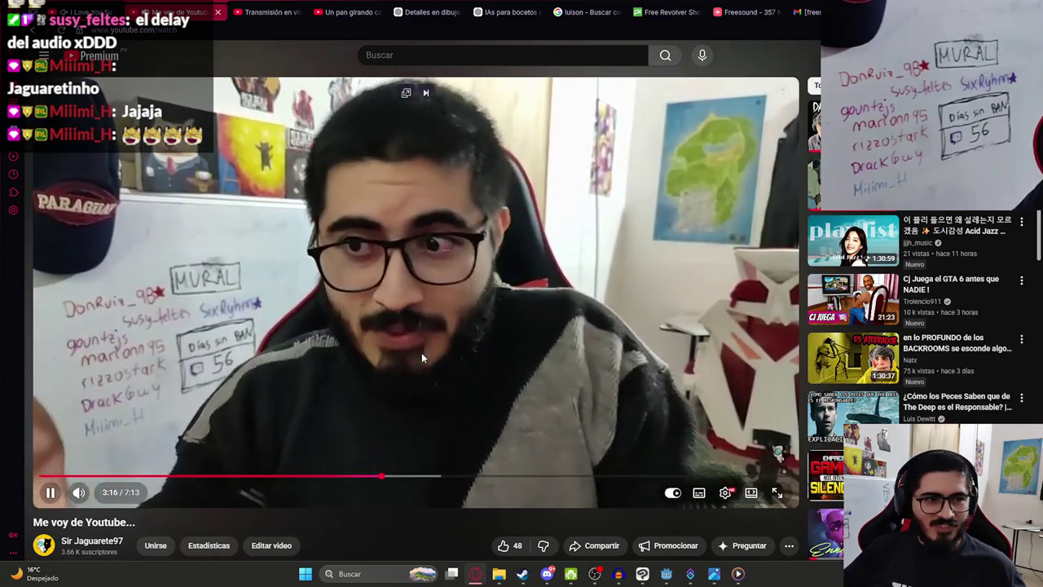
click(421, 355)
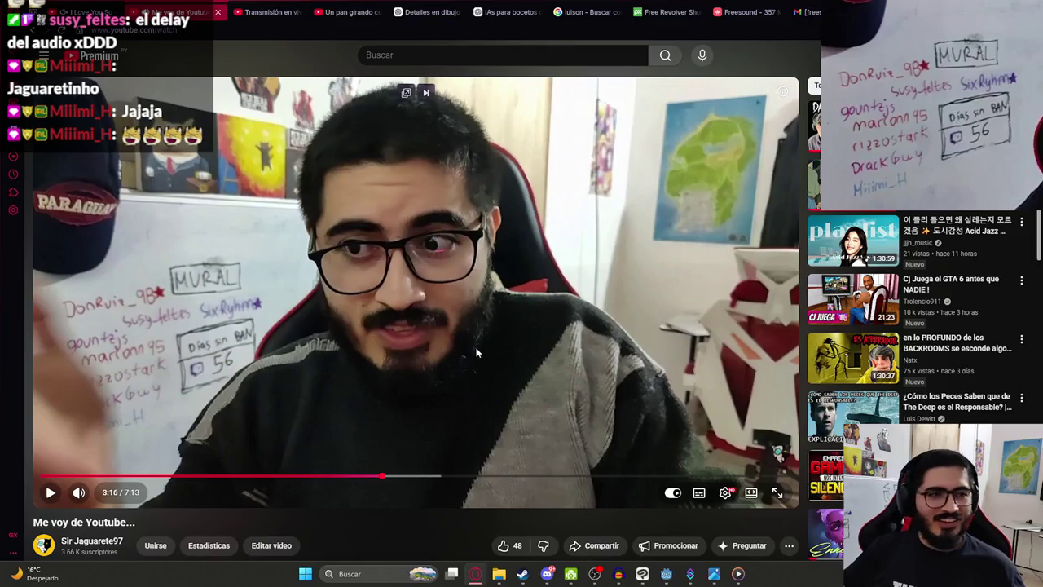
click(474, 350)
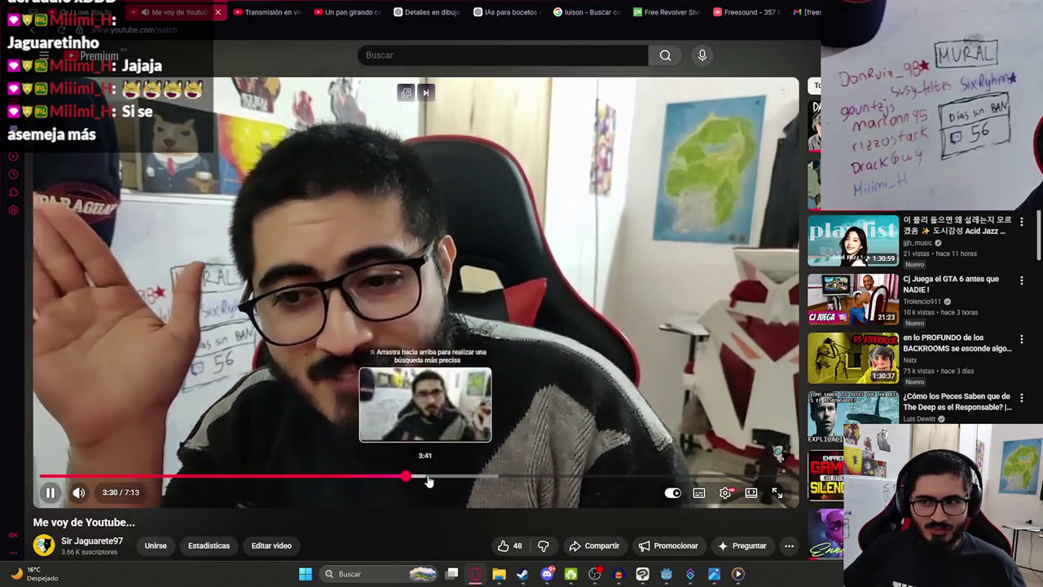
Restart the video from the beginning, then go to the I Love You So tab.
click(60, 438)
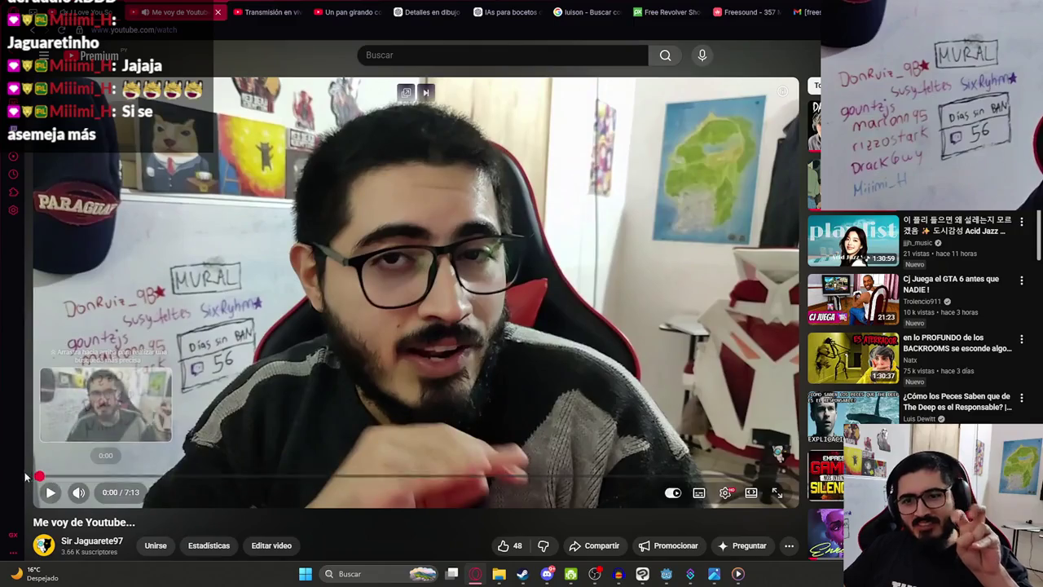
click(40, 476)
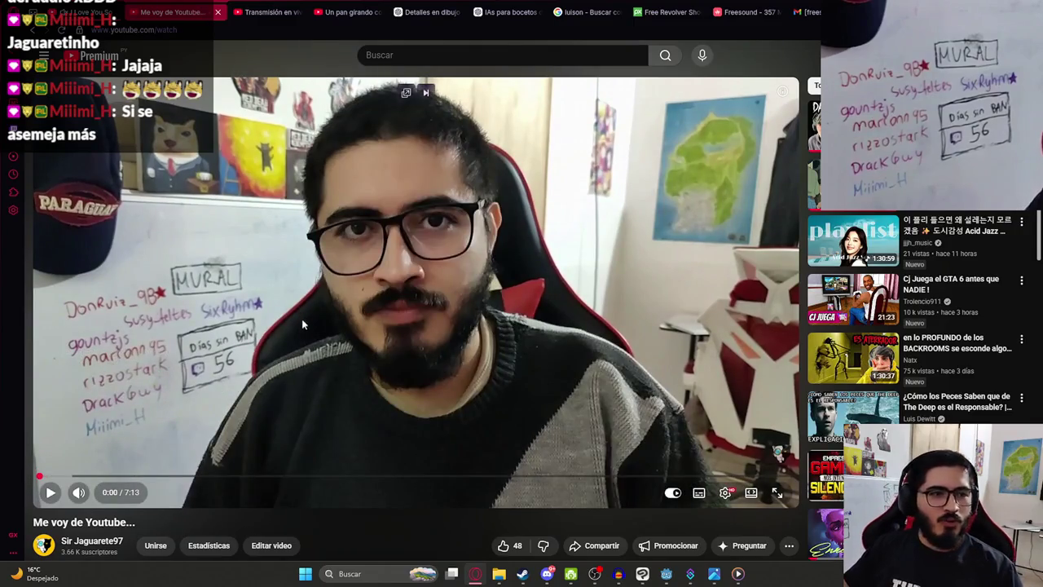
click(306, 346)
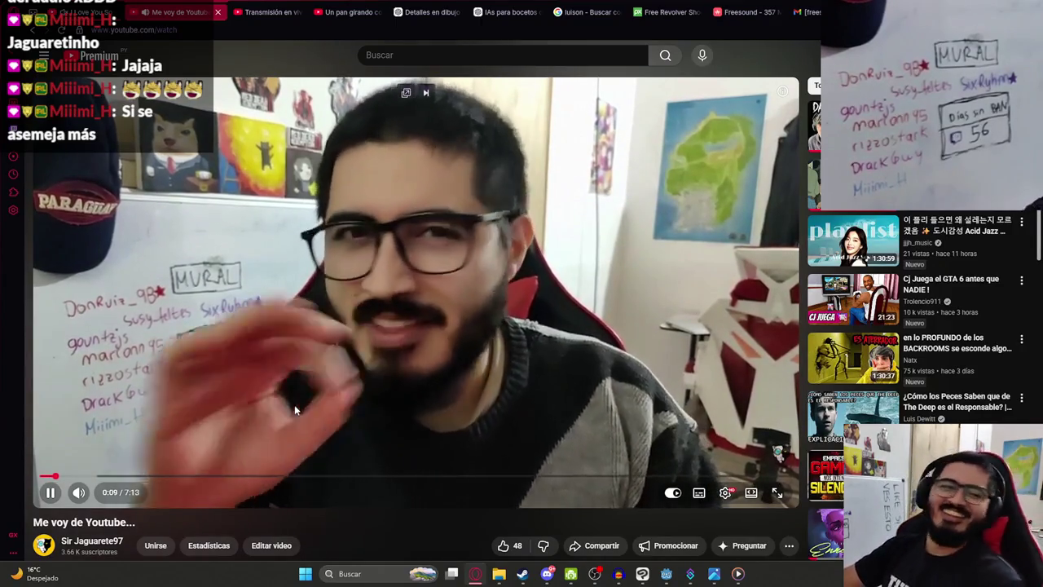
click(296, 397)
key(ctrl+shift+Tab)
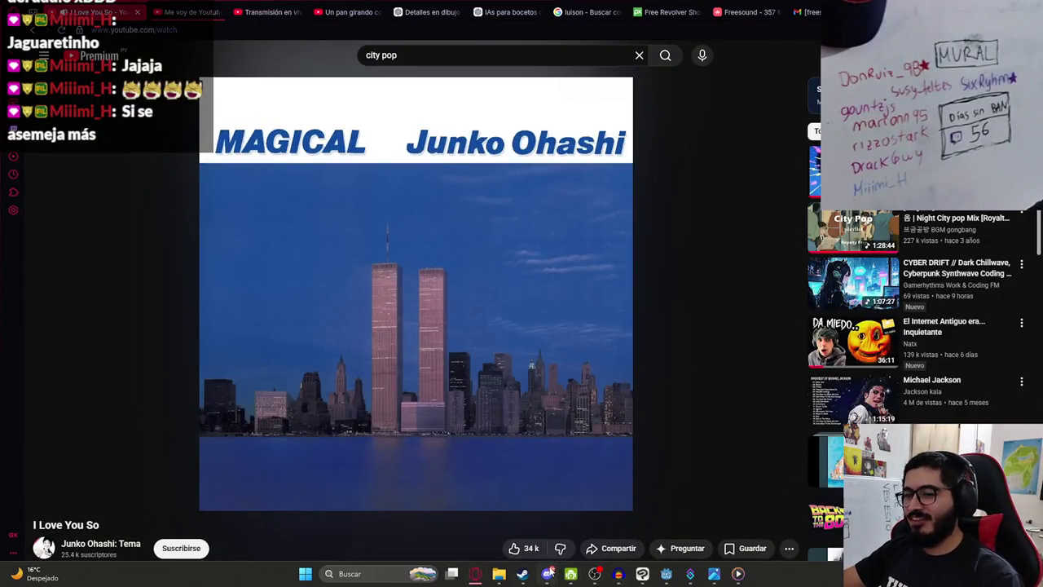
Briefly check Discord, Clip Studio Paint and Godot, then return to Opera GX.
click(547, 574)
click(547, 574)
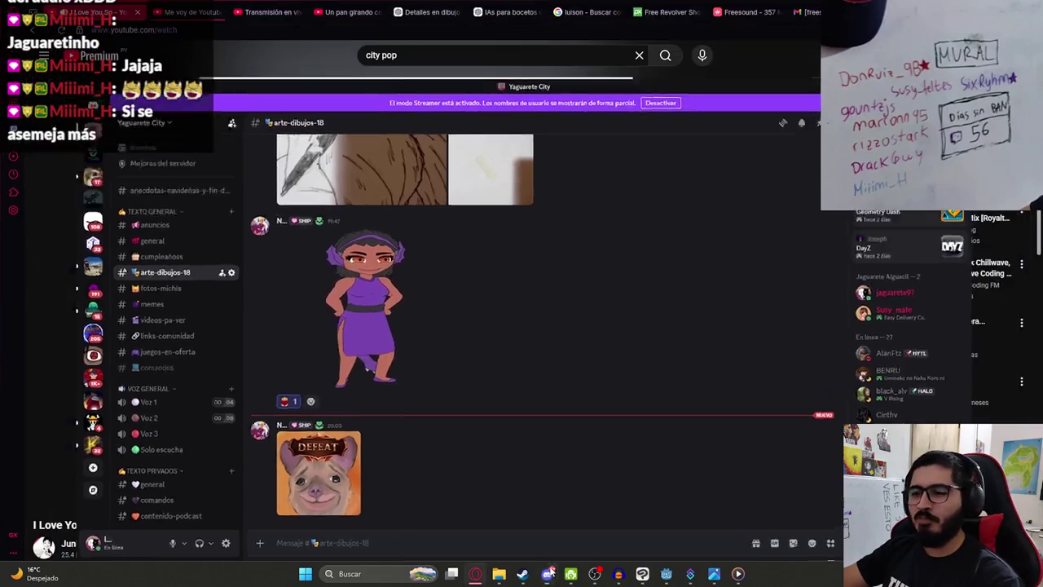
click(641, 575)
scroll(620, 465, up, 2)
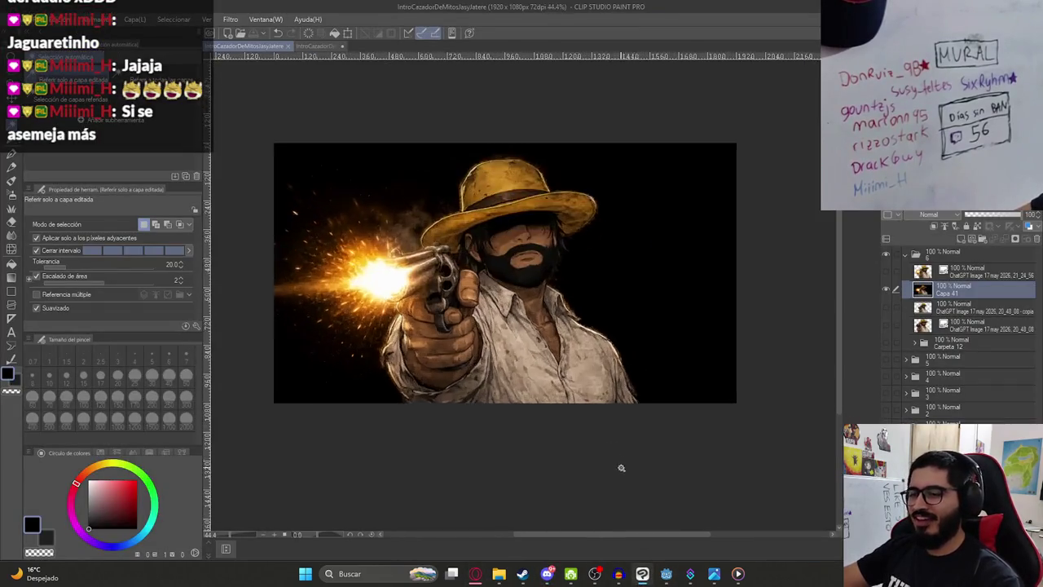
click(666, 574)
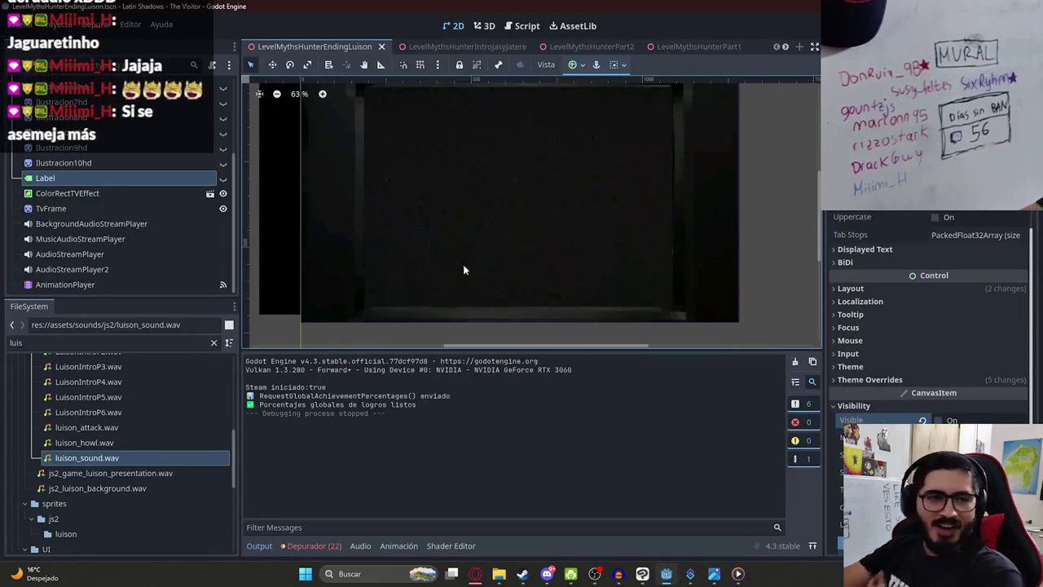
click(475, 574)
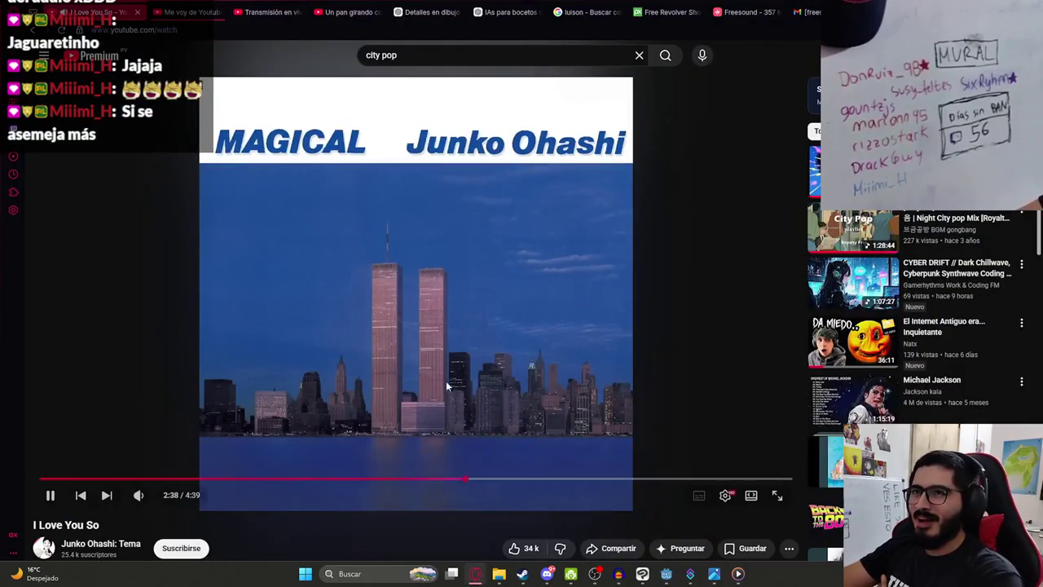
Open the latin_shadows_translations spreadsheet in a new tab from history.
key(ctrl+t)
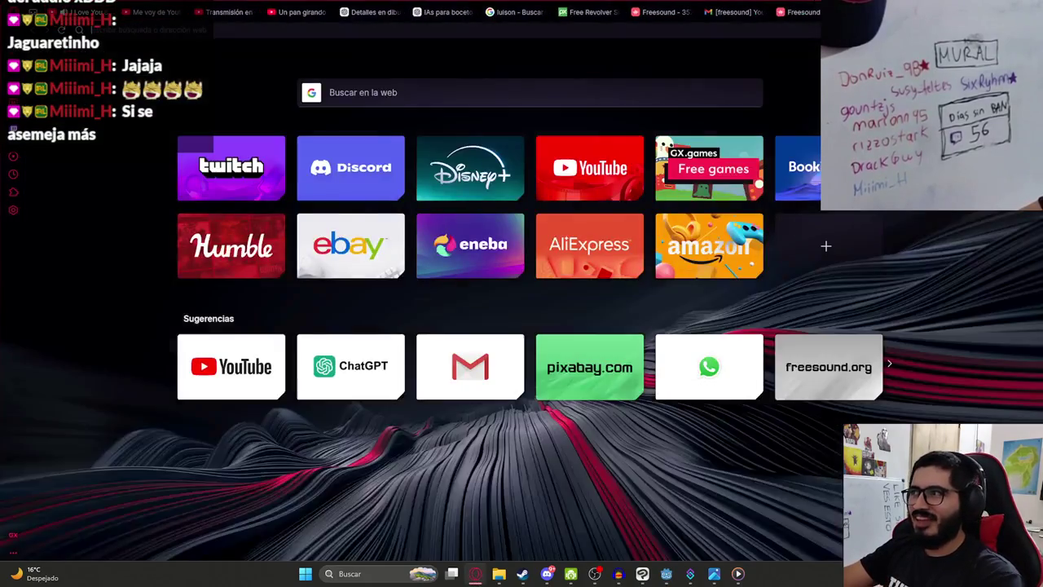
text(trans)
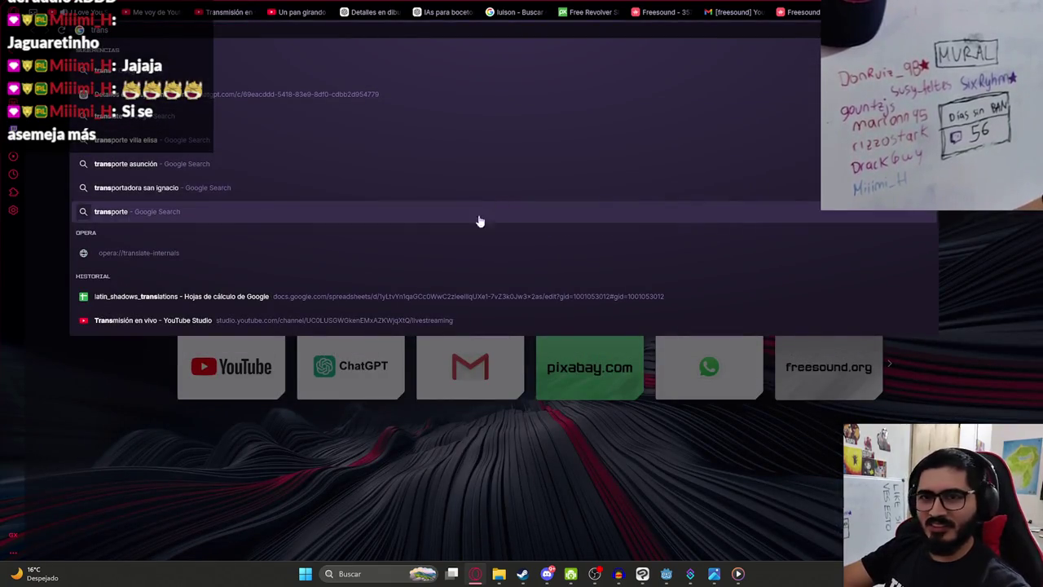
click(281, 296)
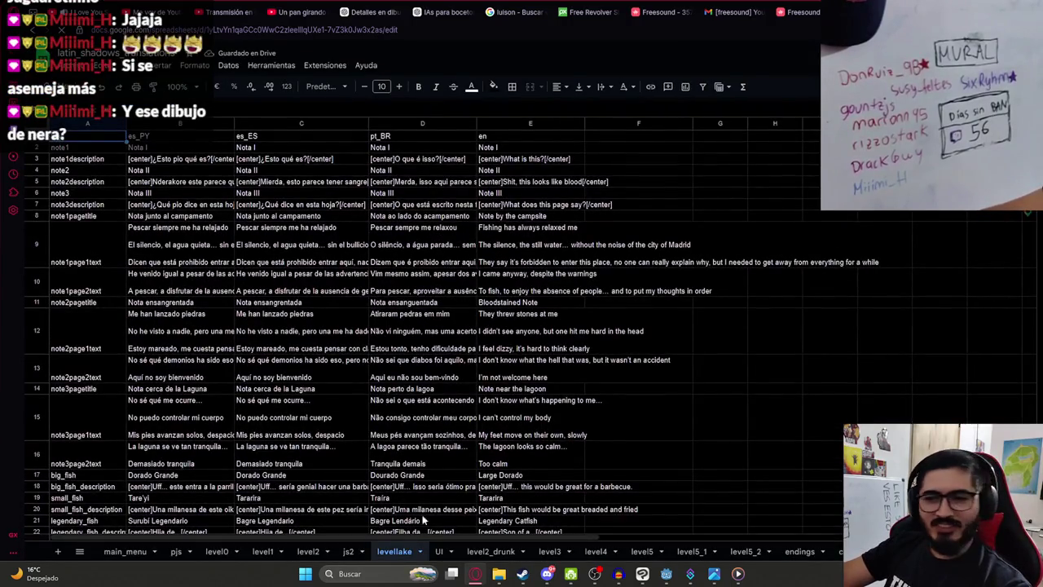
View the character drawing enlarged in Discord, close it and minimise Discord.
click(544, 573)
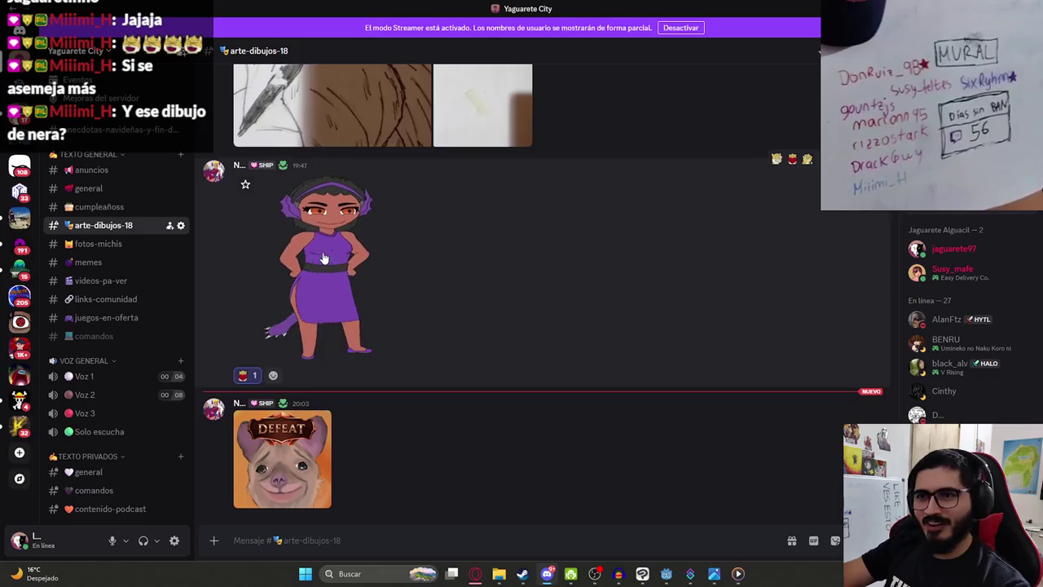
click(334, 277)
scroll(522, 235, up, 5)
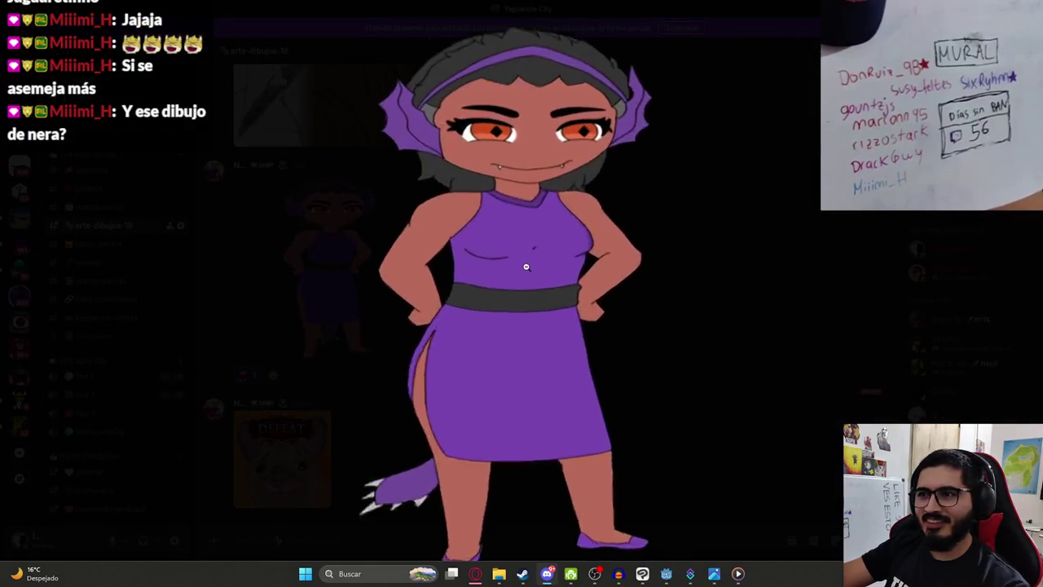
scroll(522, 235, down, 5)
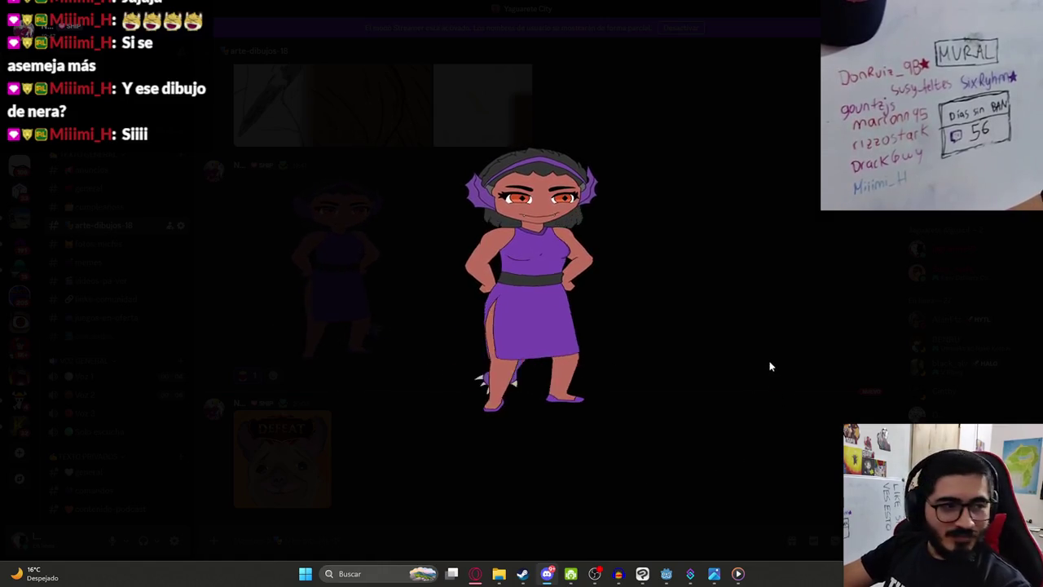
click(761, 400)
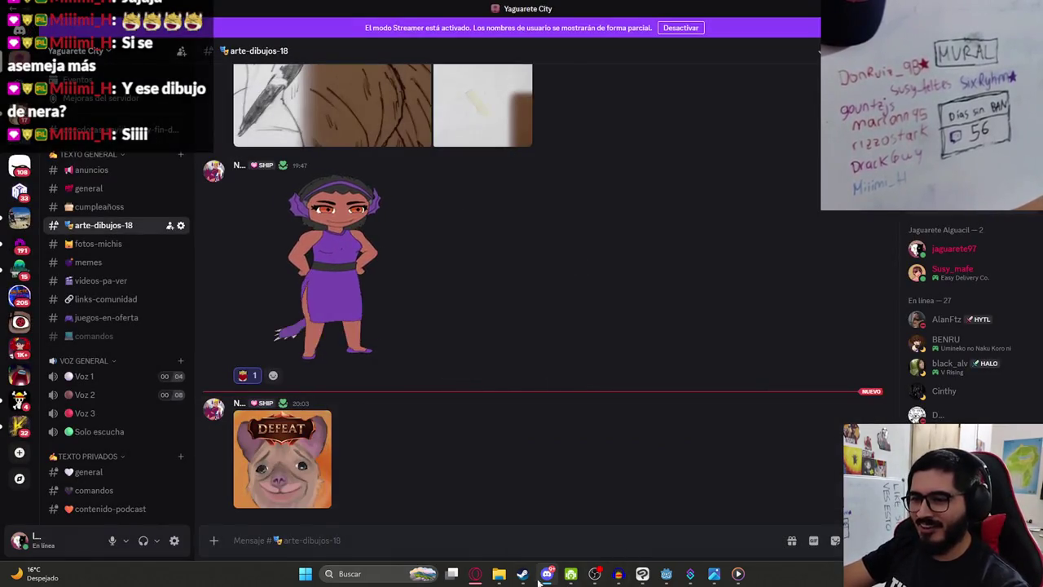
mouse_move(544, 577)
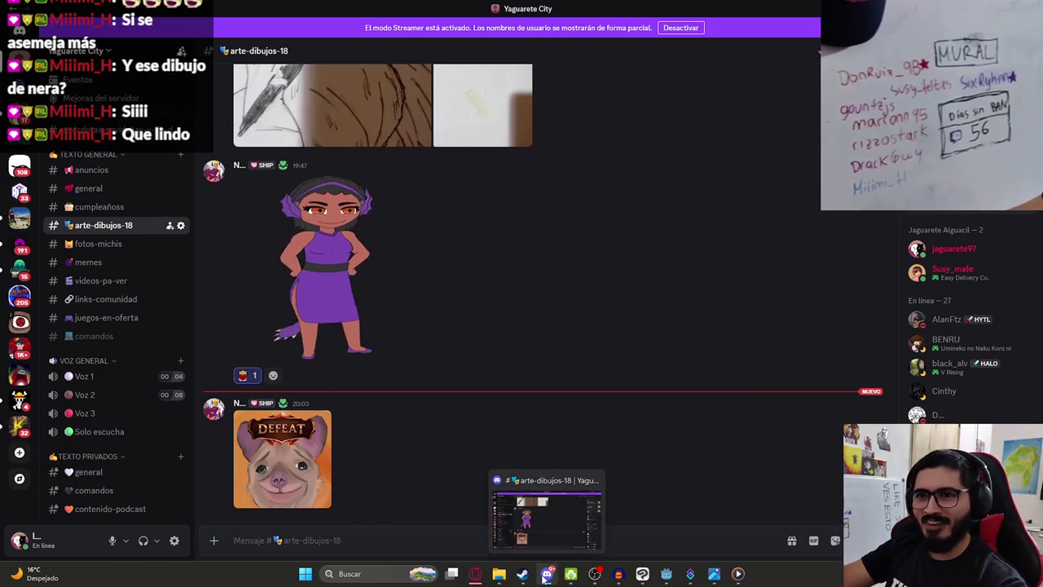
click(544, 577)
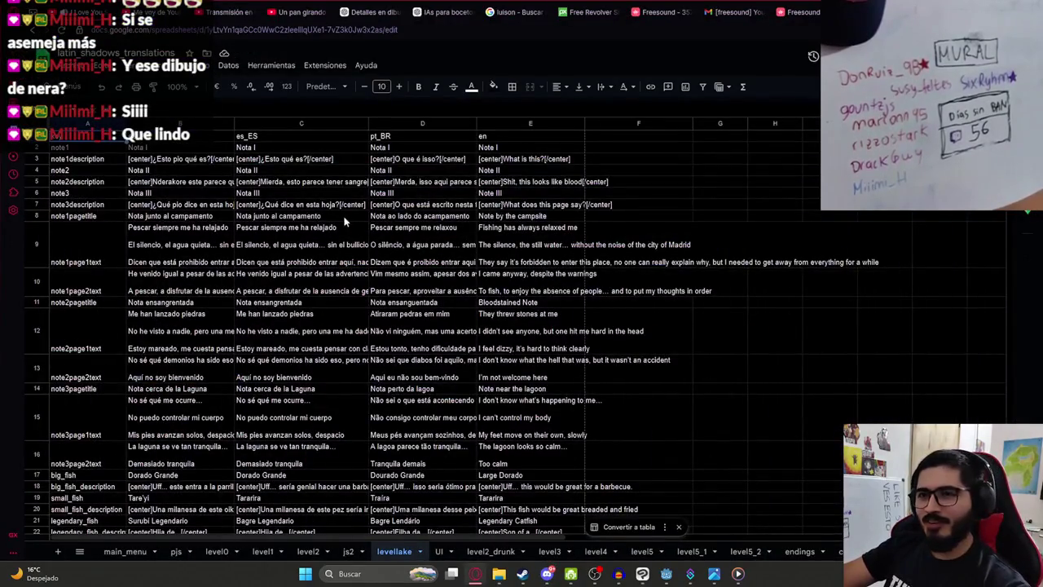
On the js2 sheet, change row 40's key to js2_ending_luison_line1 and select B40.
click(343, 220)
scroll(382, 366, down, 5)
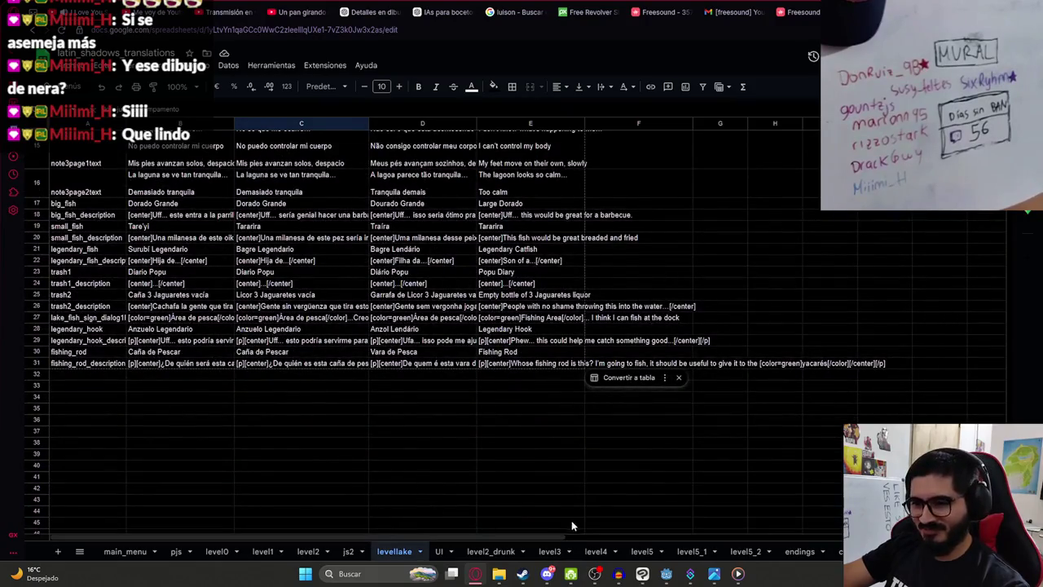
click(313, 550)
click(345, 552)
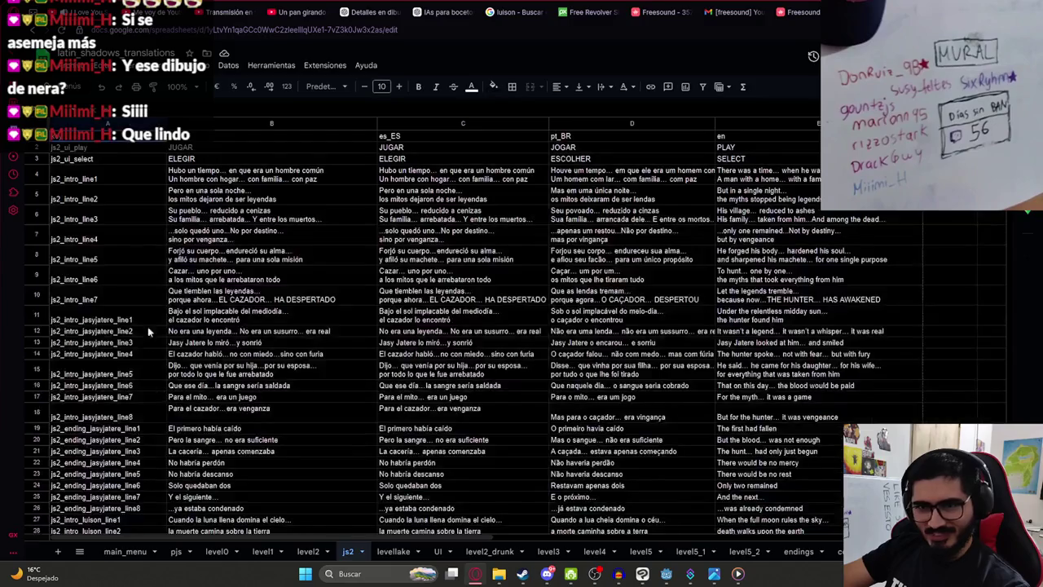
scroll(179, 358, down, 5)
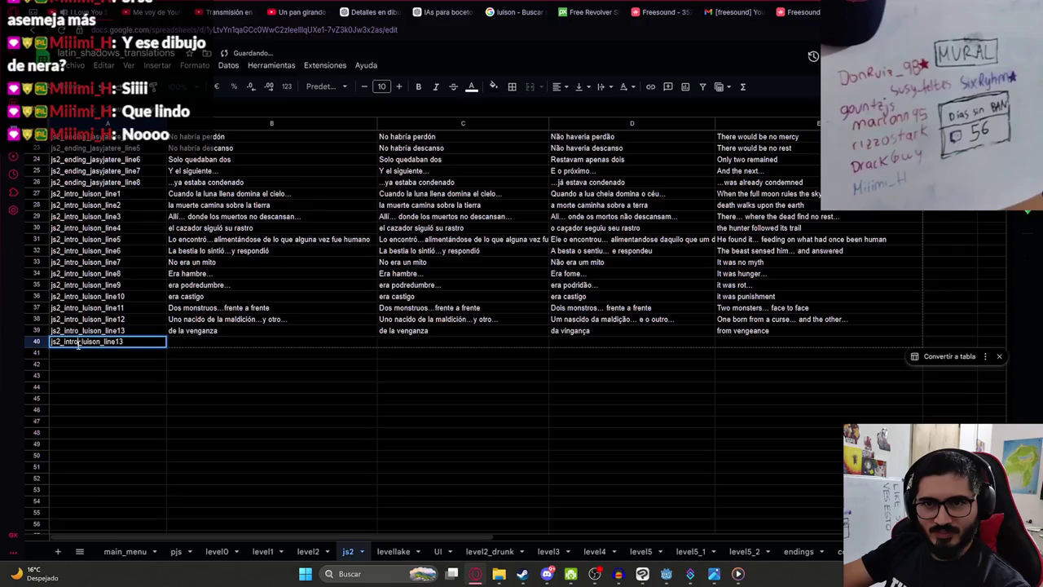
drag(79, 343, 65, 343)
text(ending)
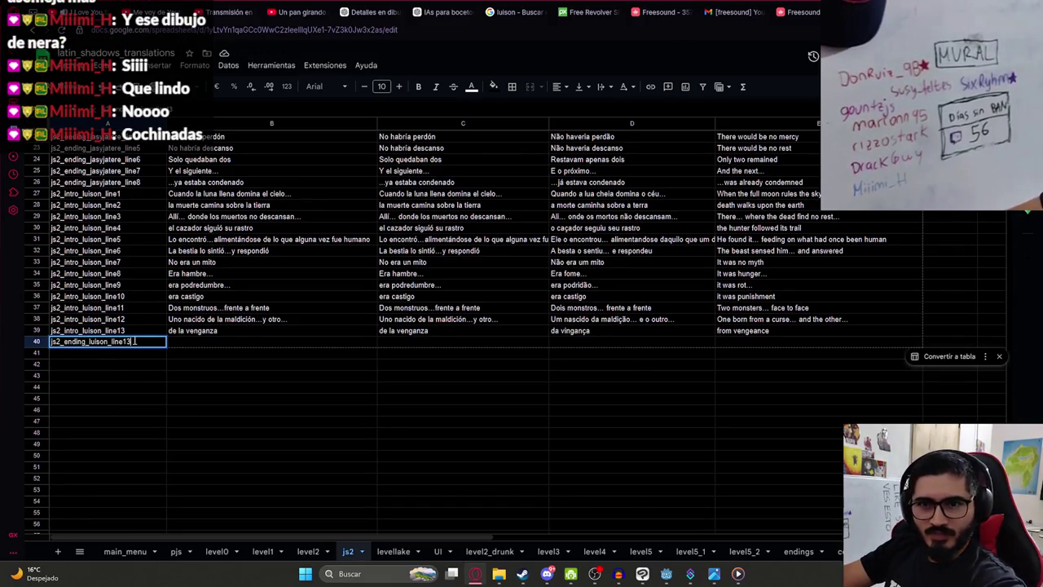
click(144, 343)
click(211, 344)
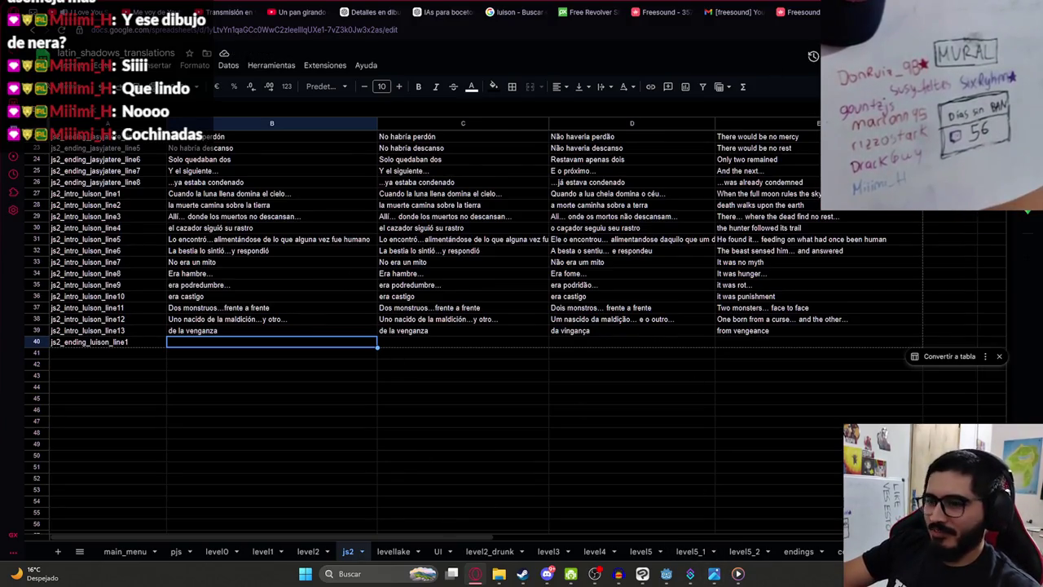
Run a web search for 'gato' in a new tab.
key(ctrl+t)
text(gato)
key(Return)
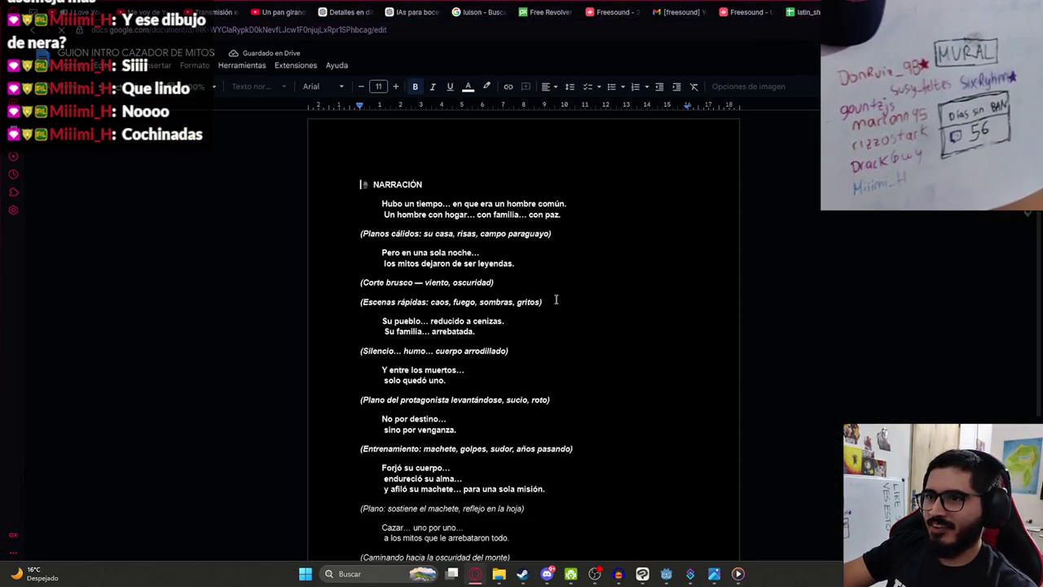
Scroll the script down to its final line 'Esta vez… no habría restos que enterrar.'.
scroll(551, 307, down, 20)
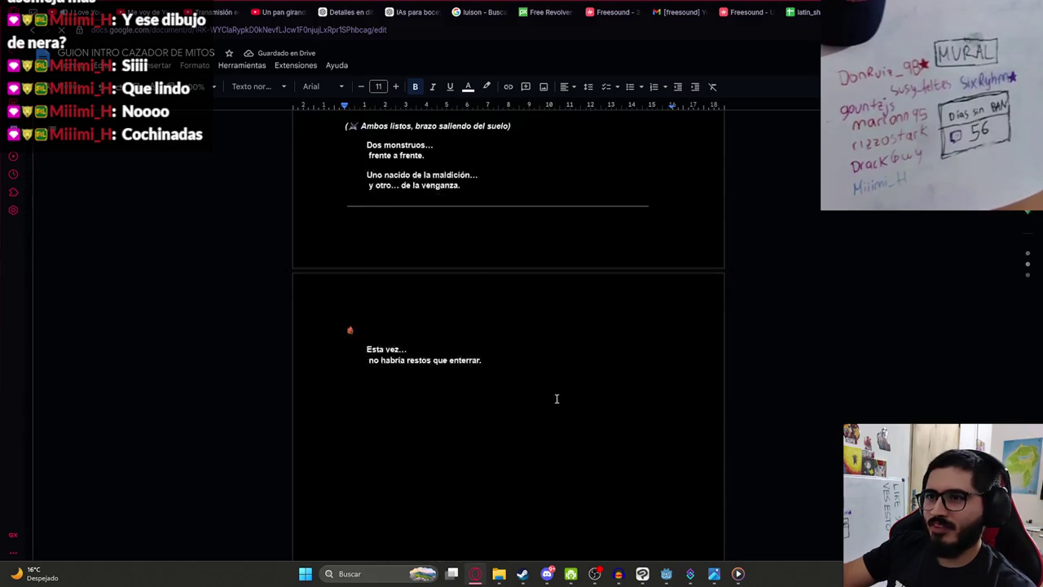
scroll(497, 312, down, 10)
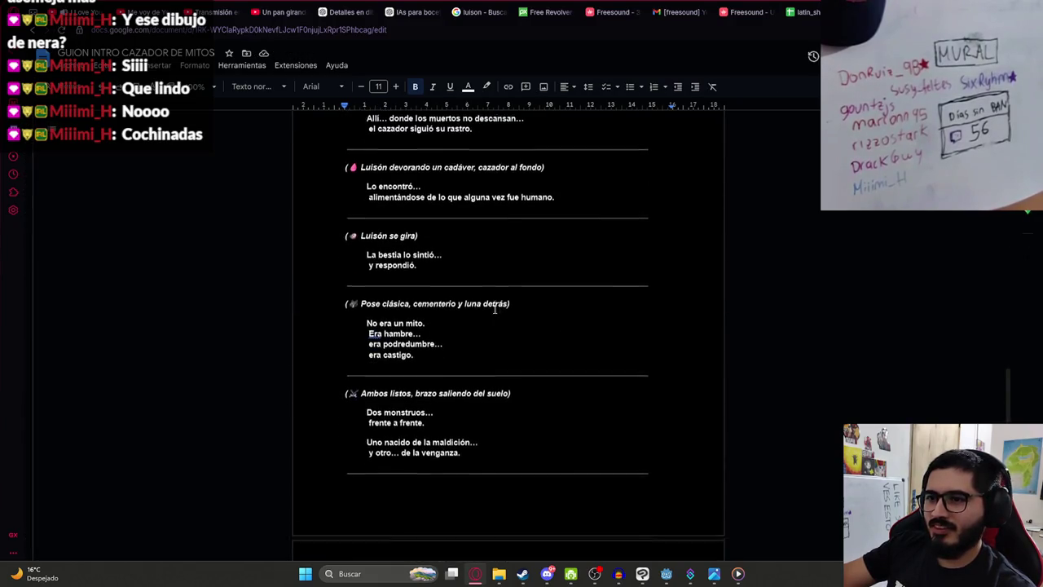
scroll(497, 343, up, 15)
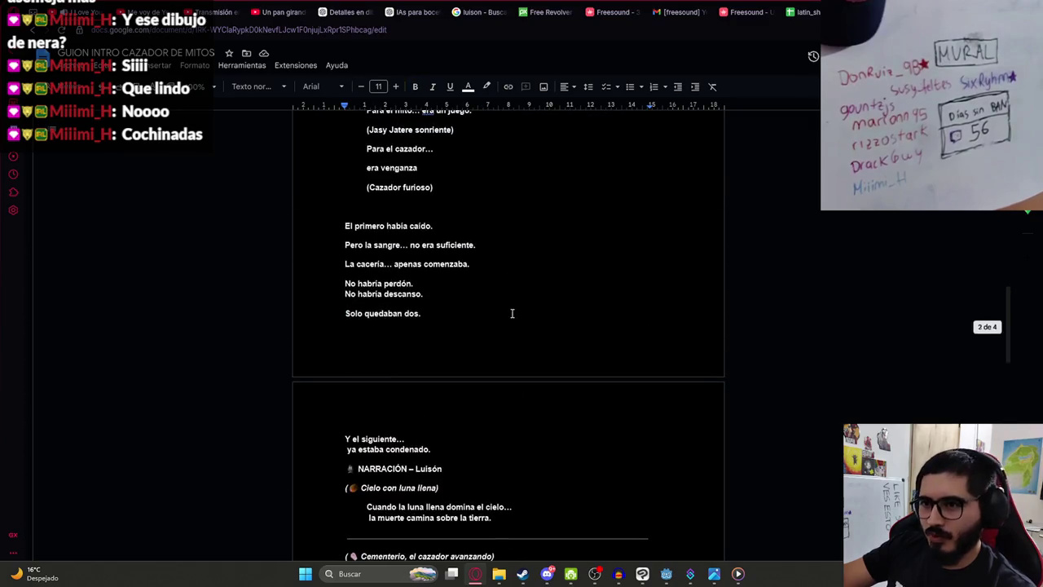
scroll(414, 343, down, 10)
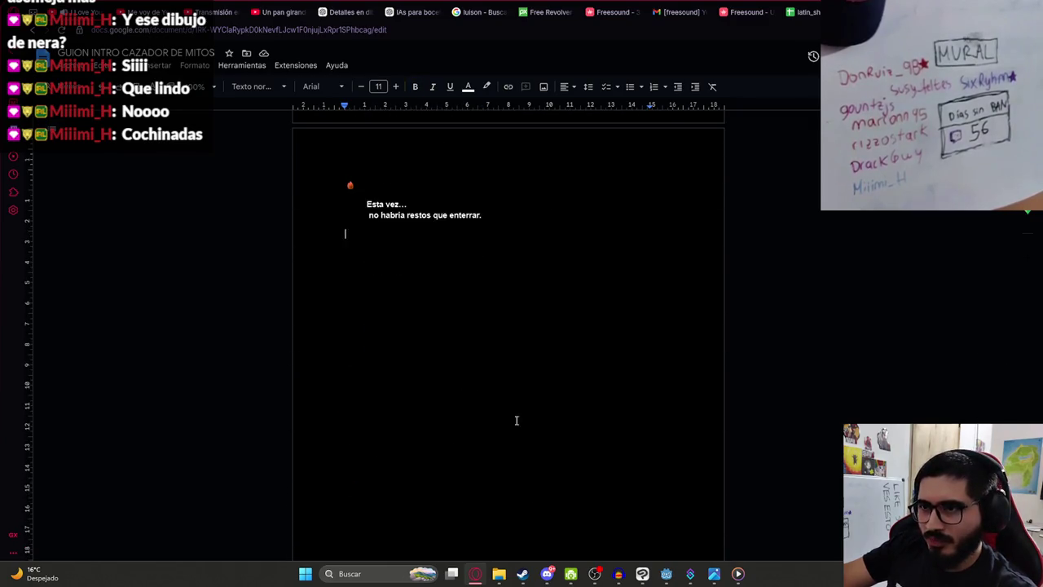
scroll(512, 411, up, 5)
scroll(388, 393, down, 10)
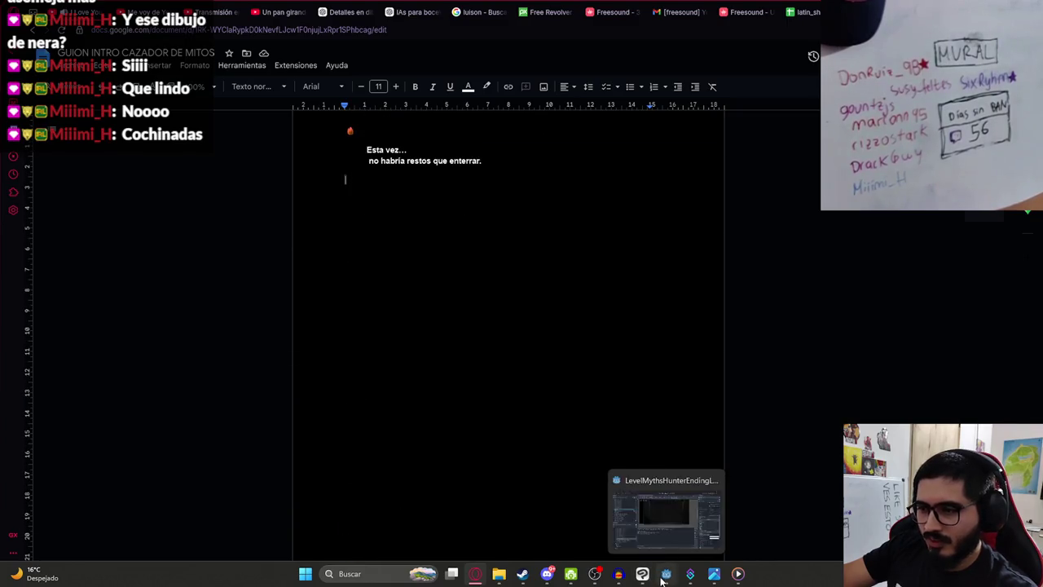
click(656, 579)
Select the AnimationPlayer, load the P3 animation and preview it, then return to the spreadsheet.
click(69, 285)
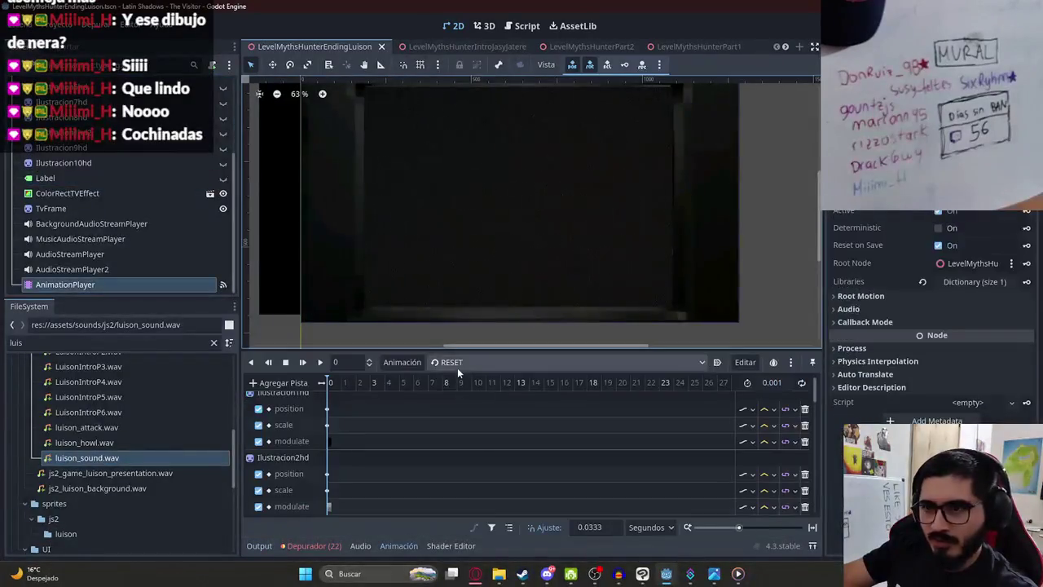
click(480, 361)
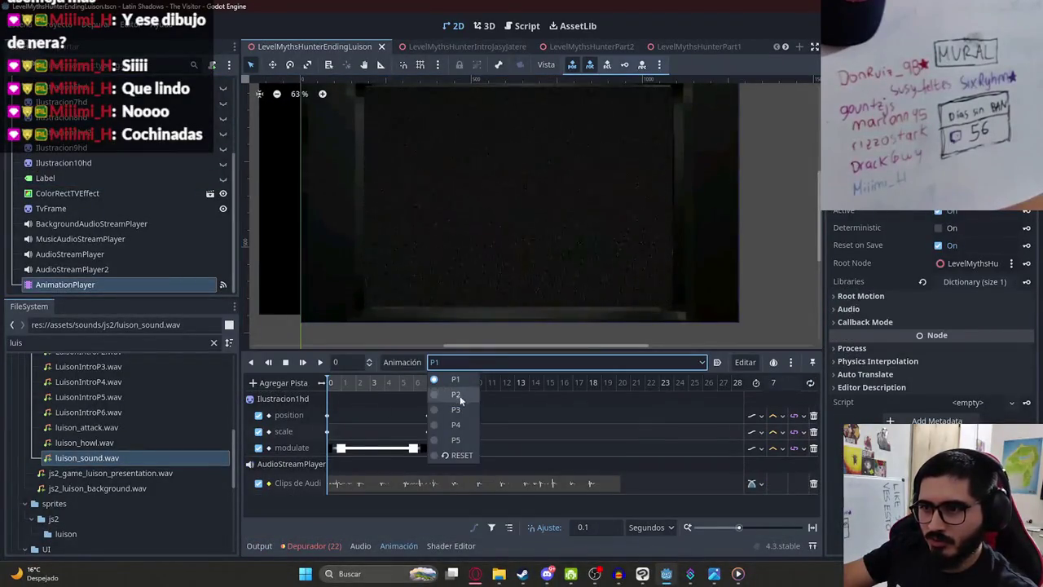
click(457, 407)
scroll(363, 407, down, 2)
click(320, 363)
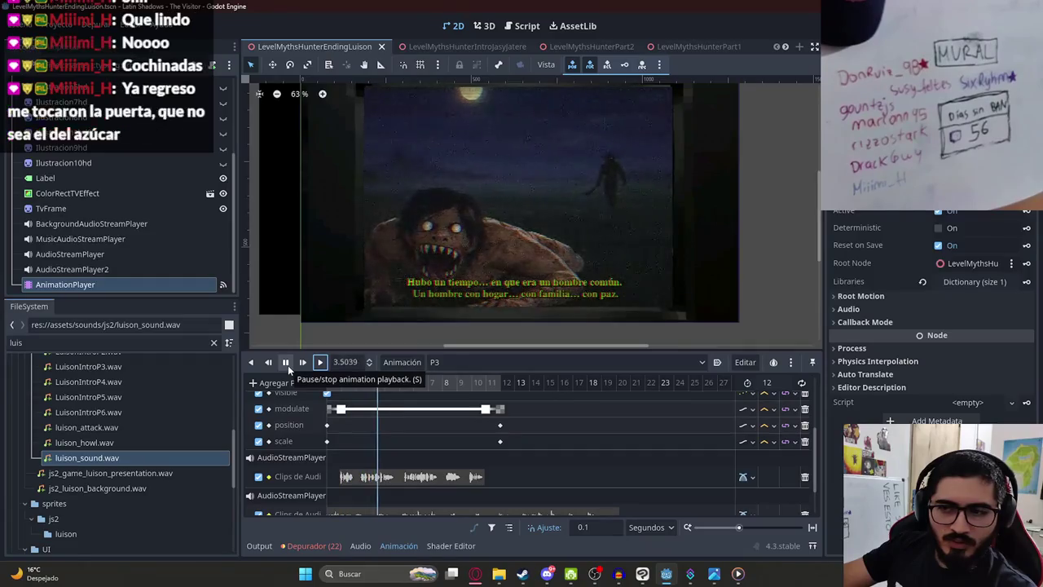
click(288, 365)
key(alt+Tab)
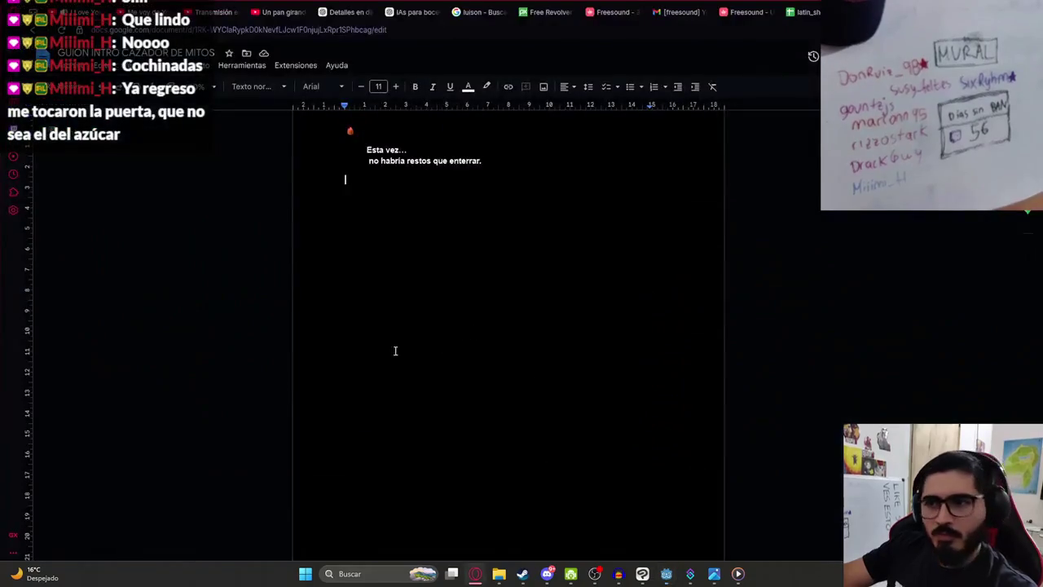
click(800, 13)
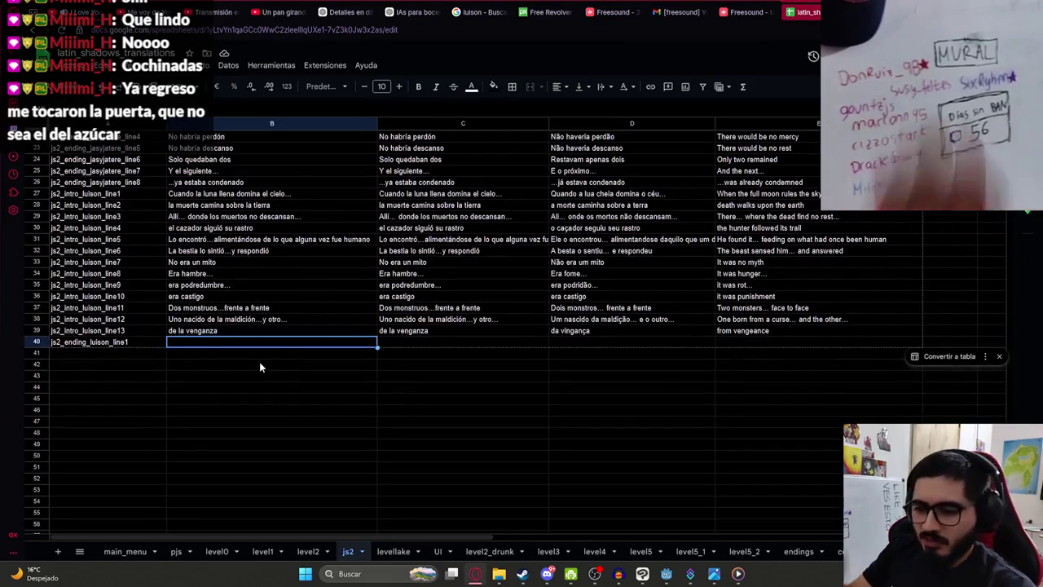
Enter the first Spanish narration line in B40, then replay P3 in Godot.
text(Por primera vez la be)
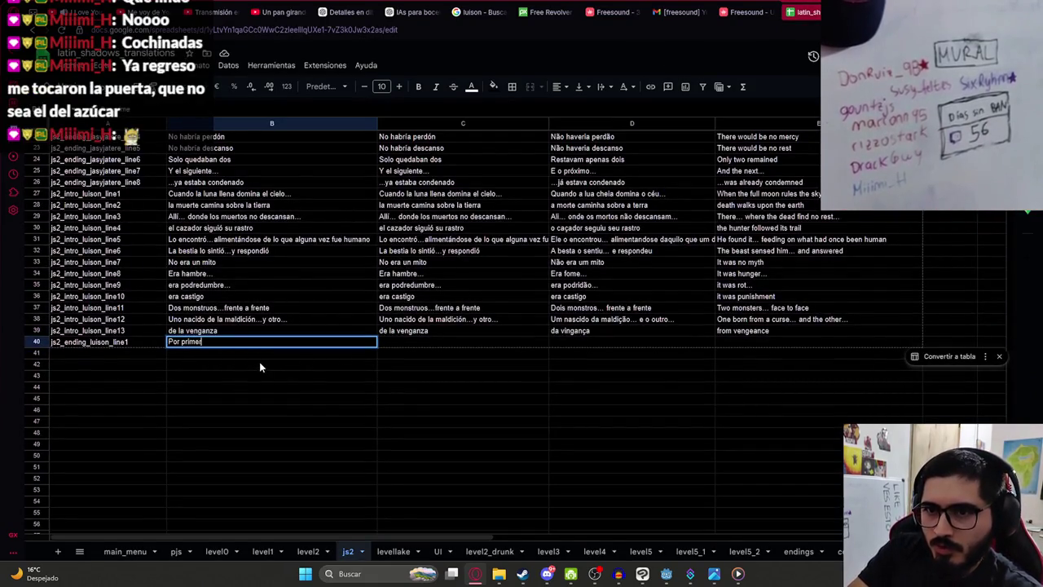
text(stion sin)
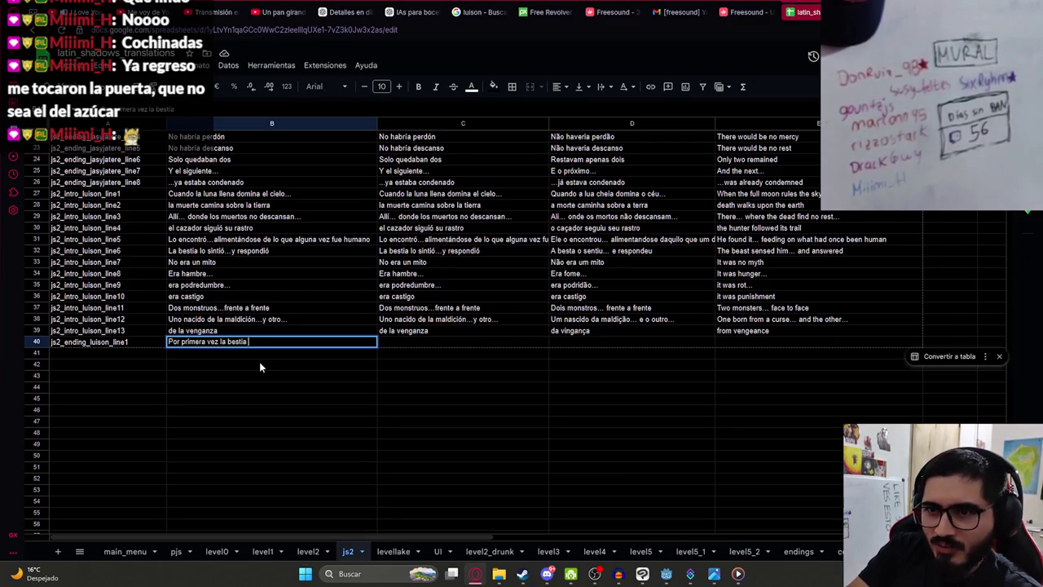
text(ó)
text(ó el )
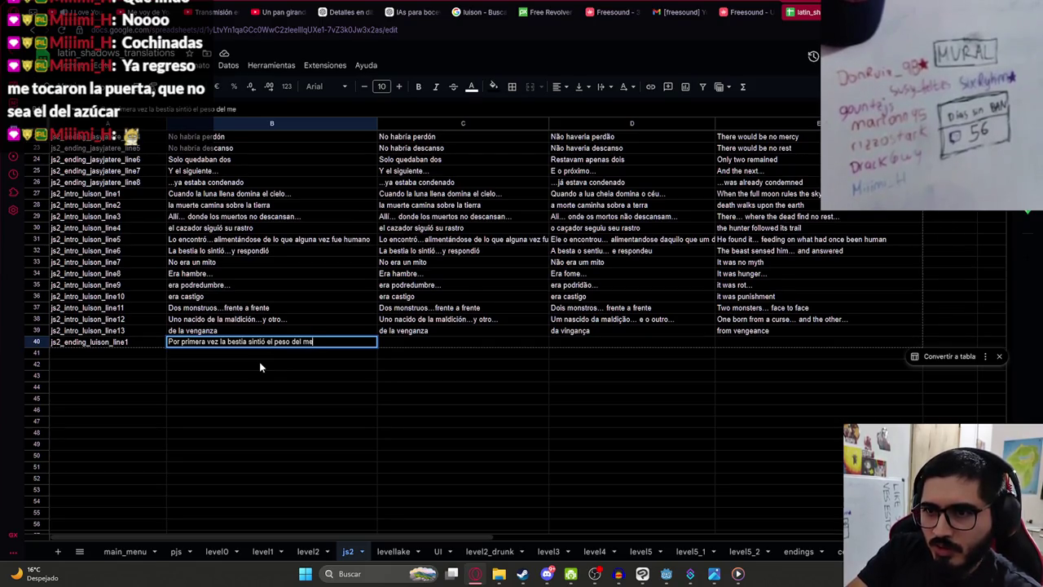
text(.)
key(Return)
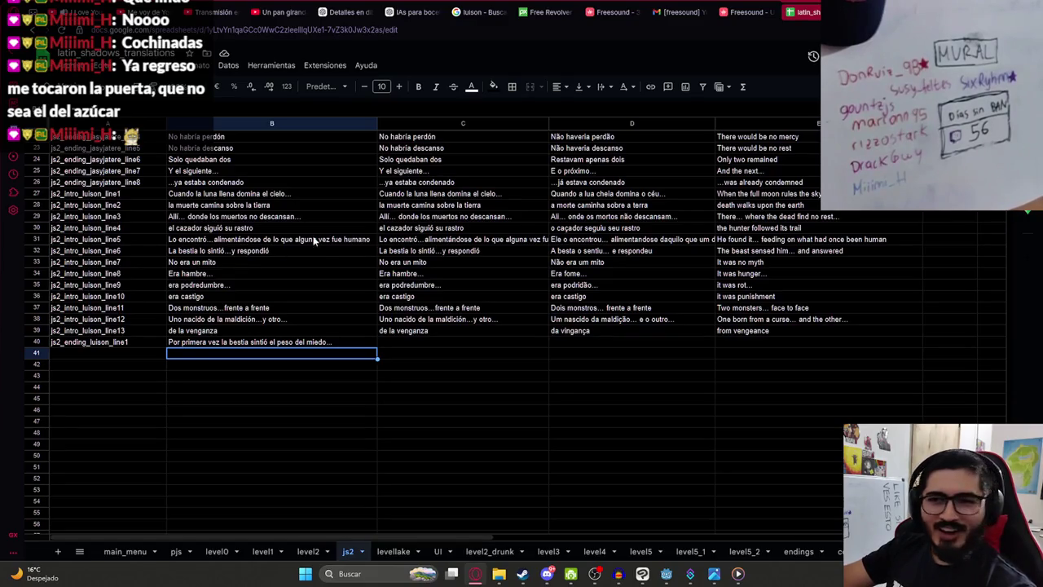
key(alt+Tab)
click(319, 362)
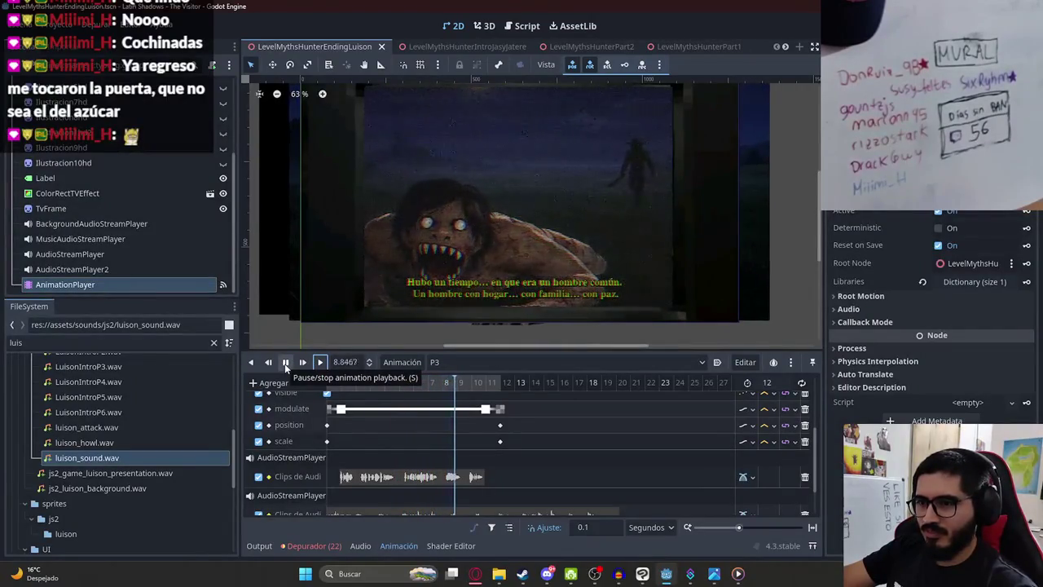
key(alt+Tab)
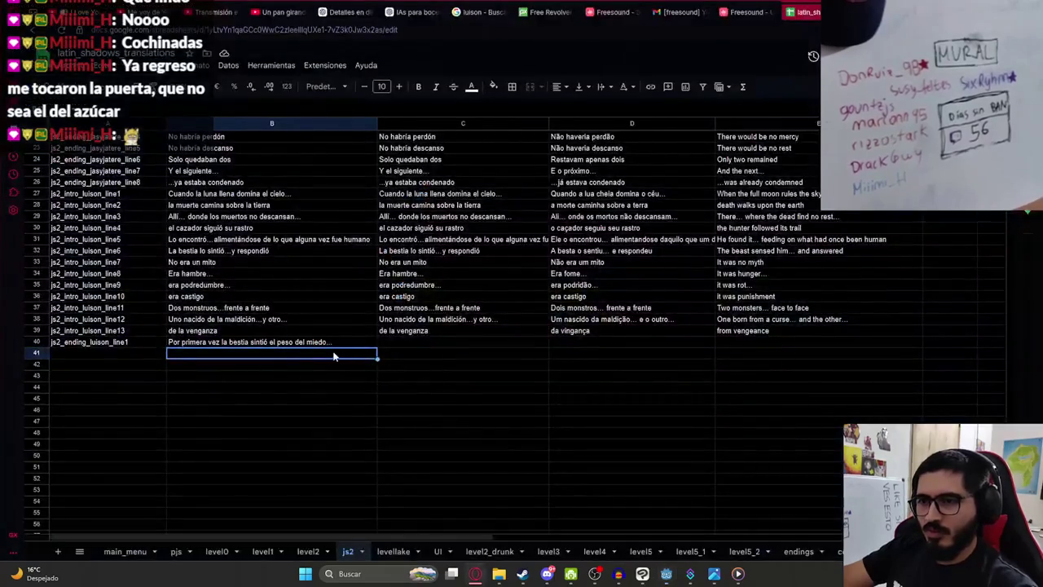
Type 'porque aquello que caminaba detrás de ella...' in B41, checking the accent on detrás online.
text(porque aquello que )
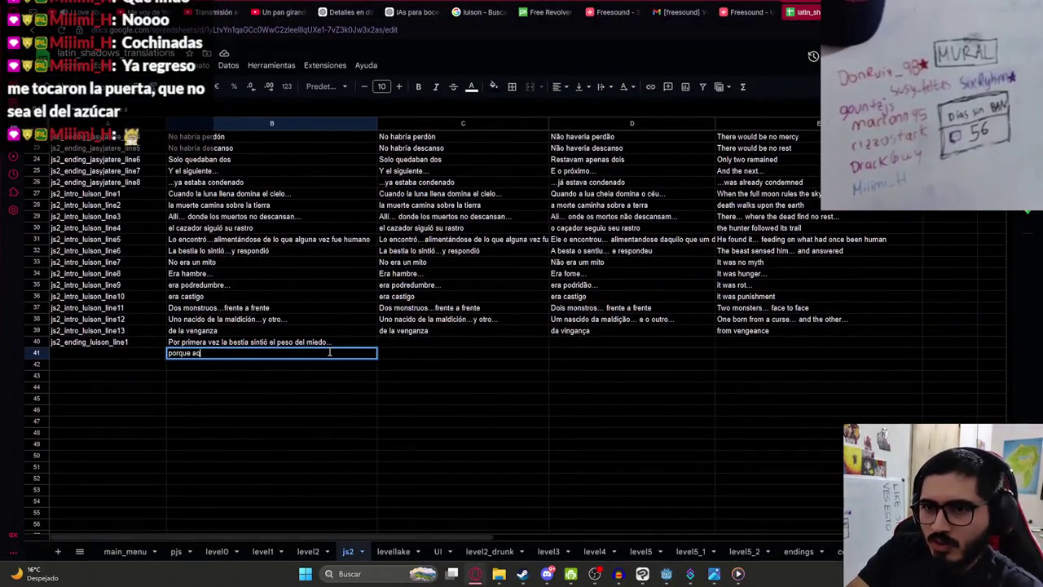
text(caminaba detras de ella...)
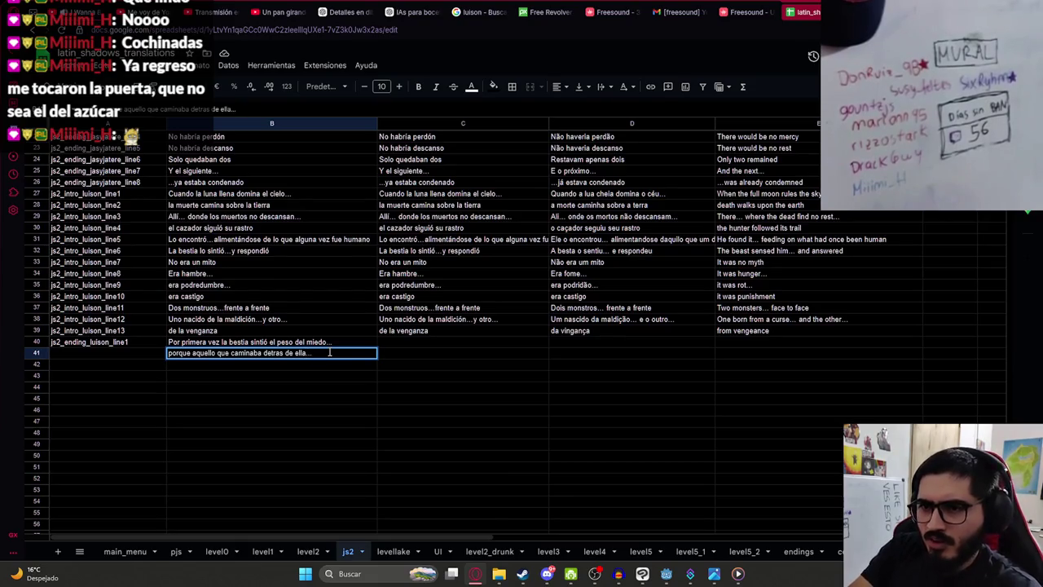
triple_click(270, 354)
double_click(273, 353)
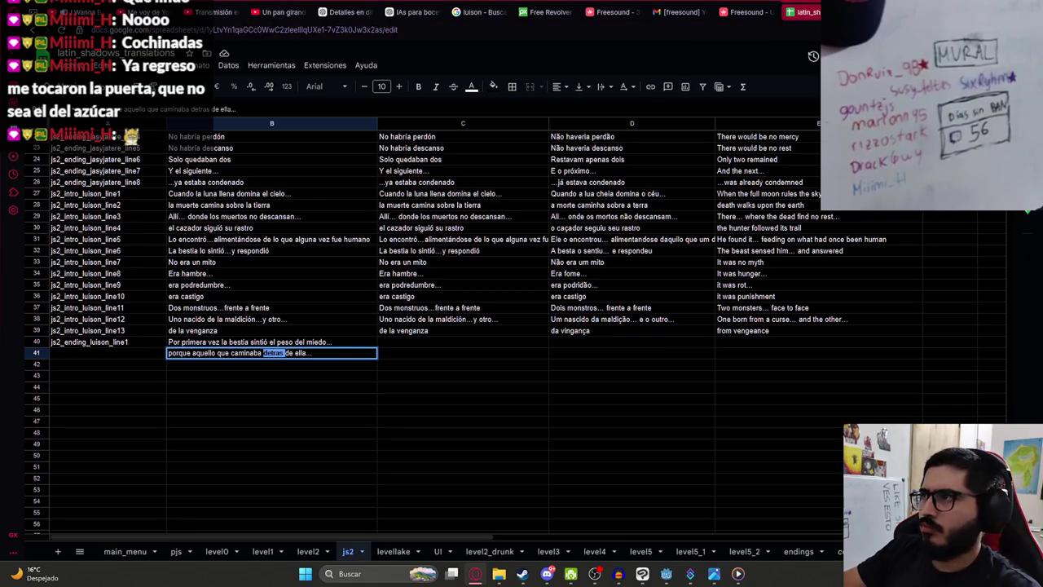
key(ctrl+c)
key(ctrl+t)
key(ctrl+v)
key(Return)
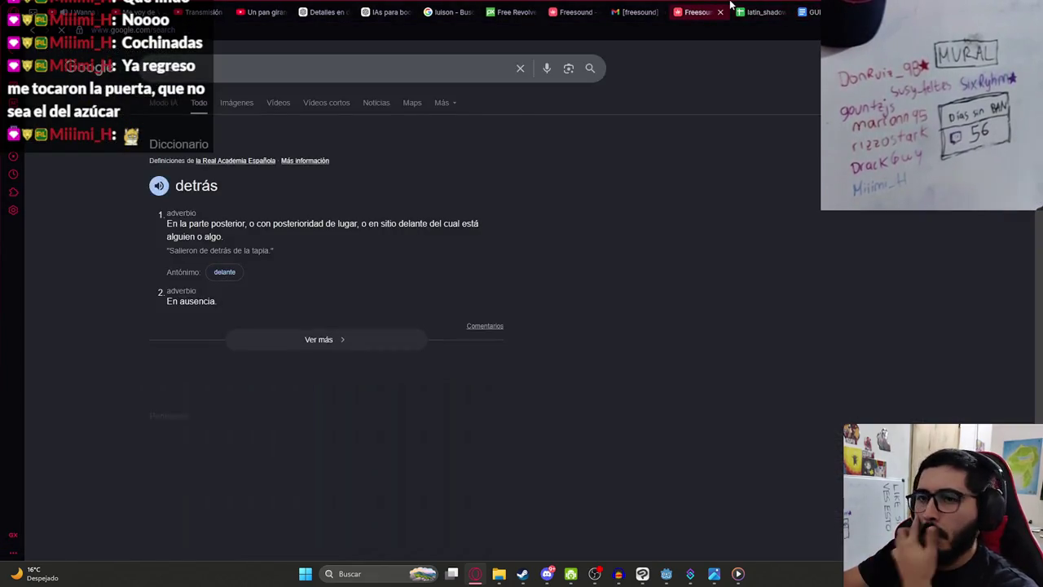
click(729, 6)
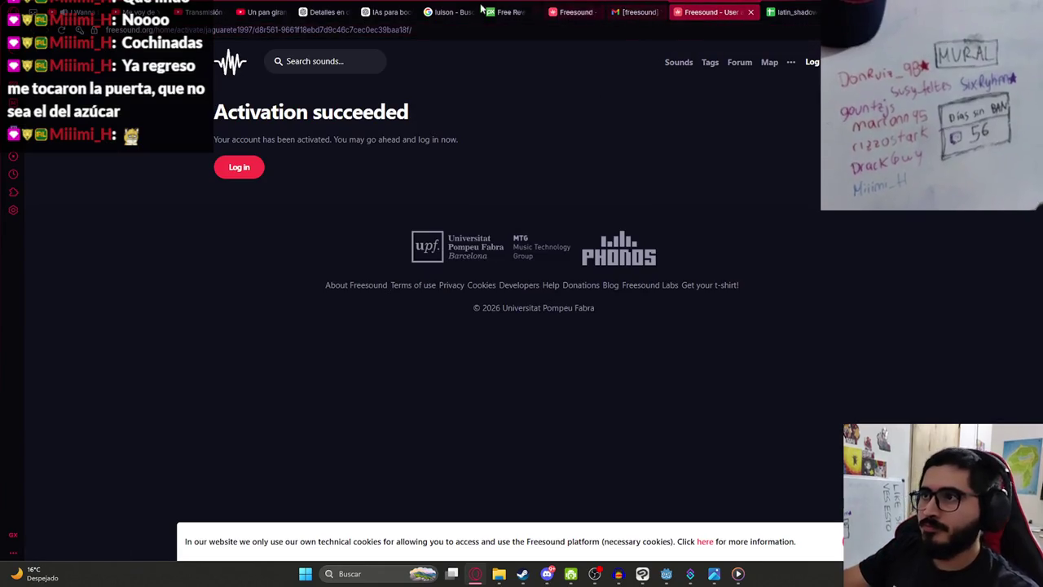
click(795, 9)
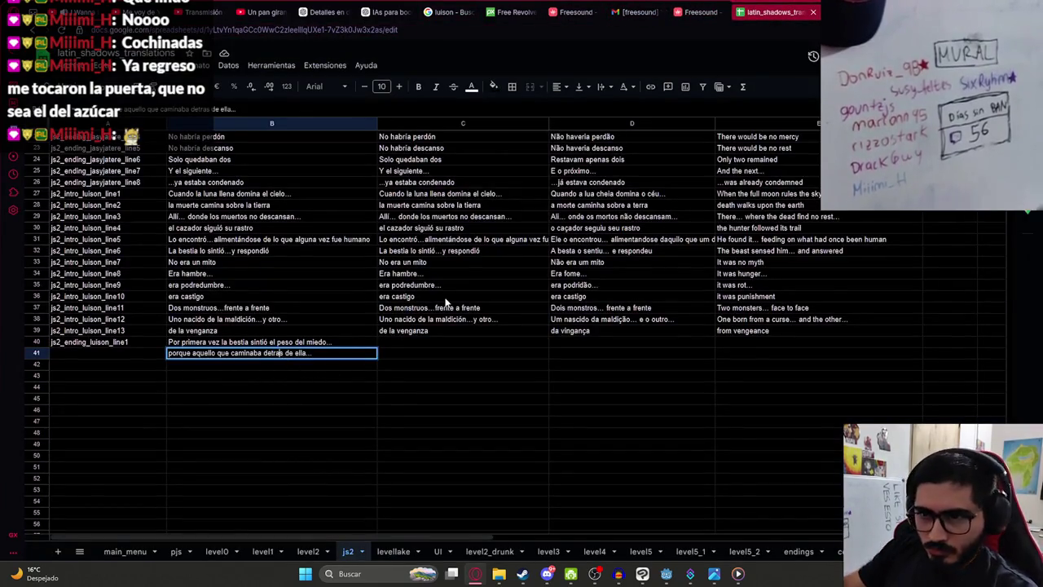
key(BackSpace)
key(Return)
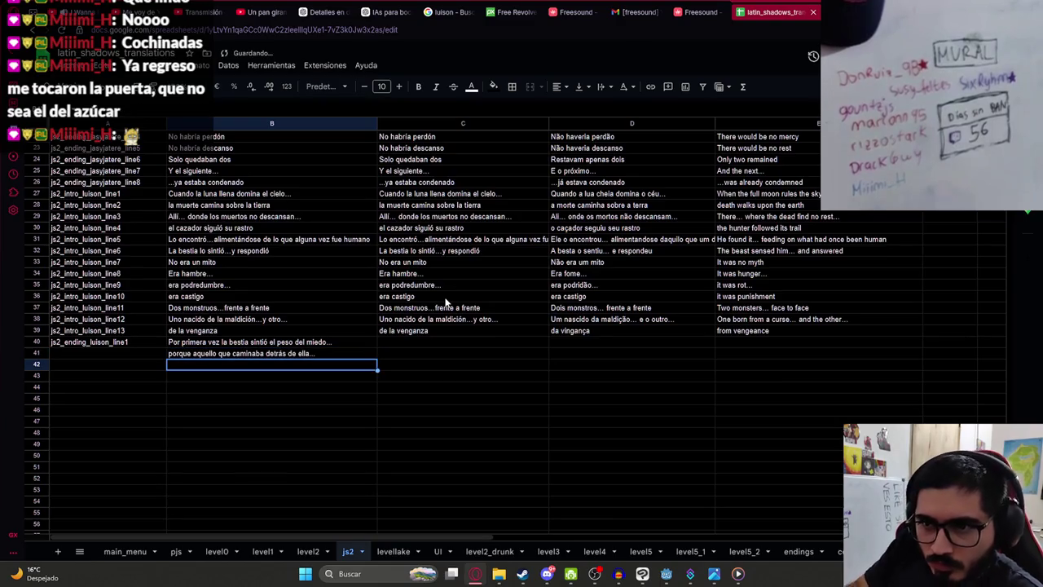
key(alt+Tab)
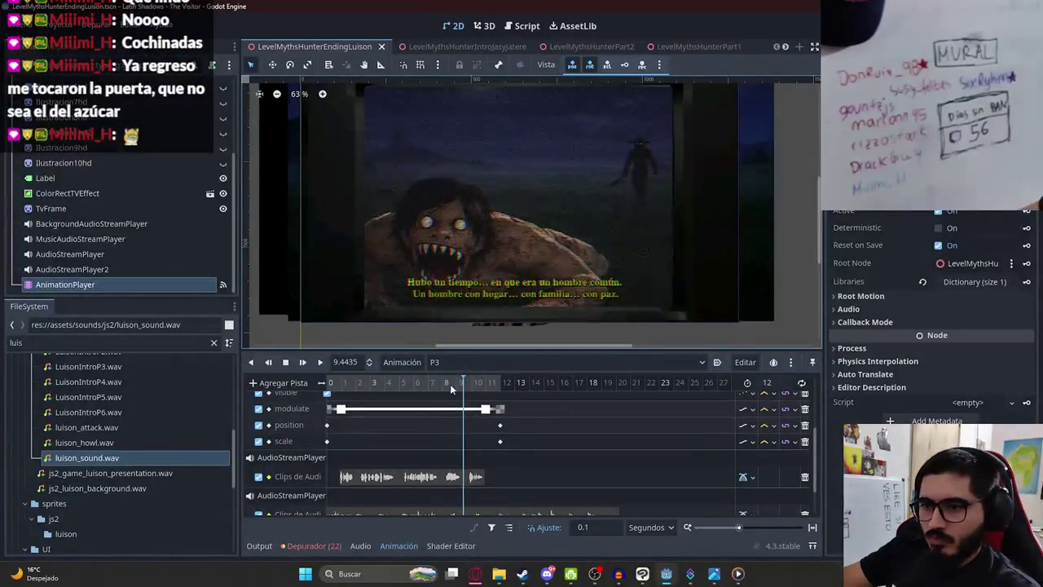
Preview P3 again, then enter 'No era un hombre... era su cazador...' in B42.
click(319, 361)
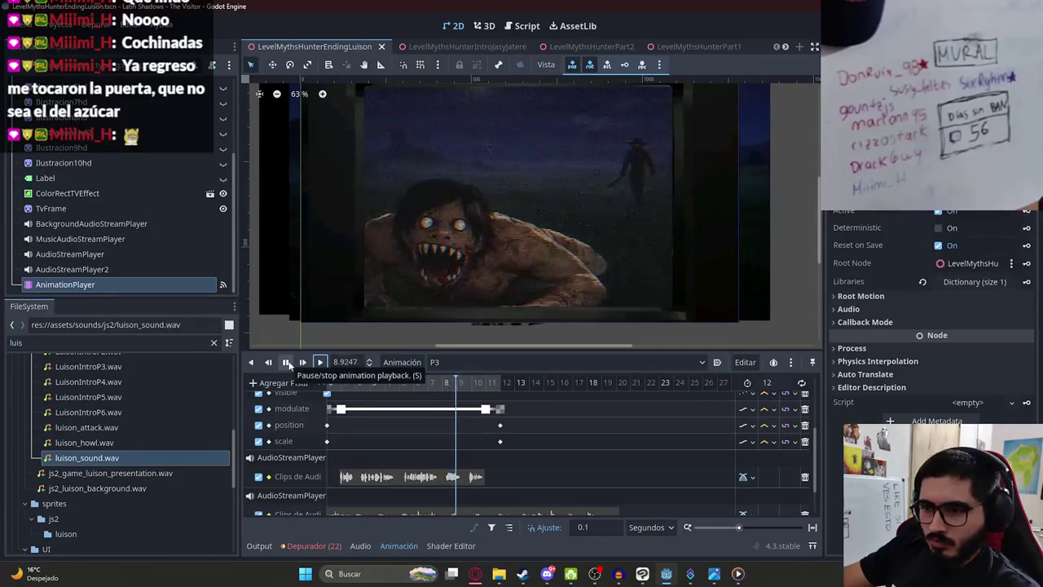
click(286, 362)
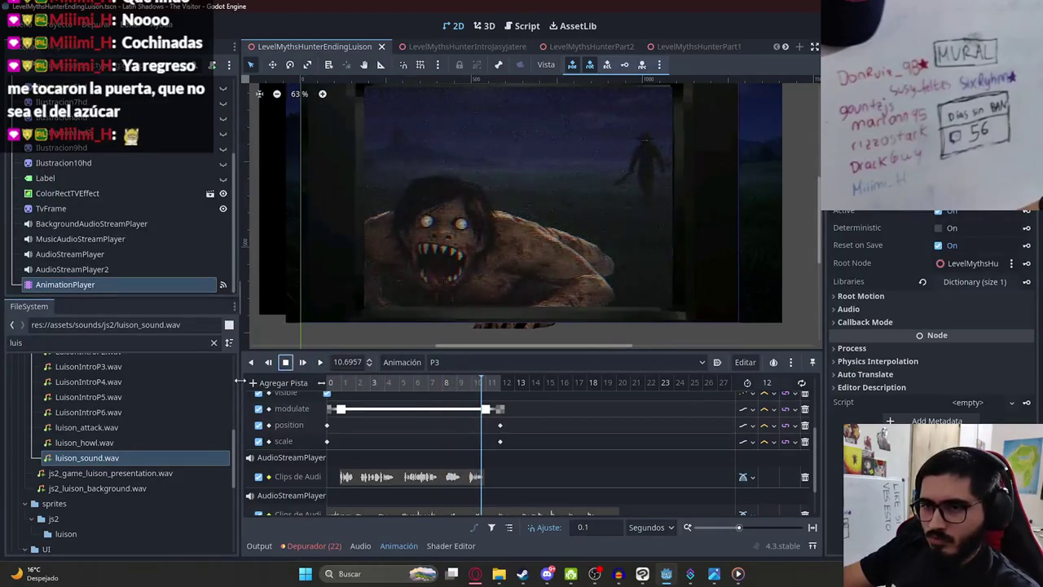
key(alt+Tab)
text(No)
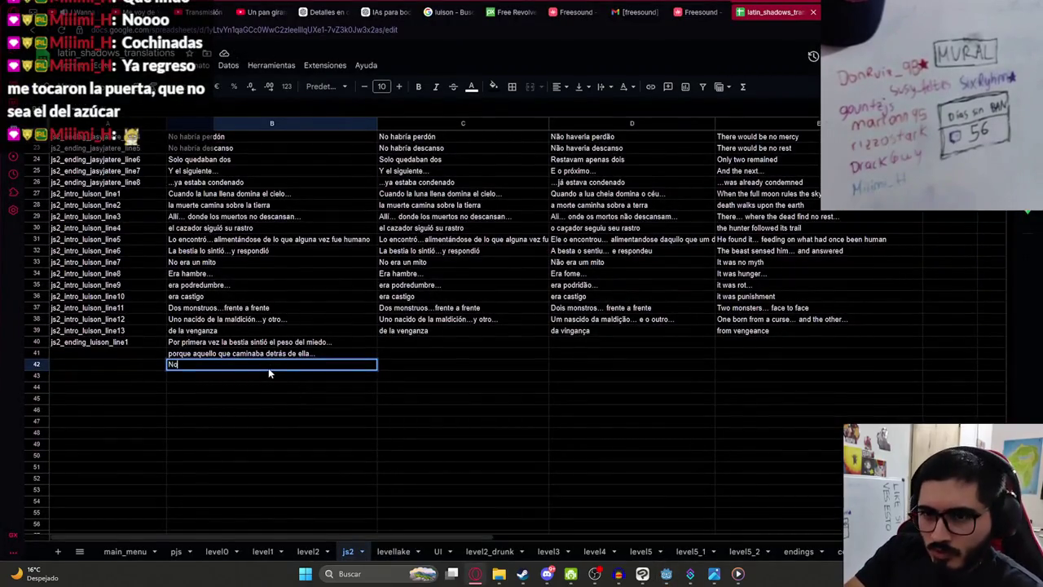
text( era un hombre... era su )
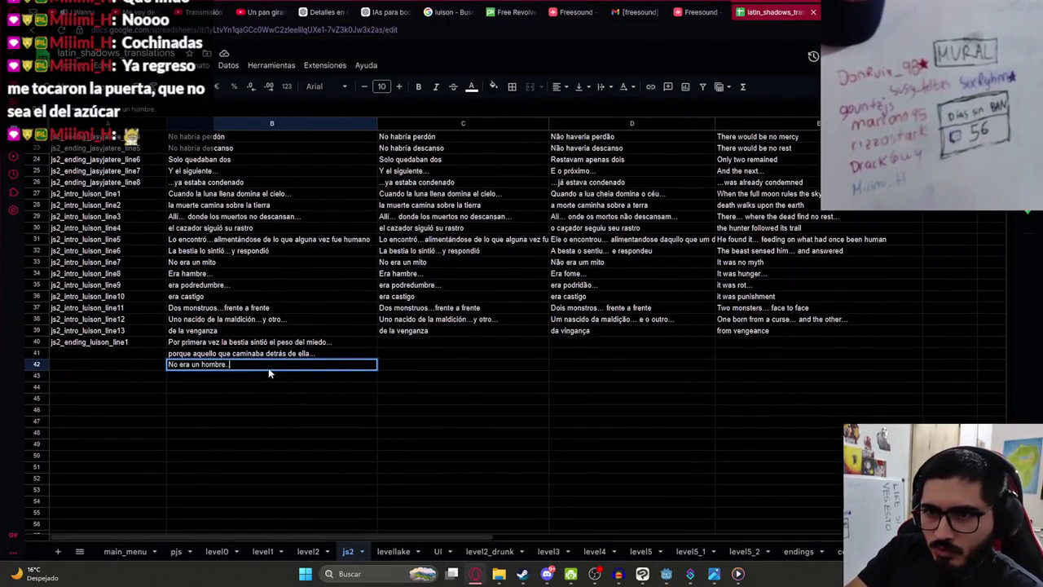
text(cazador...)
Add a leading '...' before 'porque' in cell B41.
double_click(169, 356)
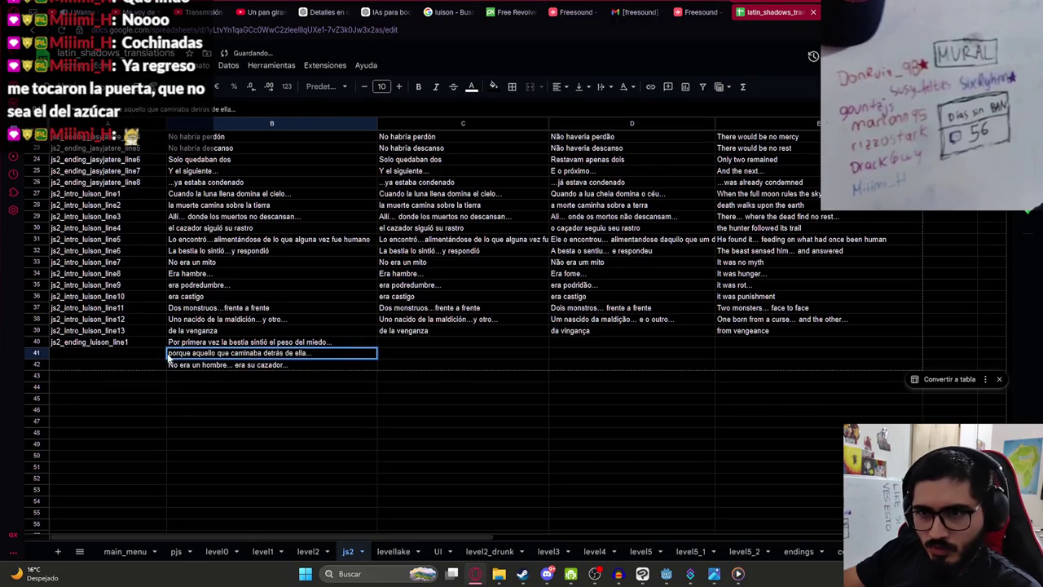
key(Delete)
text(...p)
click(188, 374)
key(alt+Tab)
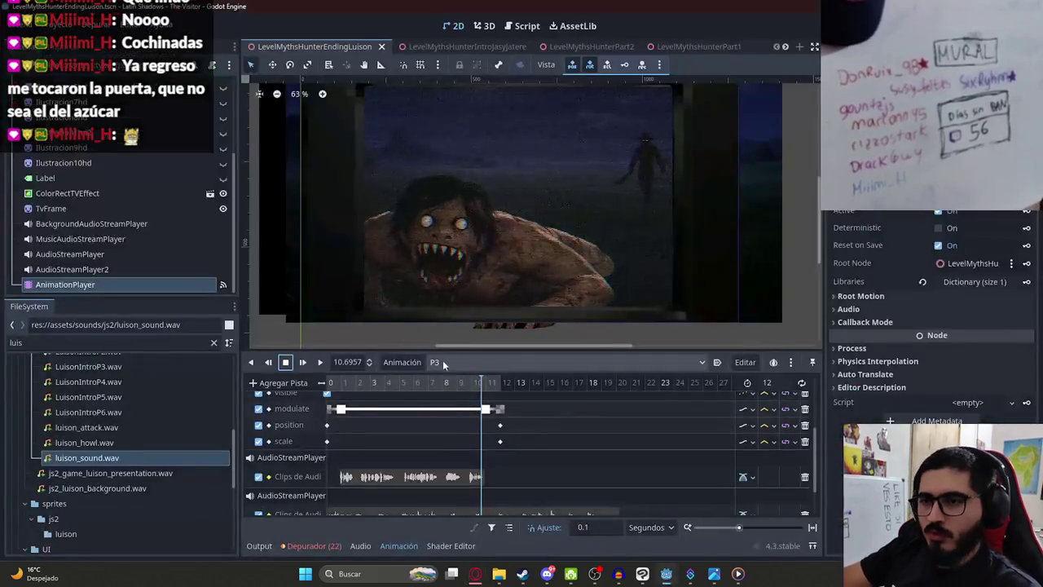
click(489, 365)
Load and preview P4, replaying from 0.9 s, then start typing 'Las viejas das' in B43.
click(455, 423)
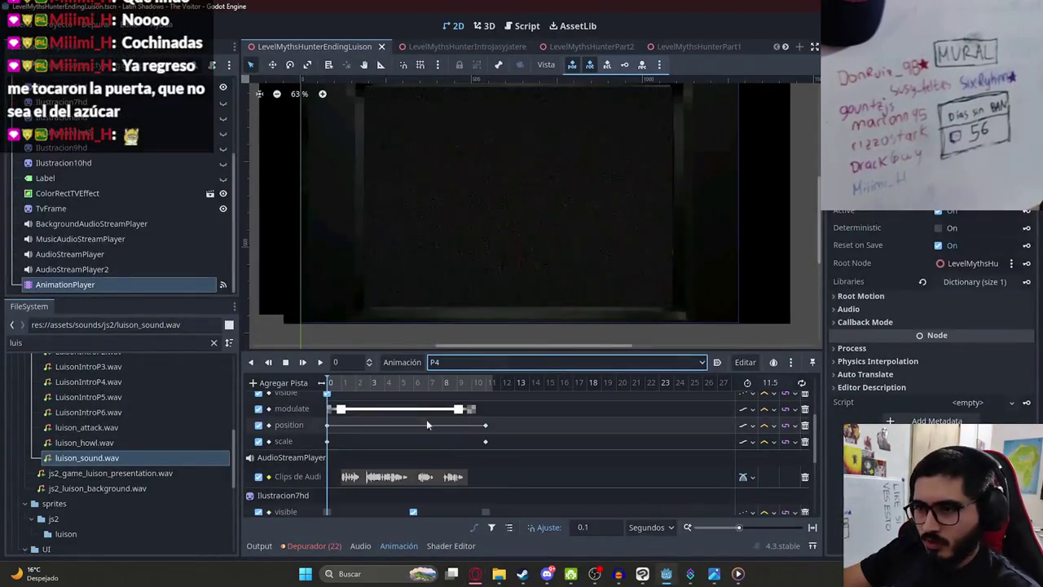
click(315, 361)
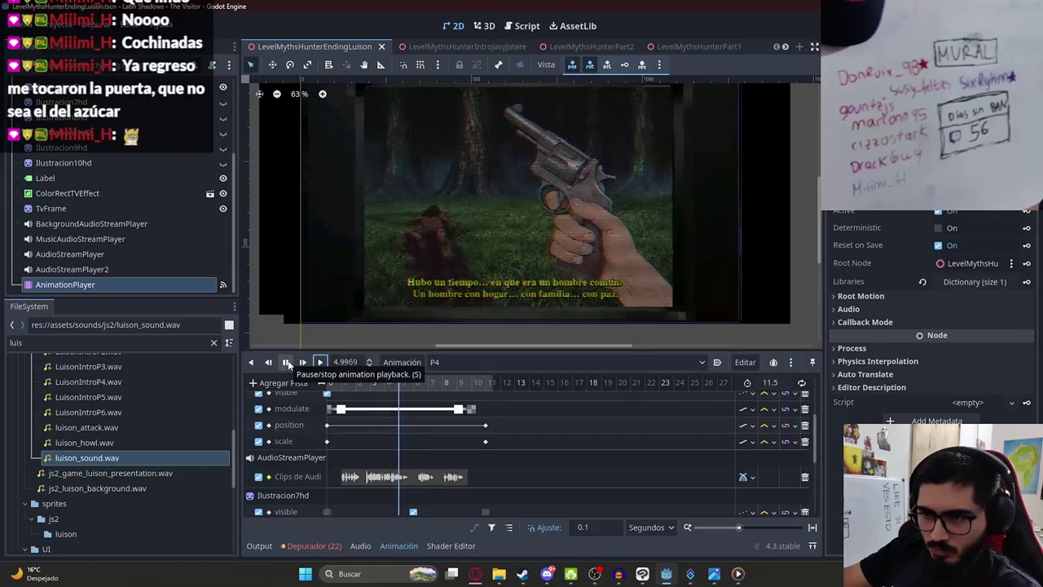
click(288, 364)
click(341, 383)
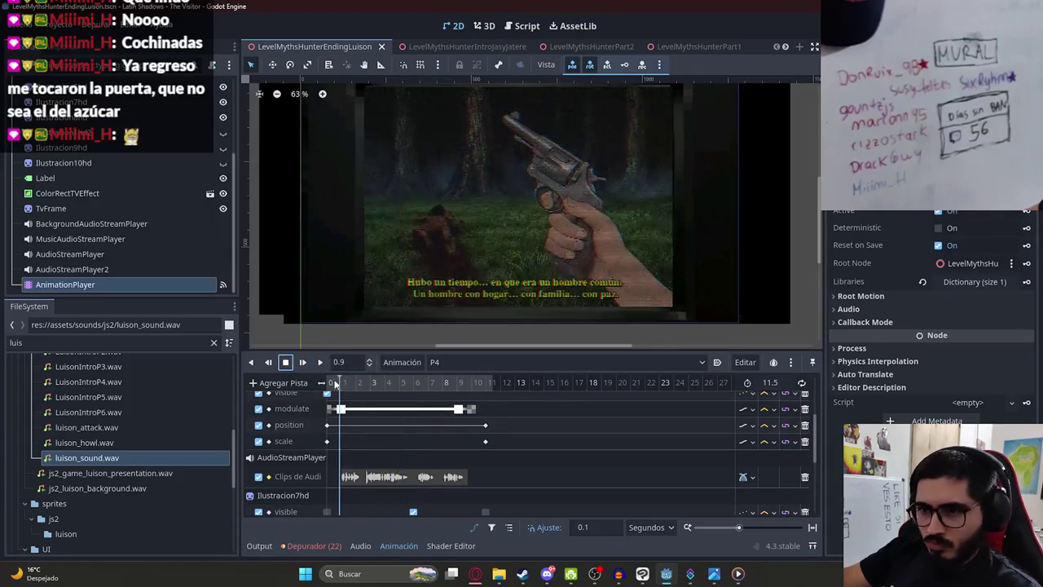
click(318, 364)
click(288, 363)
key(alt+Tab)
text(Las vie)
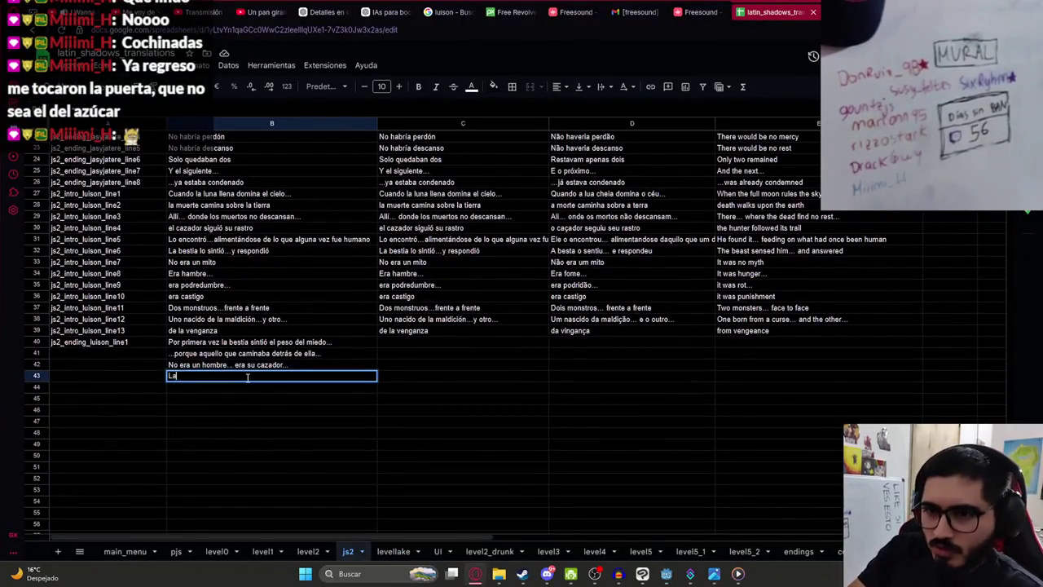
text(jas leyendas)
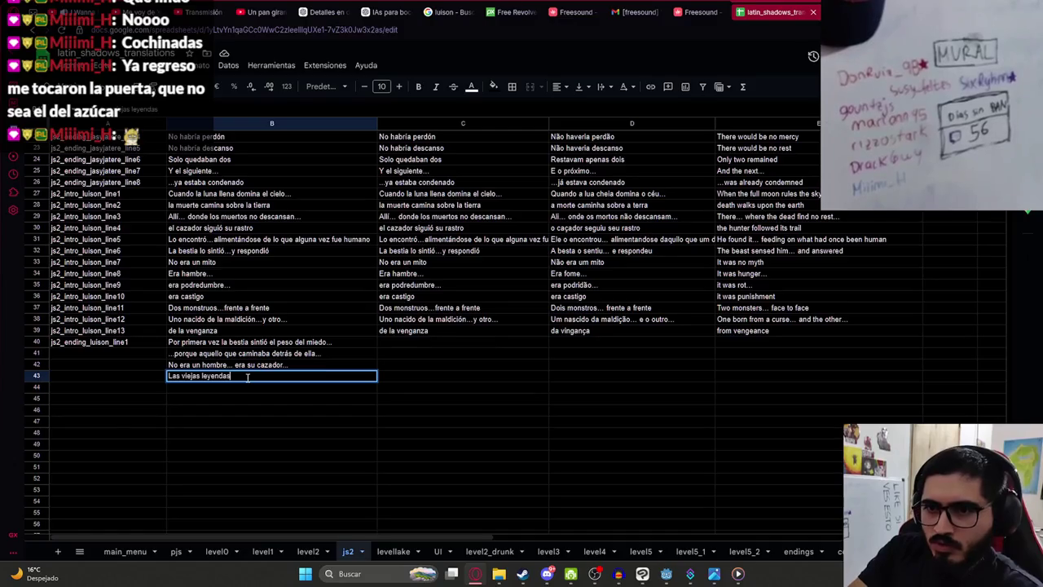
Resume the P4 preview, then enter the next narration line ending in 'Luisón' in column B.
key(alt+Tab)
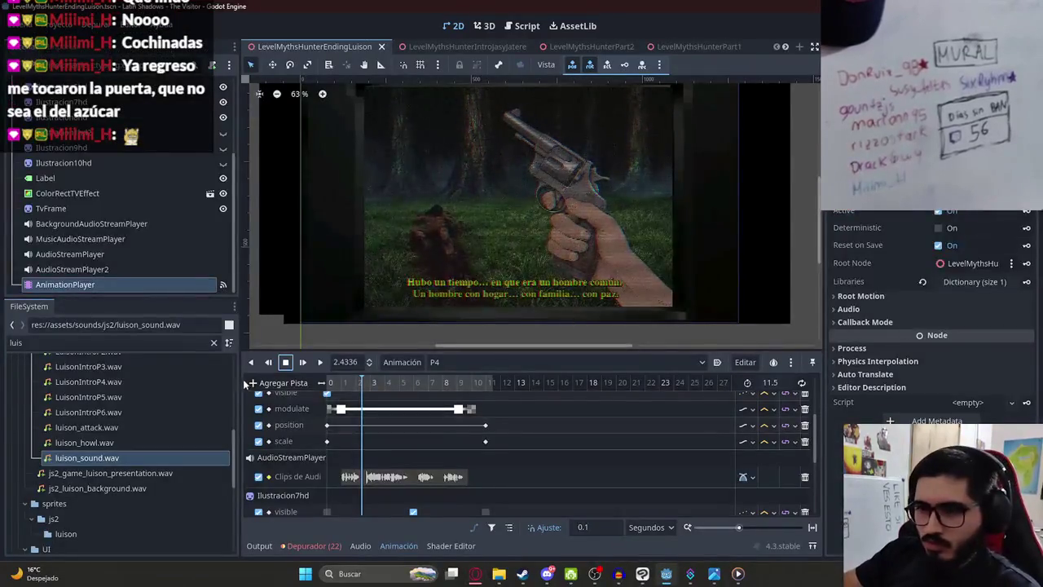
click(302, 362)
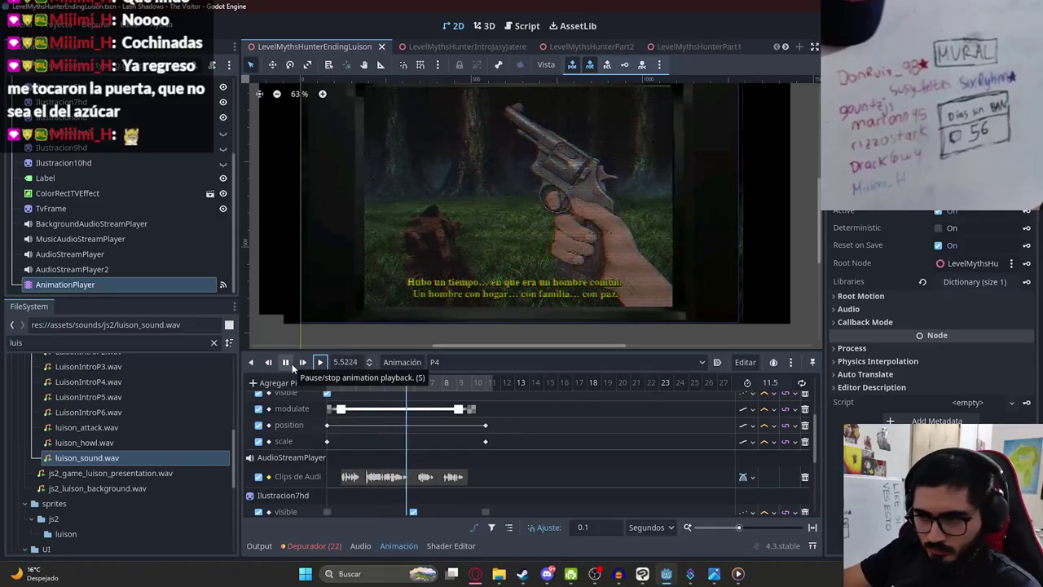
key(alt+Tab)
text(hablaban de una )
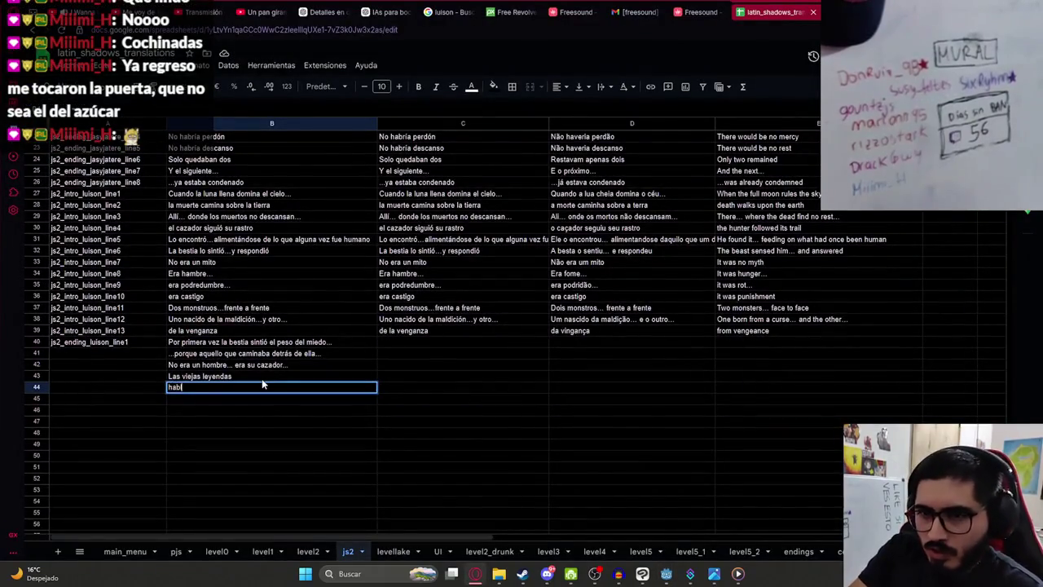
text(u)
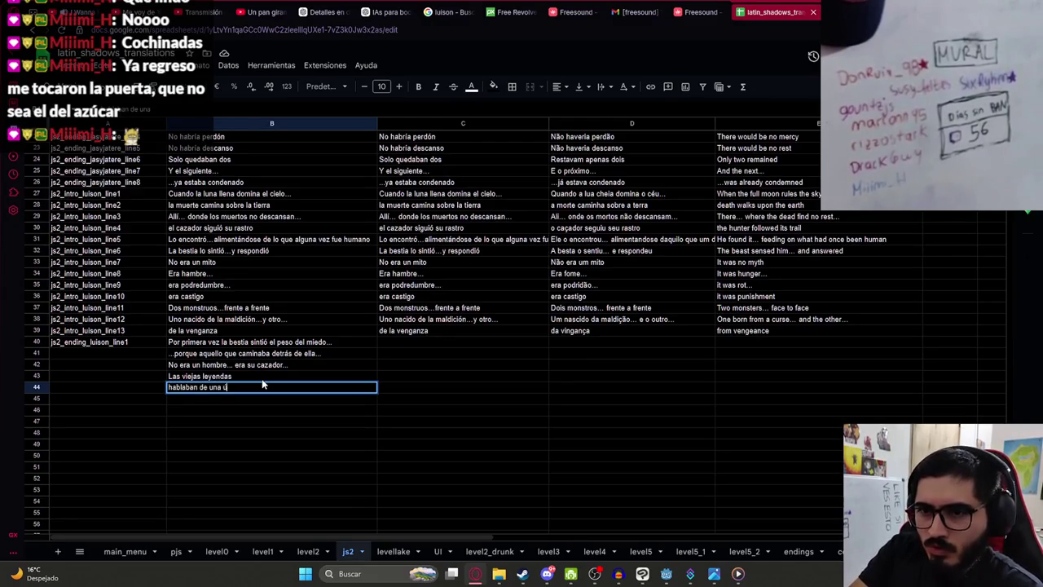
text(rma de aca)
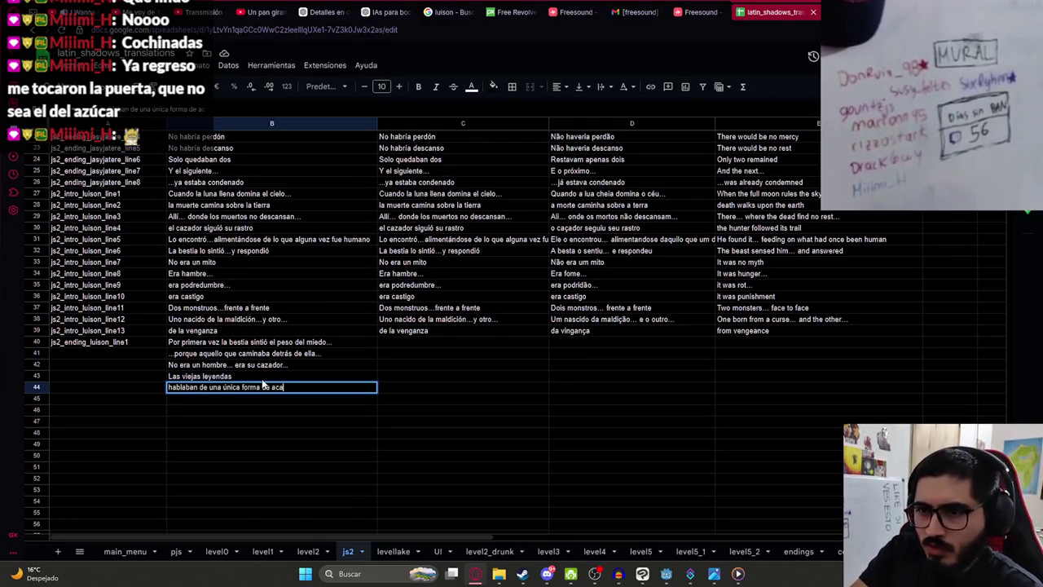
text(r con el Luis)
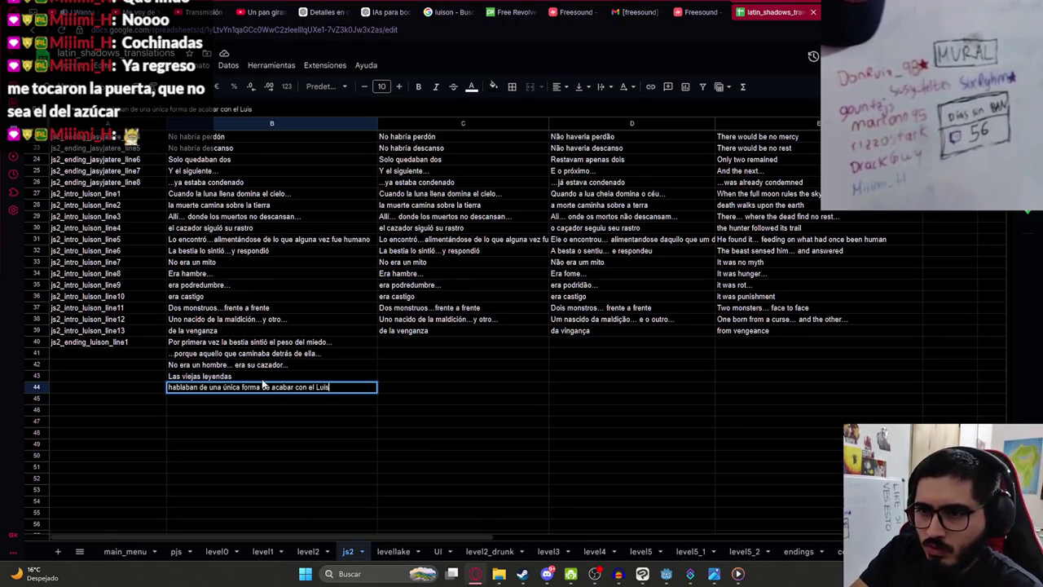
text(n)
key(ctrl+Return)
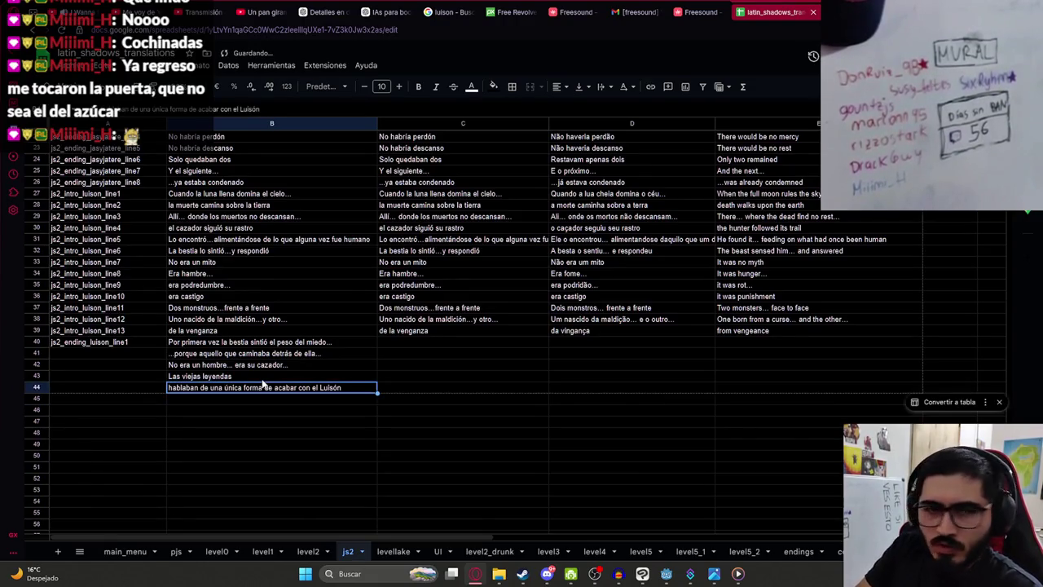
Append an ellipsis to the 'Las viejas leyendas' line in B43.
double_click(263, 378)
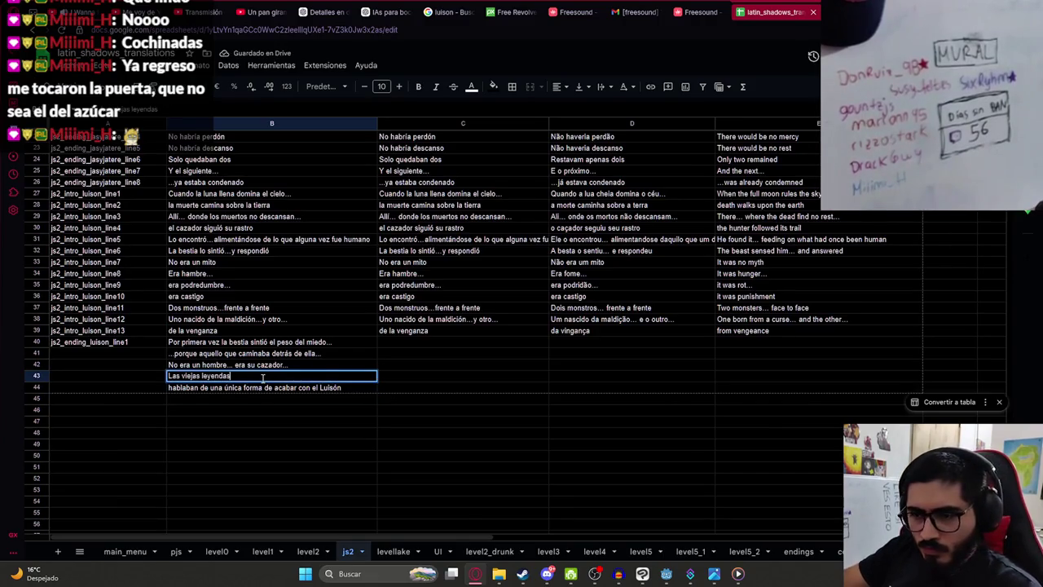
text(...)
key(Return)
key(Return)
key(Home)
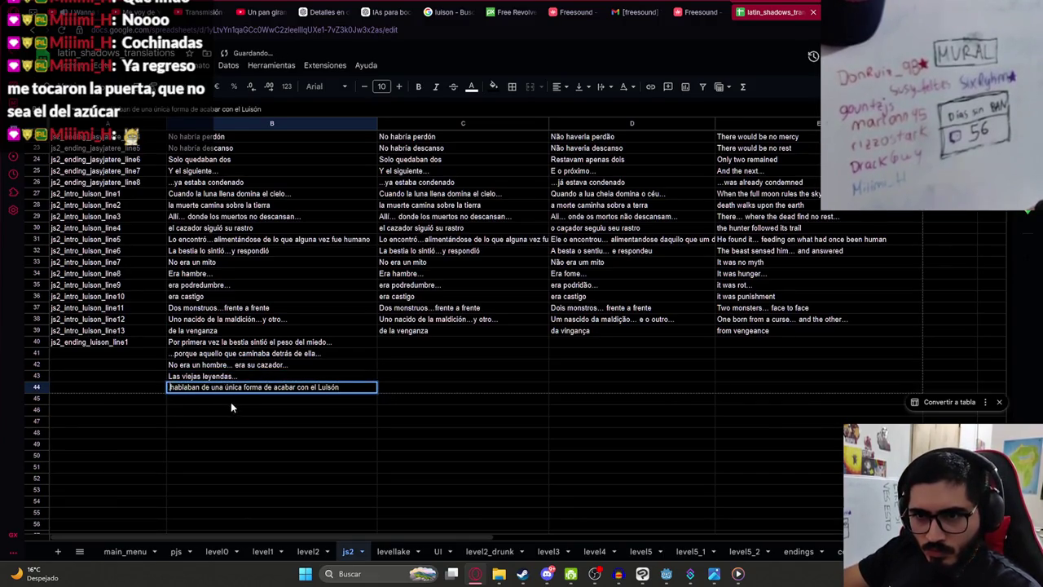
Play the P4 preview onward in Godot, then stop it.
key(alt+Tab)
click(321, 363)
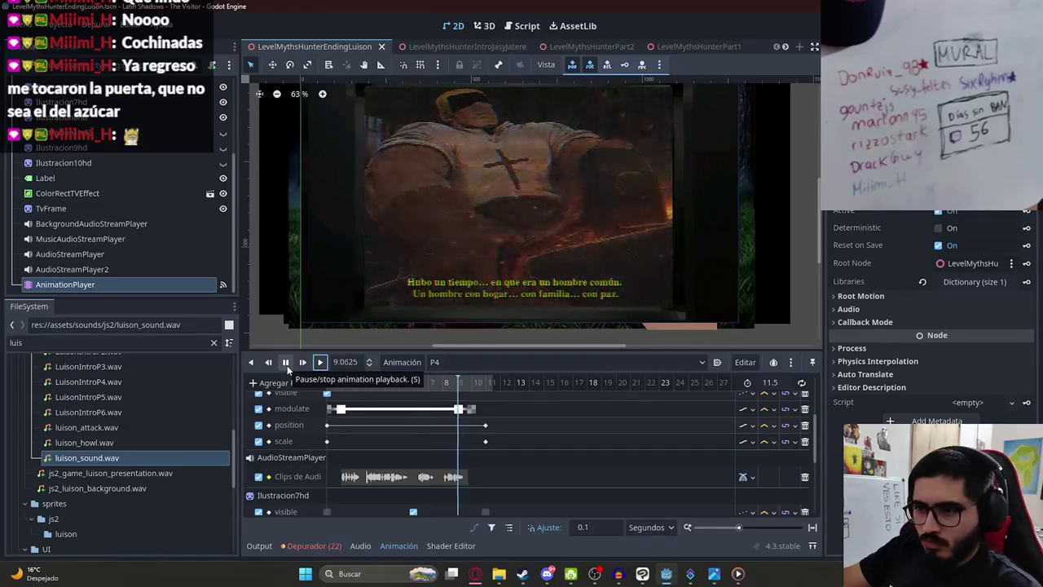
click(287, 365)
key(alt+Tab)
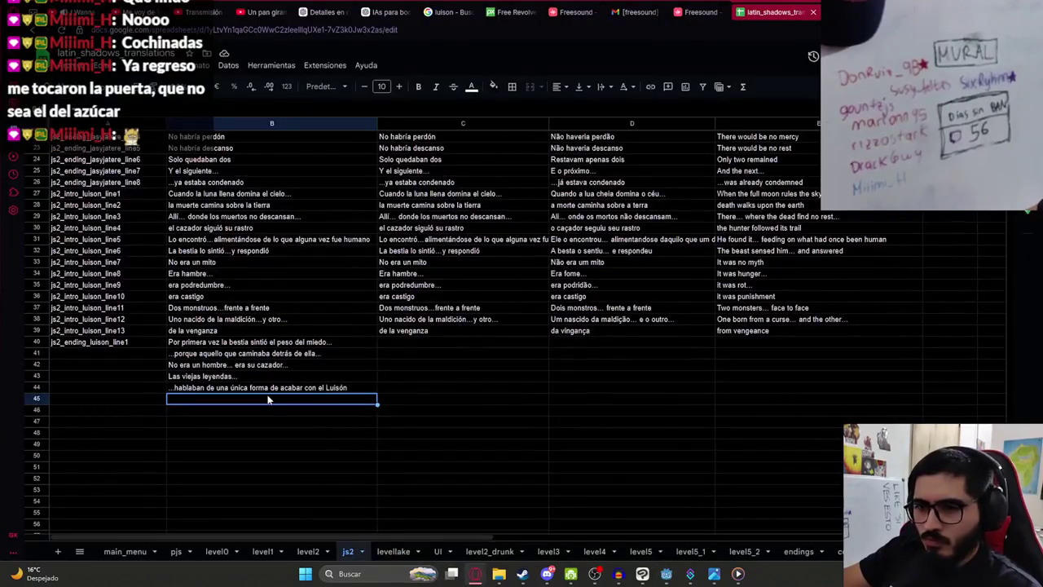
Add the line 'Una en plata pura...' in cell B45.
text(Una bala)
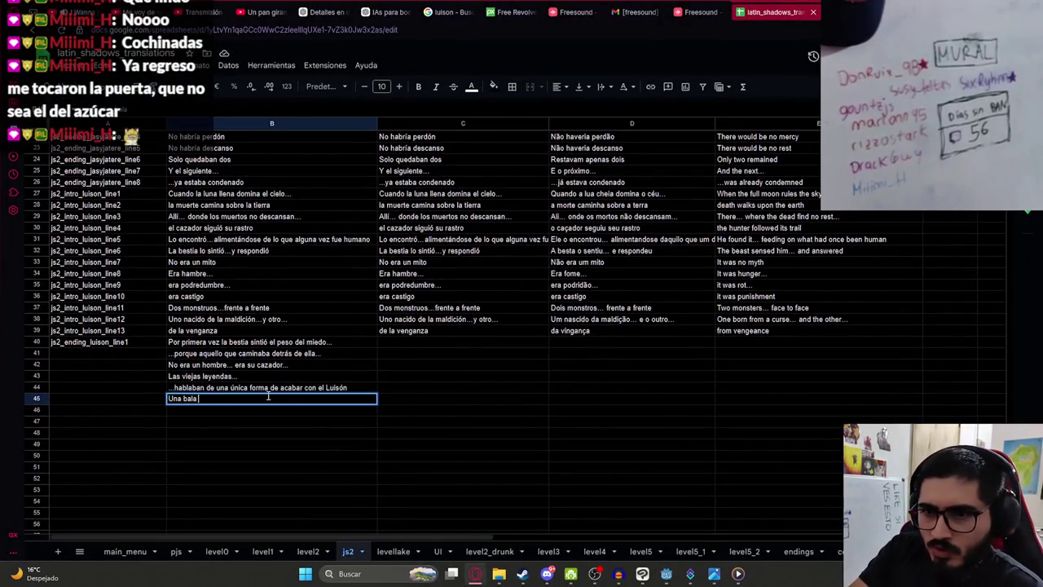
text( en plata pura...)
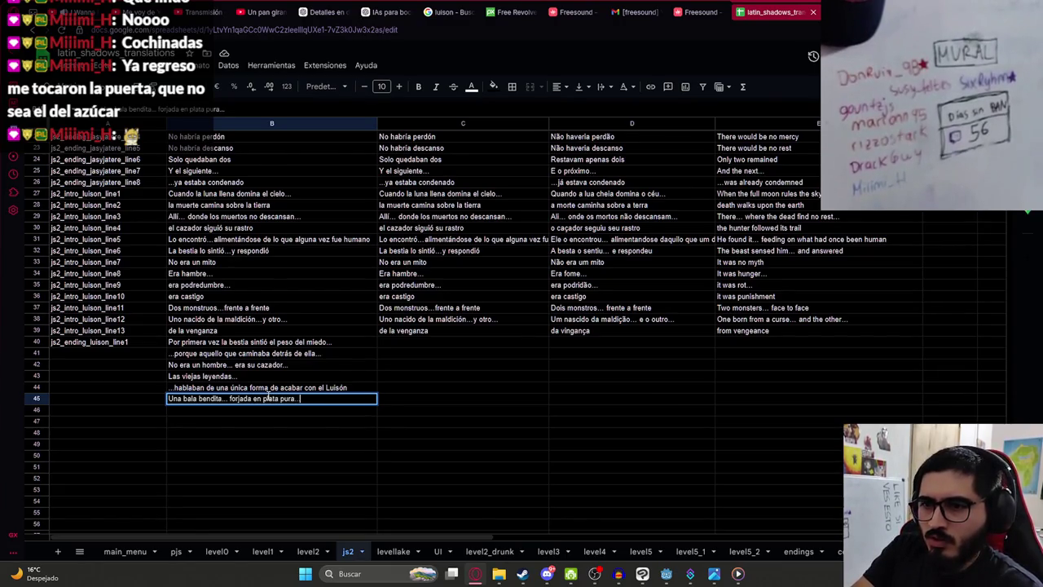
key(Return)
click(267, 399)
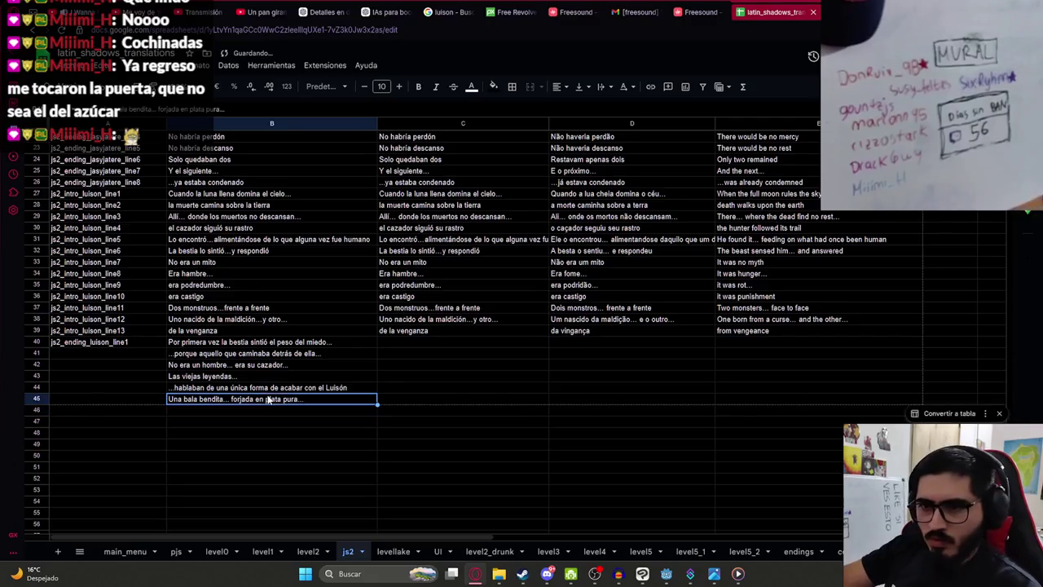
double_click(330, 401)
key(Return)
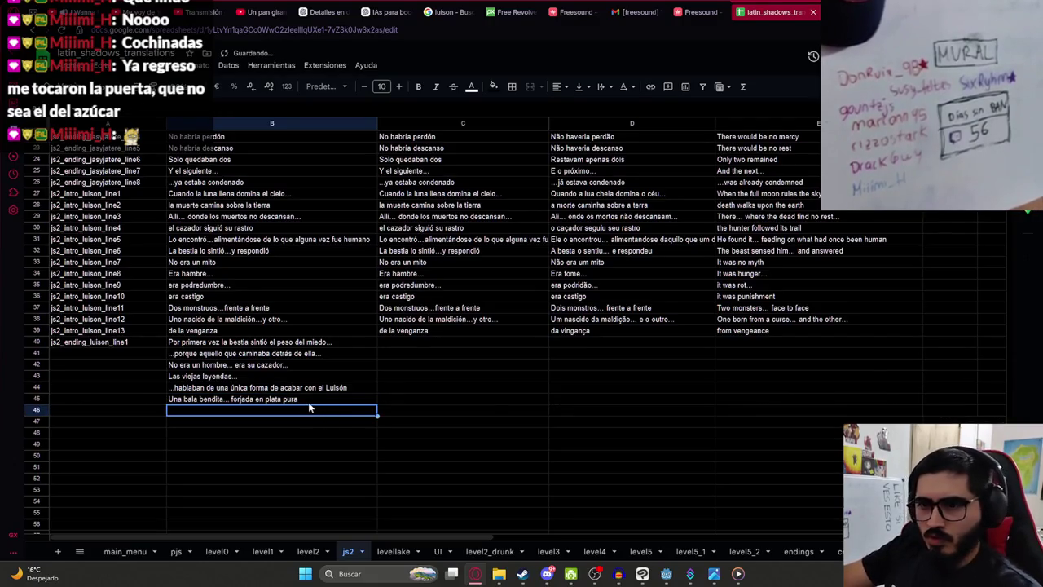
Switch the Godot animation editor to P5 and play it as a preview.
key(alt+Tab)
key(alt+Tab)
click(159, 342)
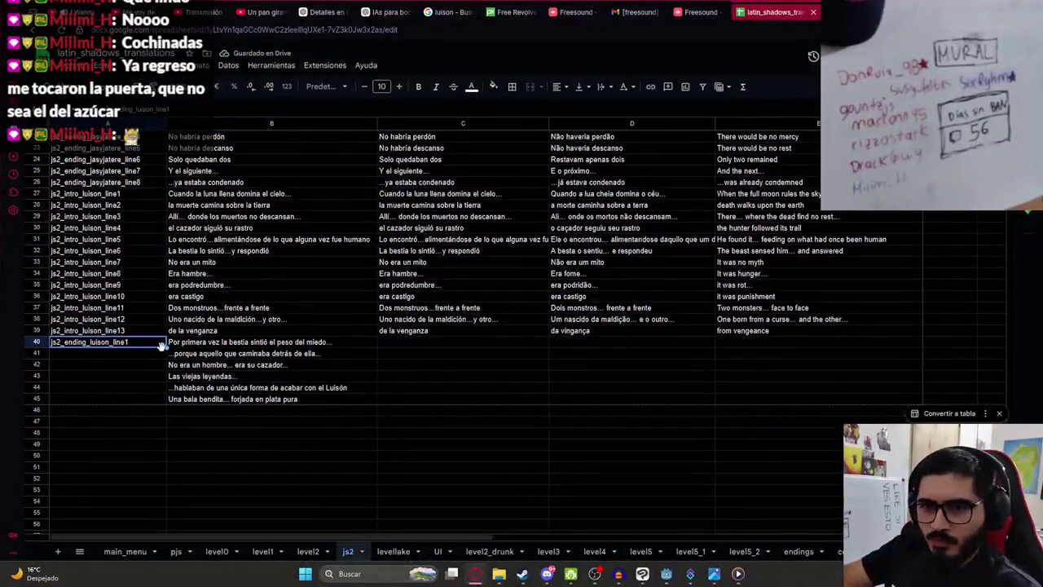
click(164, 398)
key(alt+Tab)
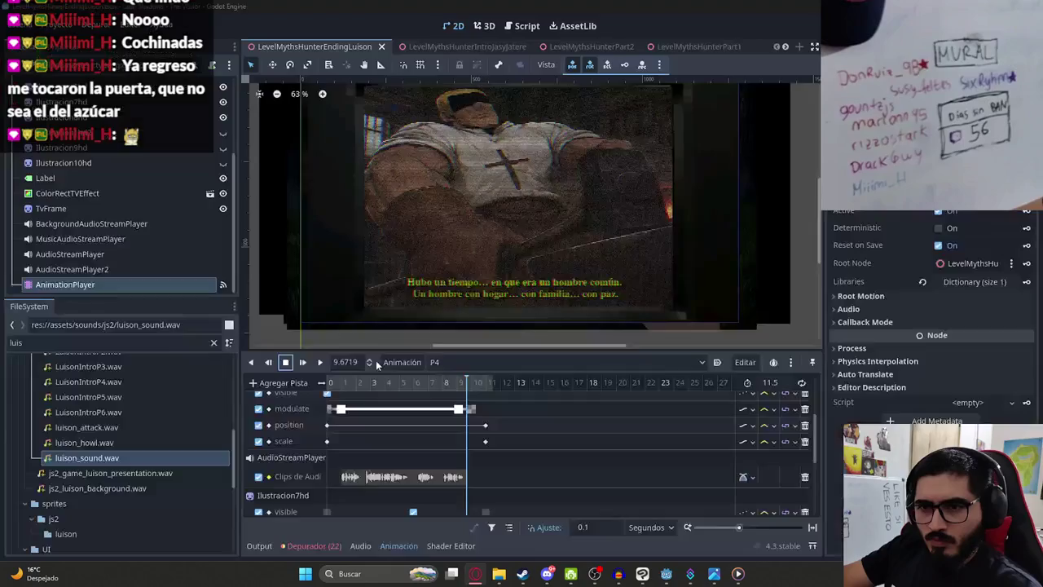
click(457, 362)
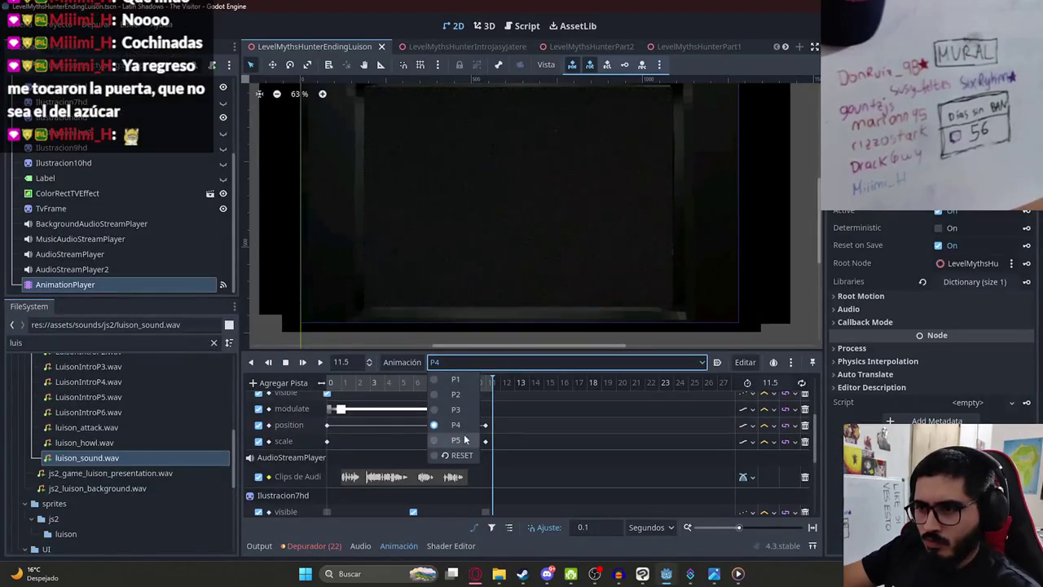
click(452, 444)
click(320, 361)
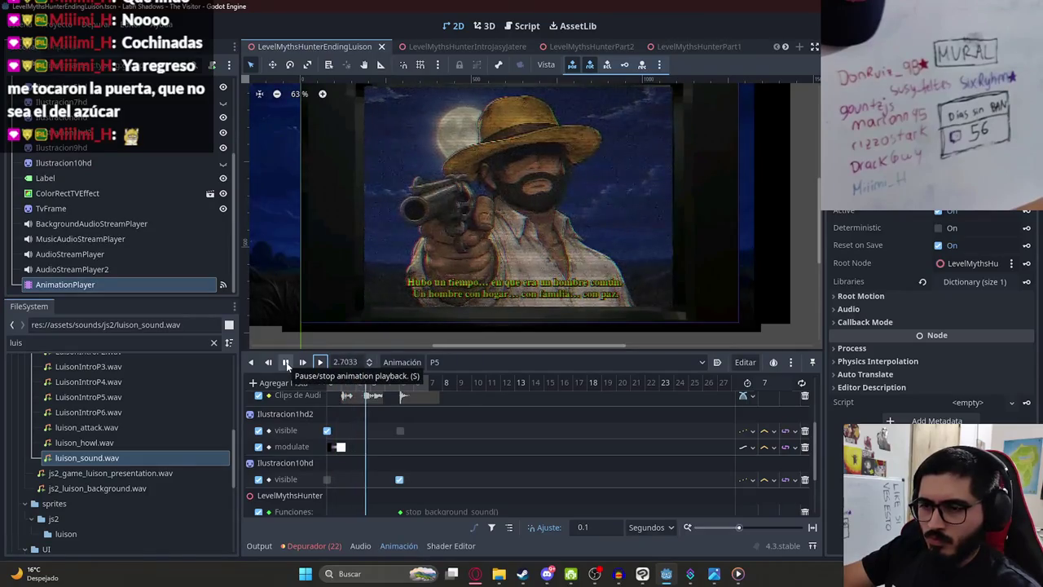
Enter 'Y el cazador... solo necesitaba una...' in cell B46.
key(alt+Tab)
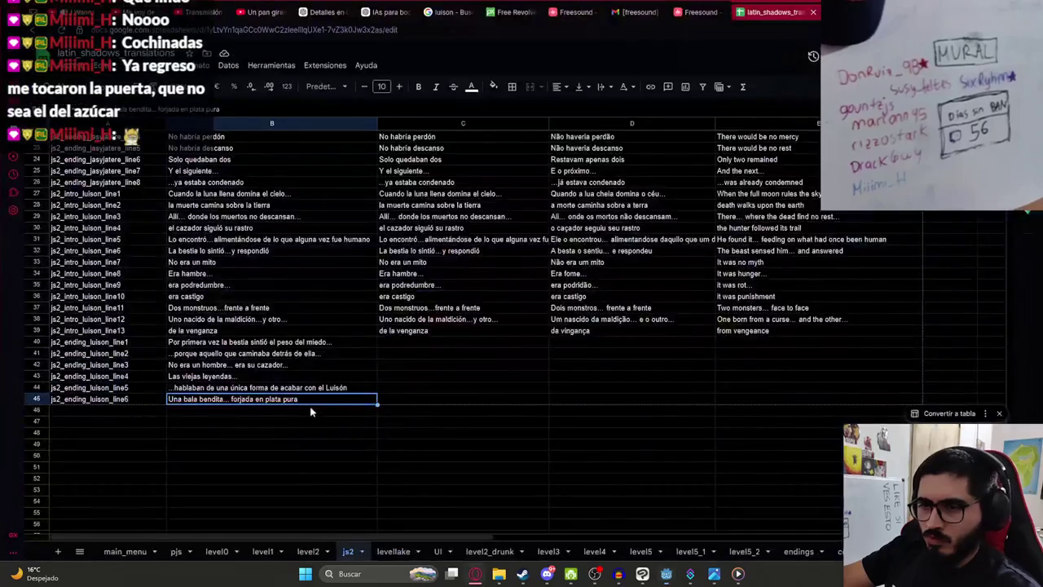
click(206, 413)
text(Y el caza)
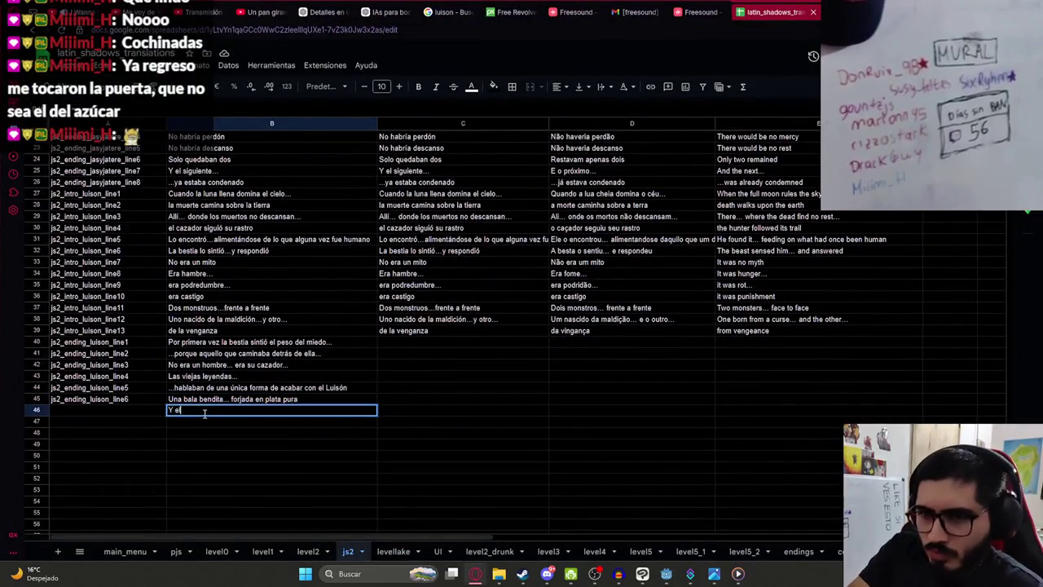
text(dor... solo n)
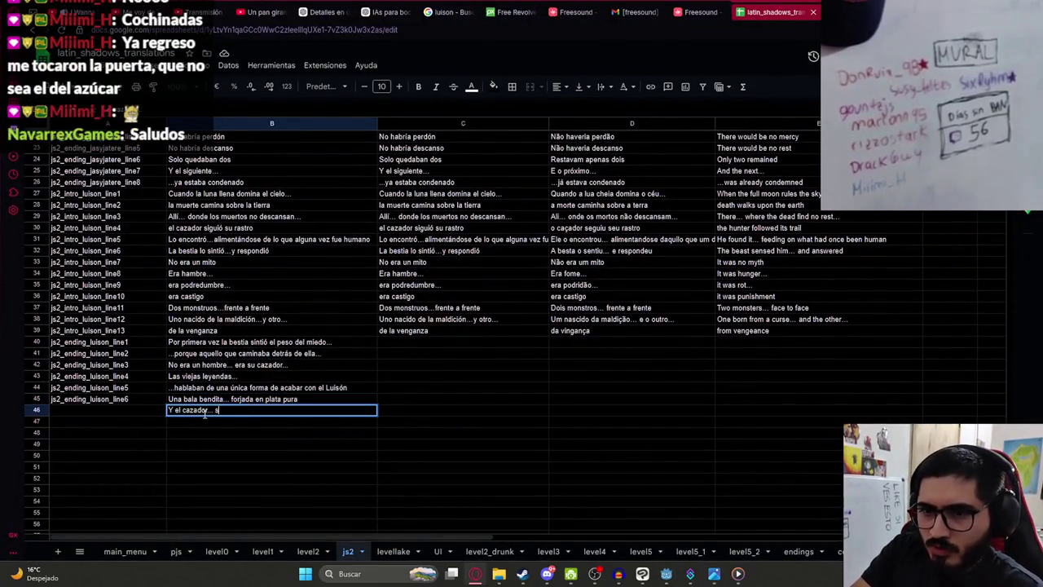
text(ecesitaba una...)
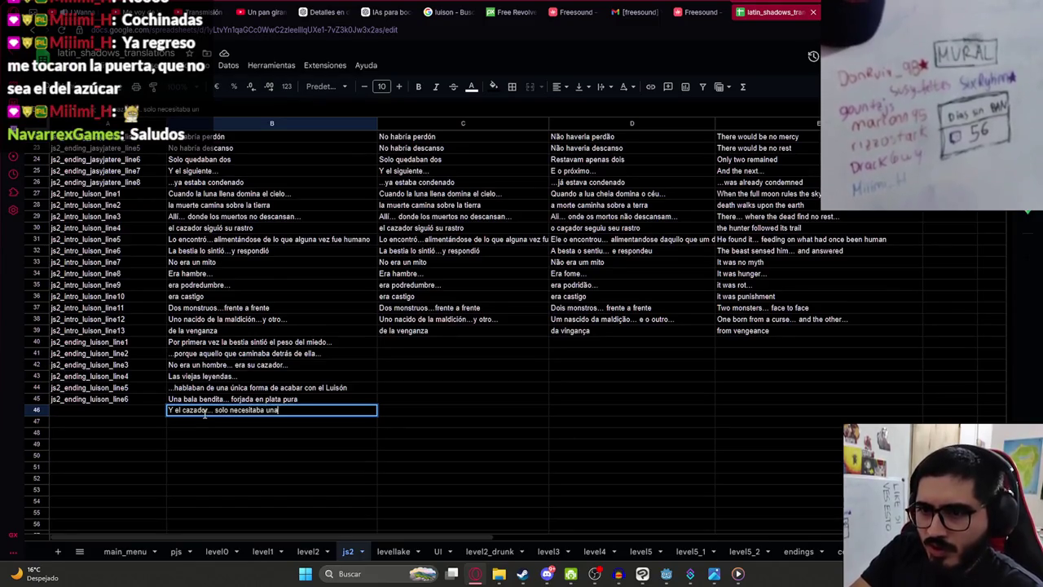
key(Return)
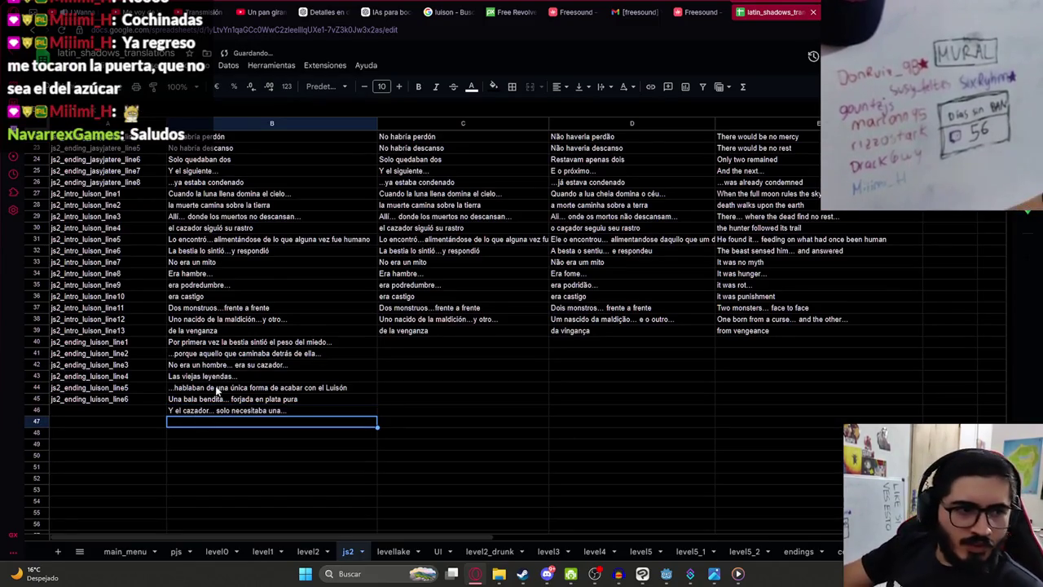
Autofill key js2_ending_luison_line7 into A46 and paste B40:B46 into C40.
click(161, 402)
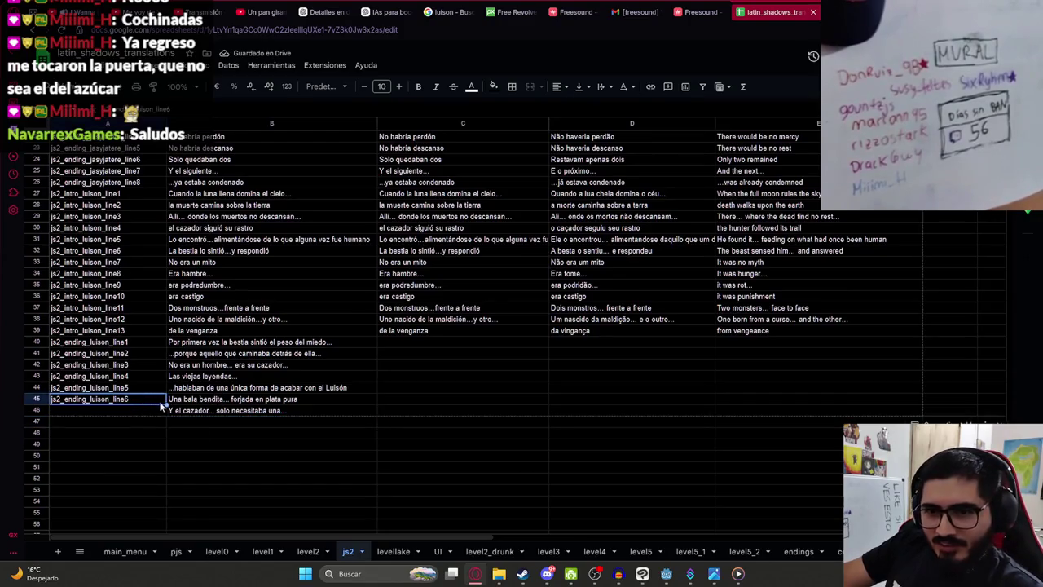
drag(165, 405, 162, 413)
click(251, 412)
drag(257, 343, 265, 410)
click(416, 346)
key(ctrl+v)
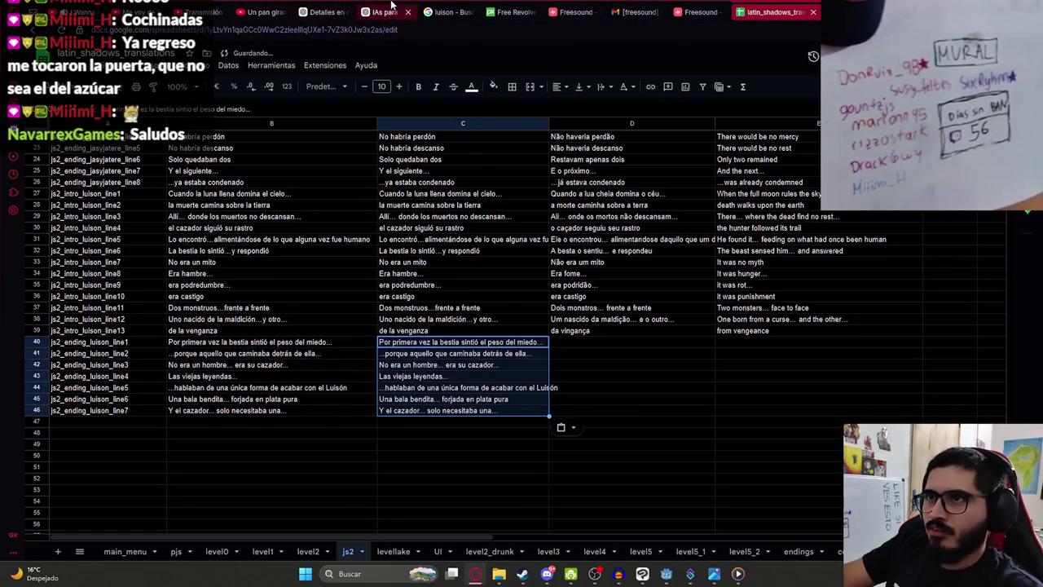
click(383, 12)
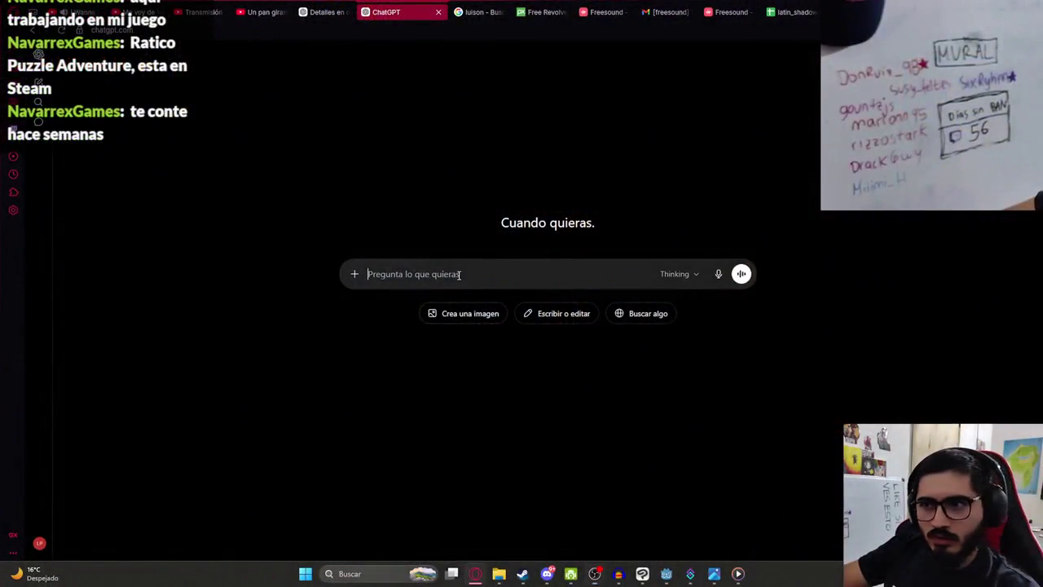
Ask ChatGPT to translate the pasted Spanish lines to English and Brazilian Portuguese, keeping line breaks.
click(458, 276)
text(Traduc)
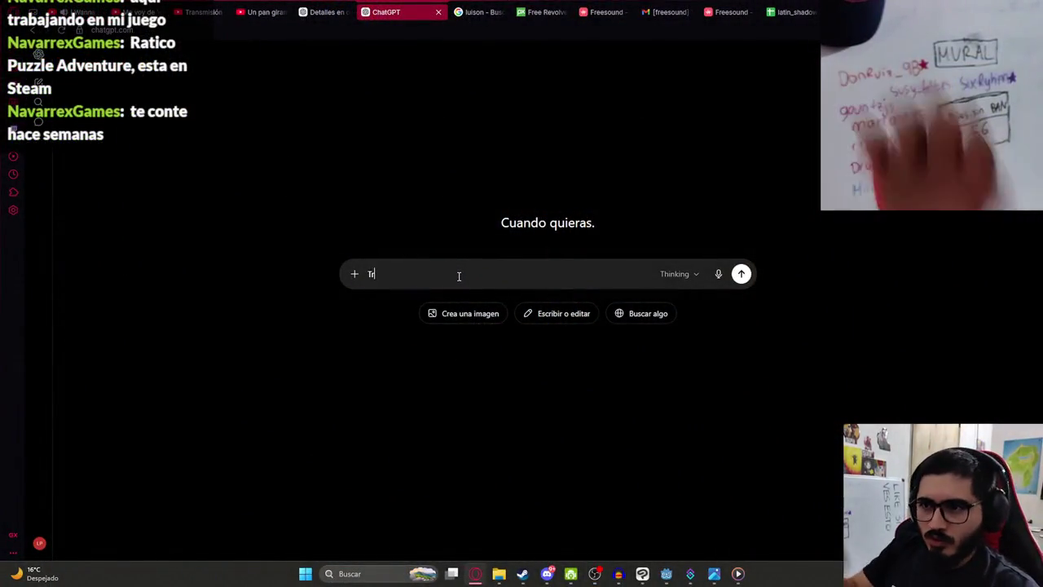
text(e este texto)
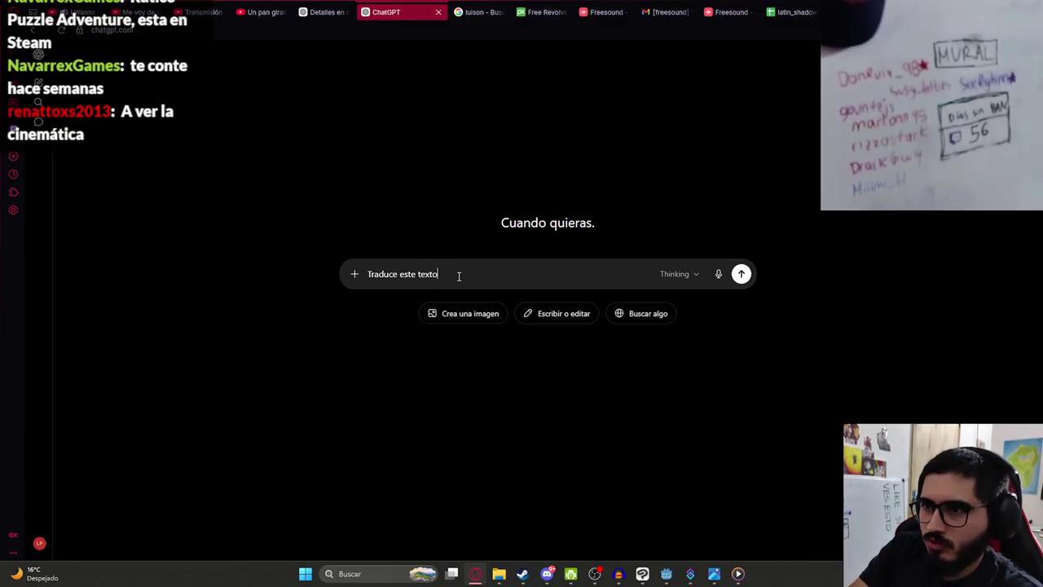
text(, manten los saltos d)
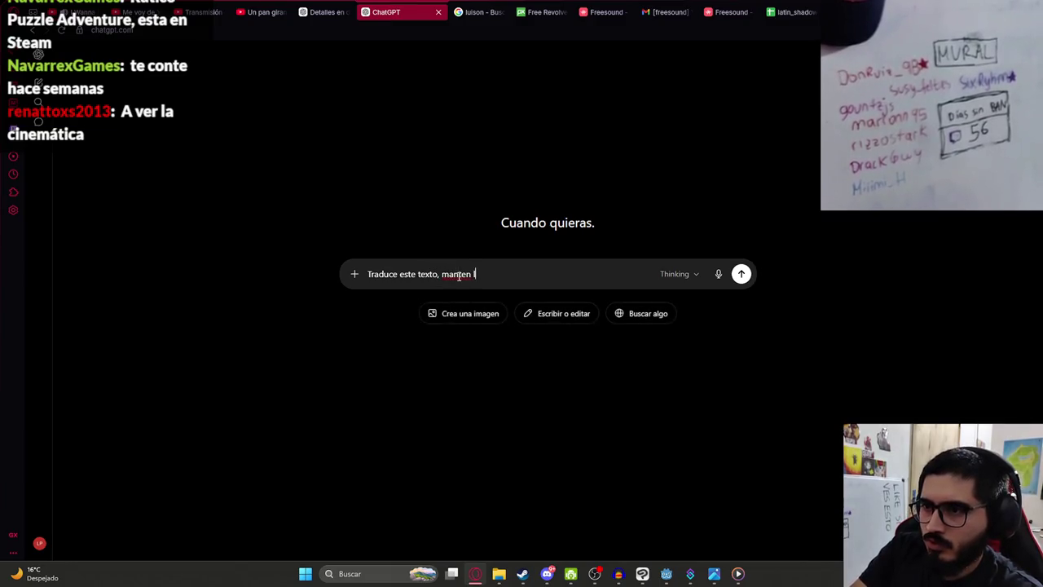
text(e lineas,)
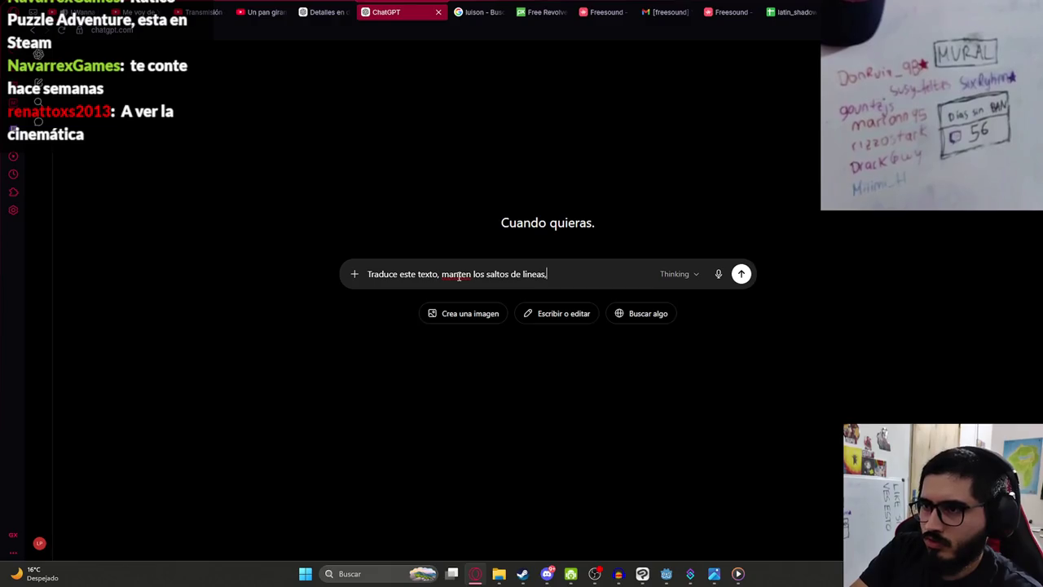
key(shift+Return)
text(A in)
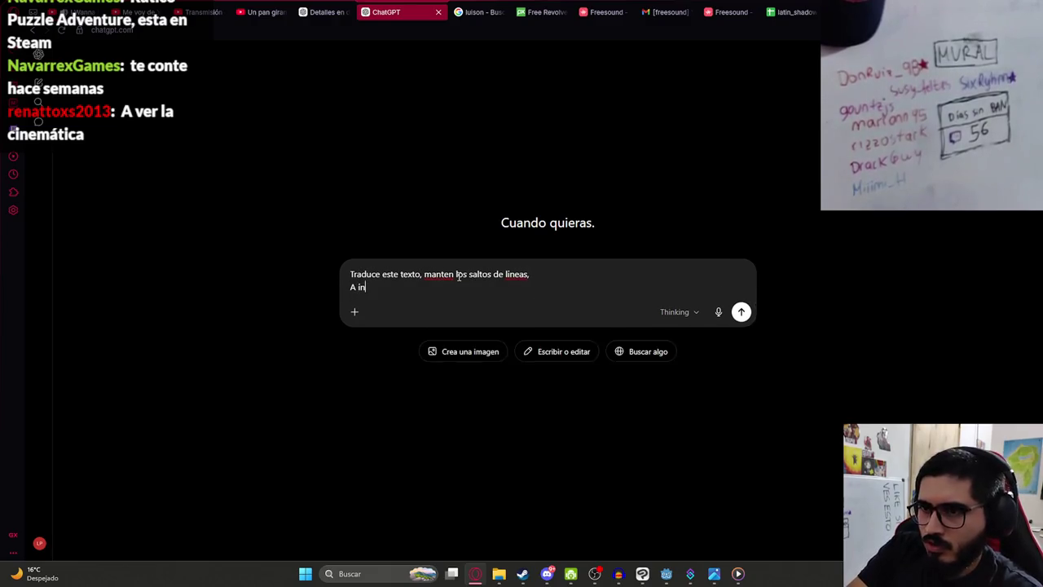
text( eey)
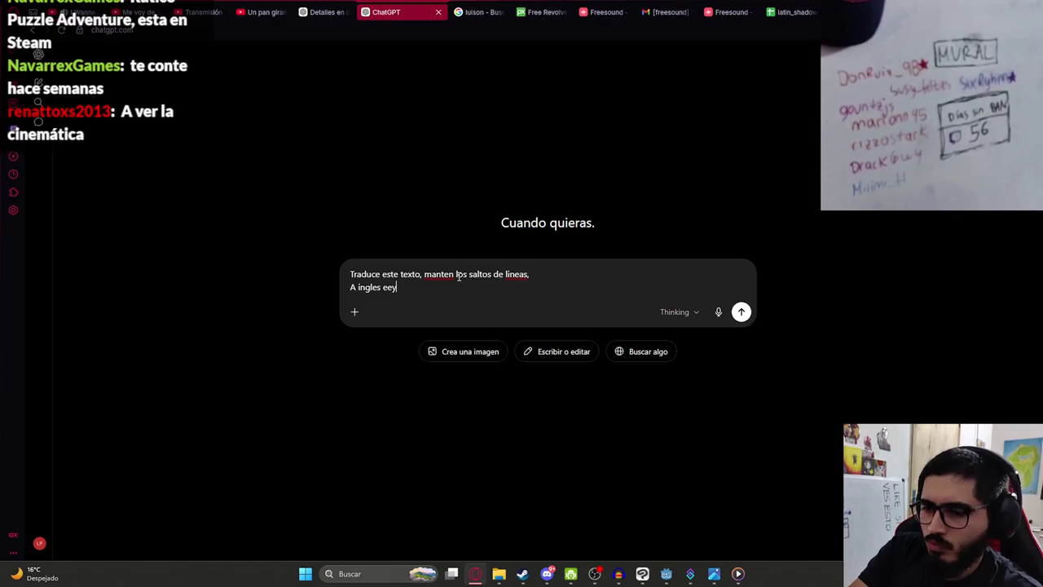
text(y portugues br)
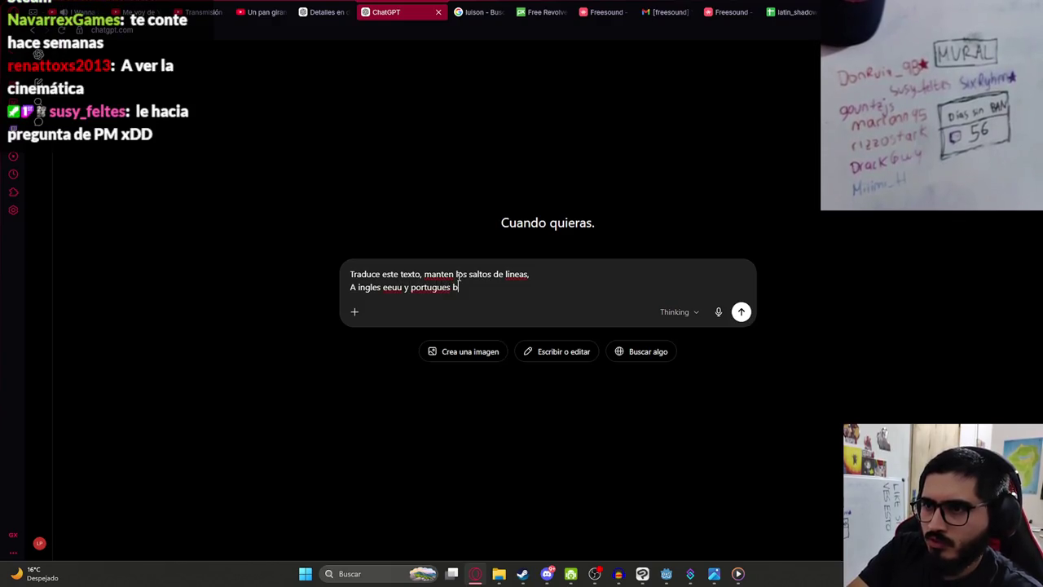
key(shift+Return)
key(ctrl+v)
key(Return)
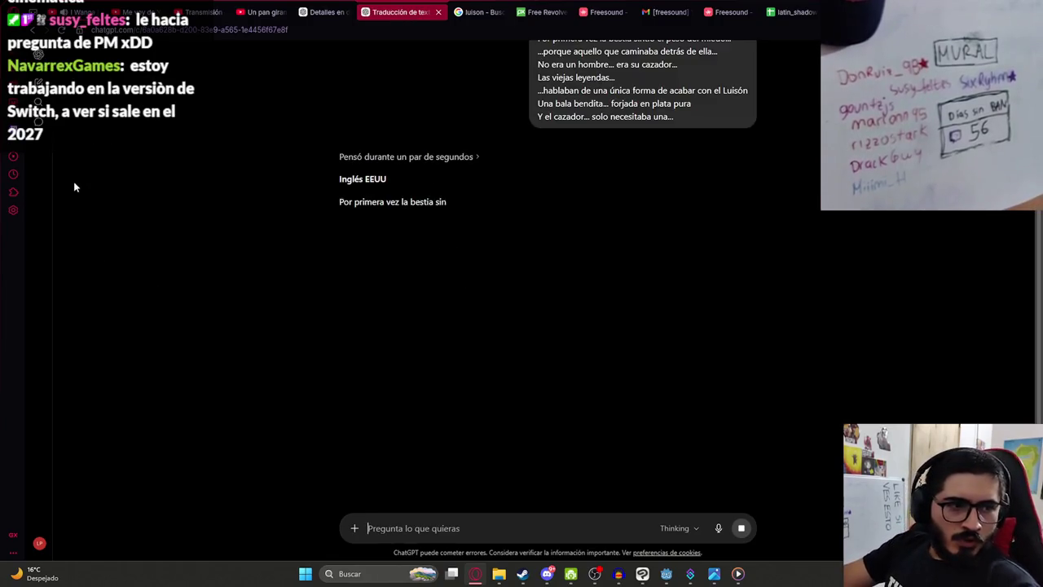
Select the English translation block and return to the spreadsheet.
scroll(438, 275, up, 1)
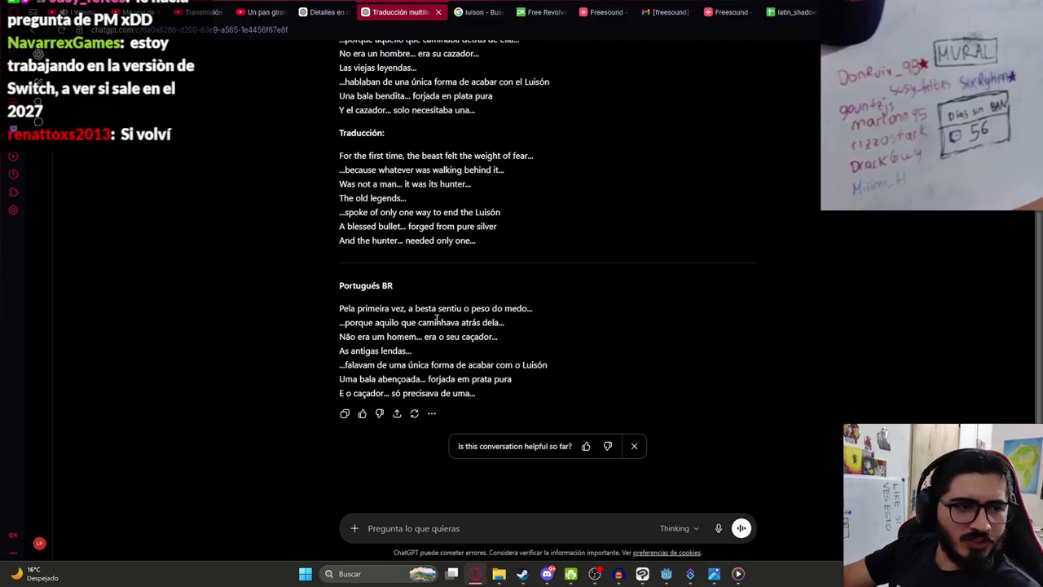
scroll(453, 346, up, 1)
mouse_move(493, 306)
mouse_down()
mouse_move(330, 221)
mouse_move(333, 211)
mouse_up()
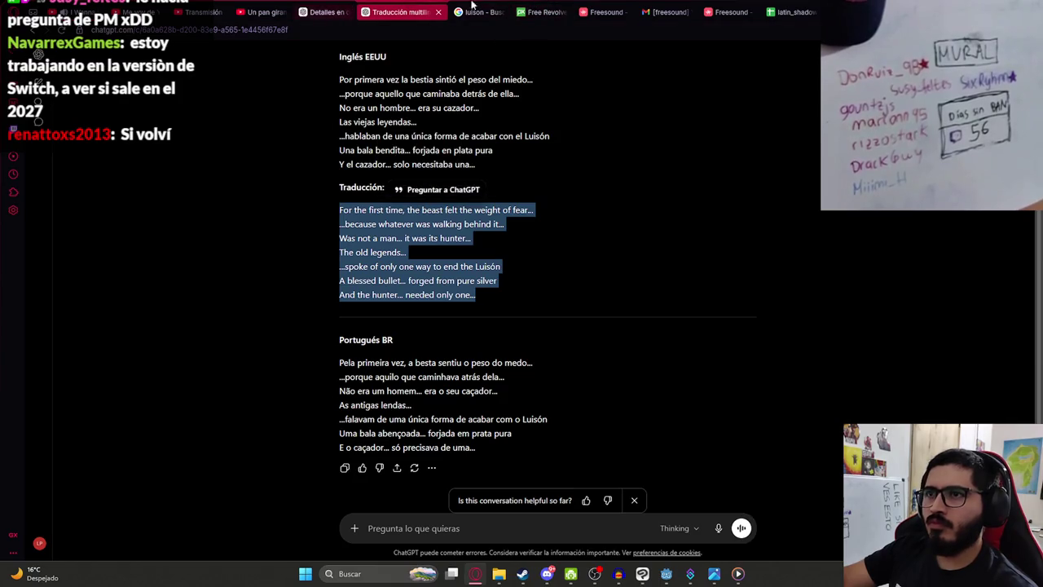
drag(790, 12, 462, 11)
click(617, 344)
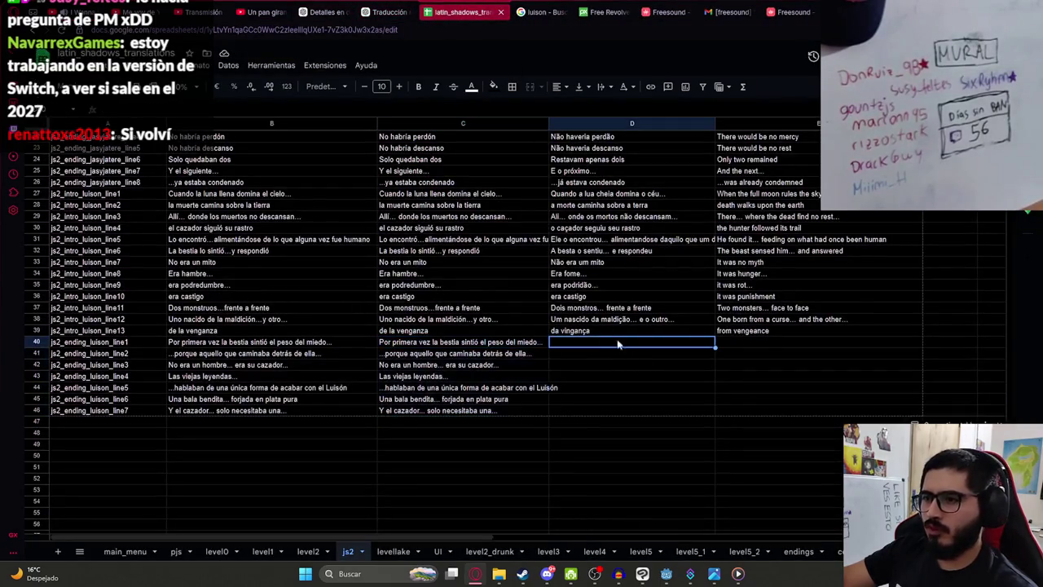
Paste the English lines as plain values into E40:E46 and check E40, E43 and E46.
click(756, 342)
key(ctrl+v)
key(ctrl+z)
key(ctrl+shift+v)
click(752, 346)
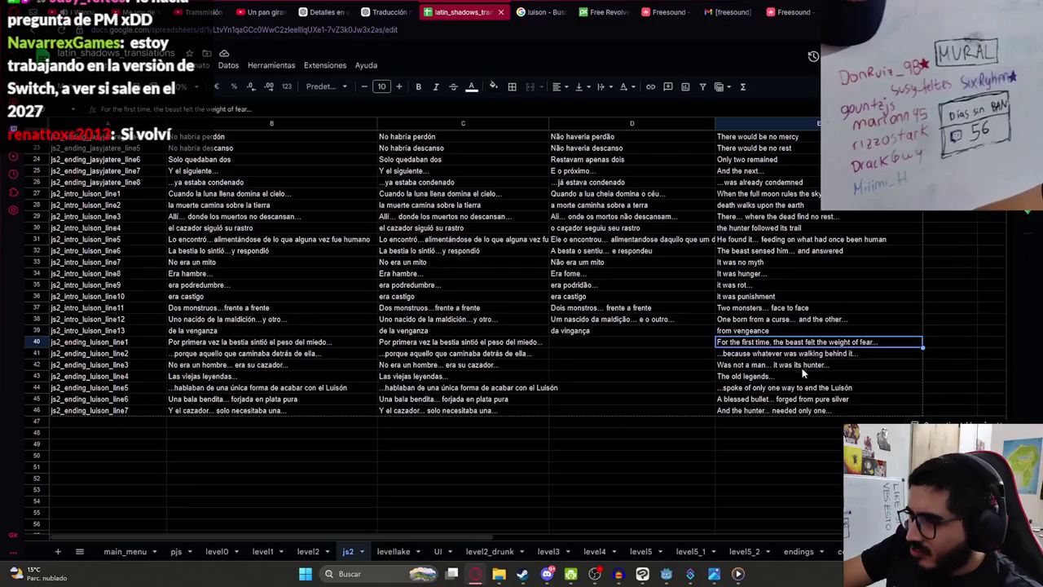
click(733, 379)
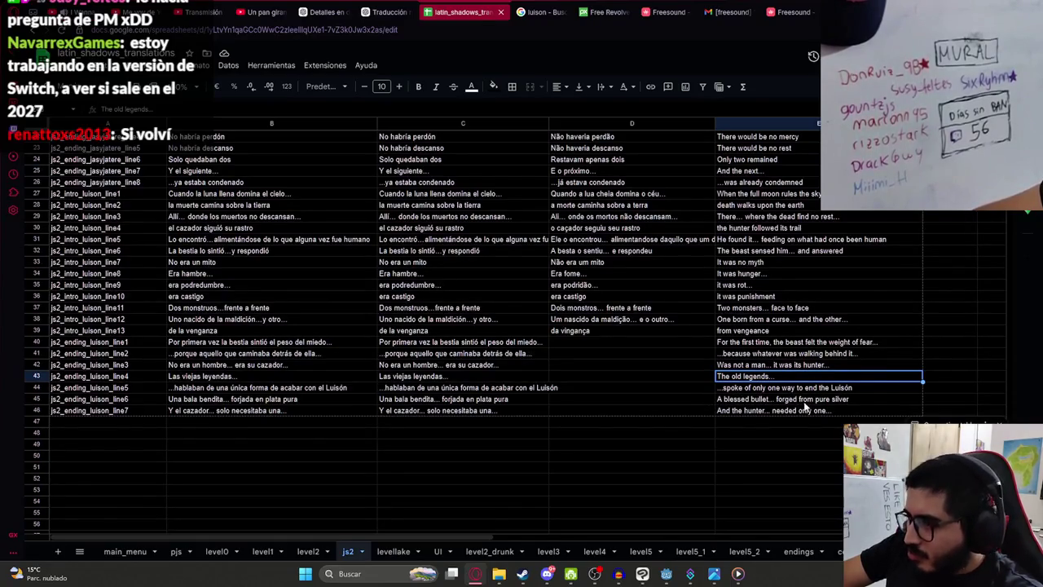
click(735, 411)
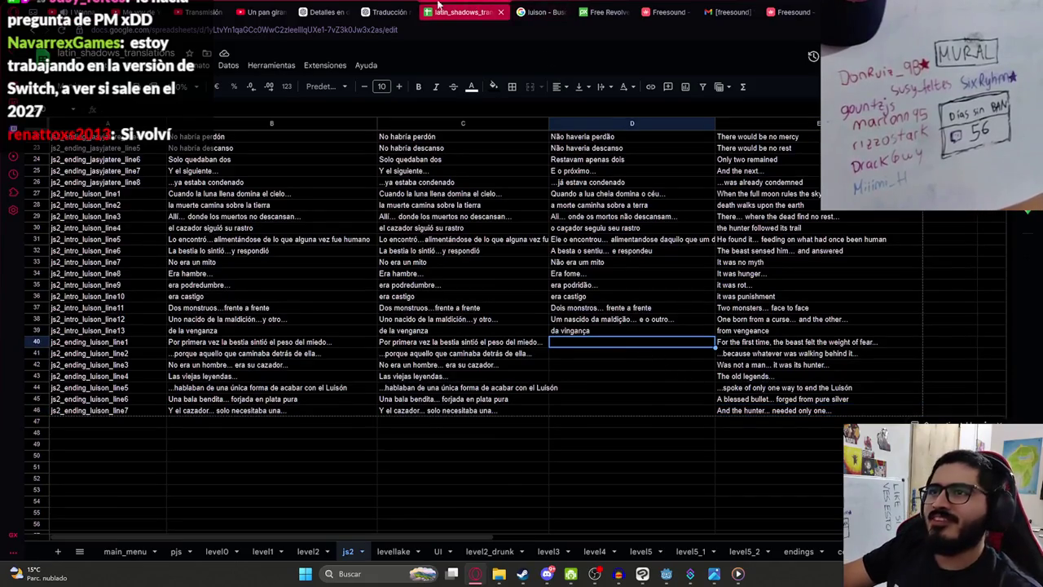
Copy the Brazilian Portuguese translation from ChatGPT and paste it into D40:D46.
click(395, 11)
mouse_move(489, 446)
mouse_down()
mouse_move(343, 389)
mouse_move(337, 361)
mouse_up()
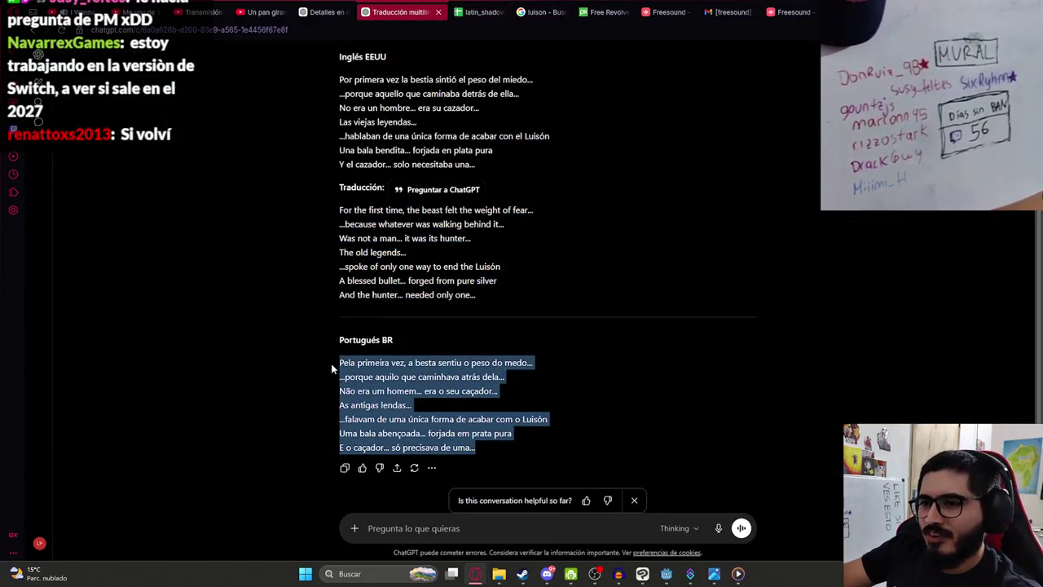
key(ctrl+c)
key(ctrl+Tab)
click(590, 342)
key(ctrl+v)
Review the Portuguese lines in D41–D46, re-committing the text in D44.
click(629, 389)
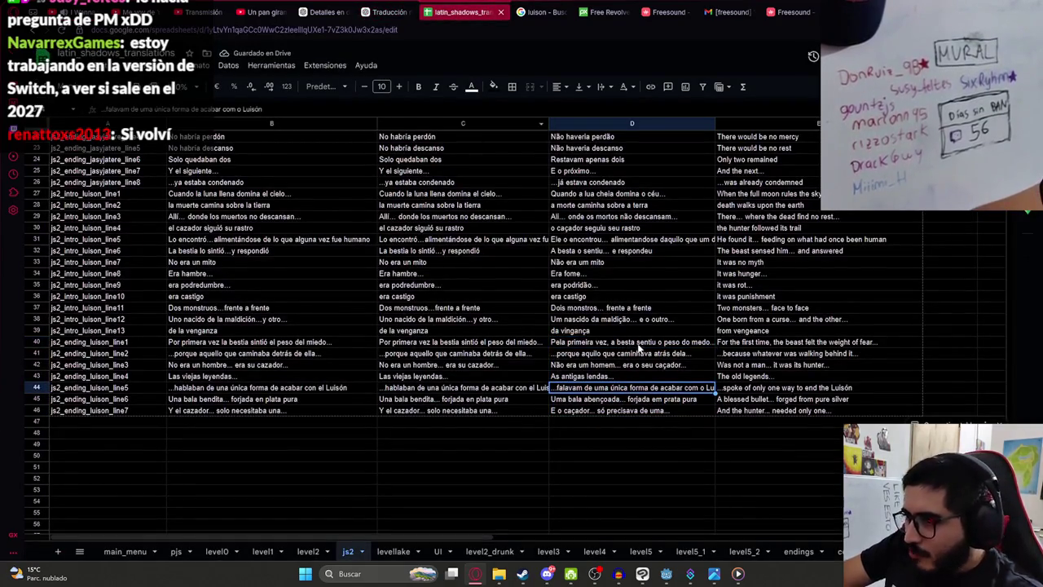
click(564, 355)
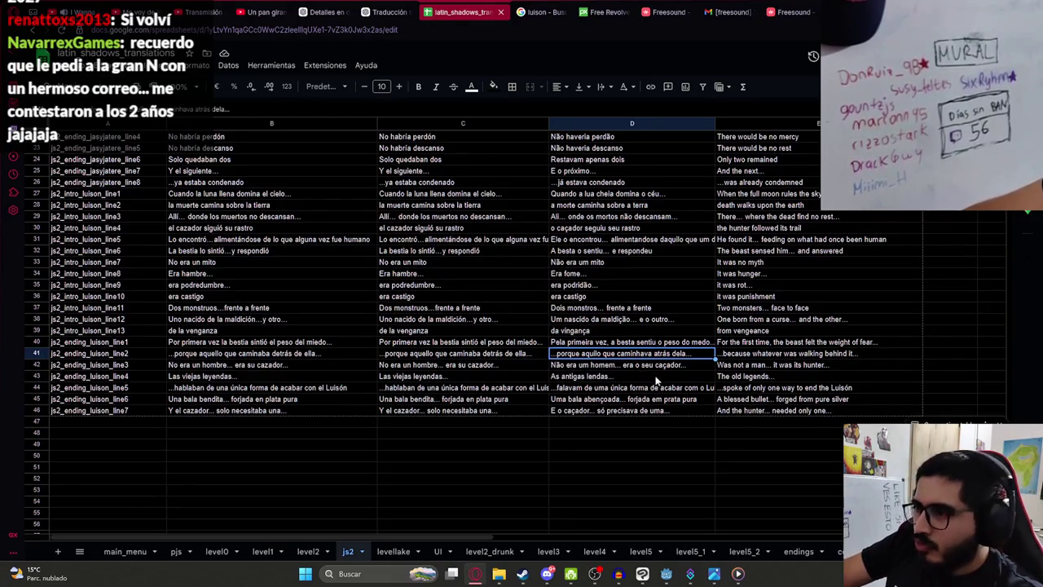
click(561, 377)
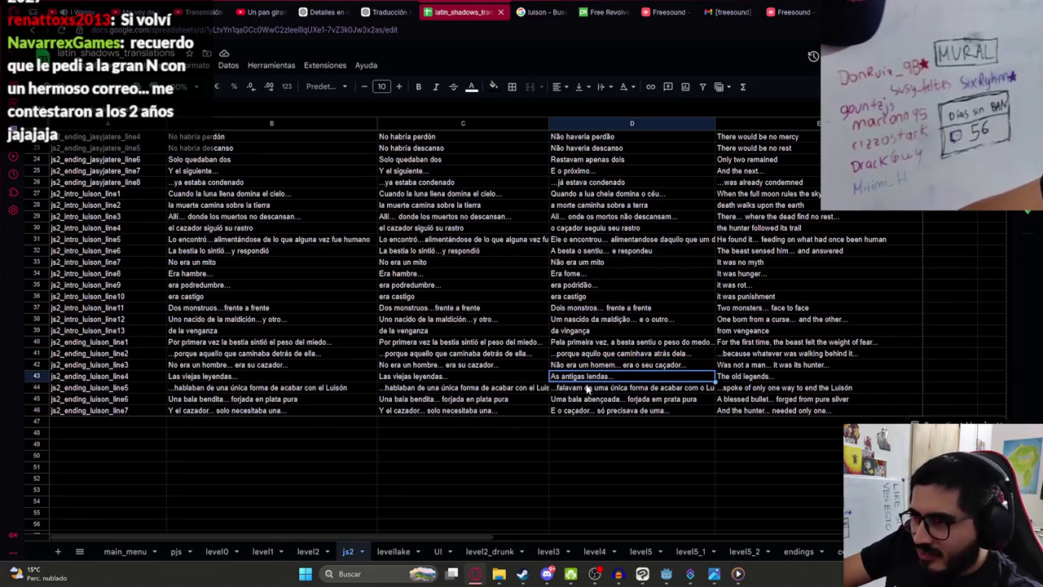
click(593, 389)
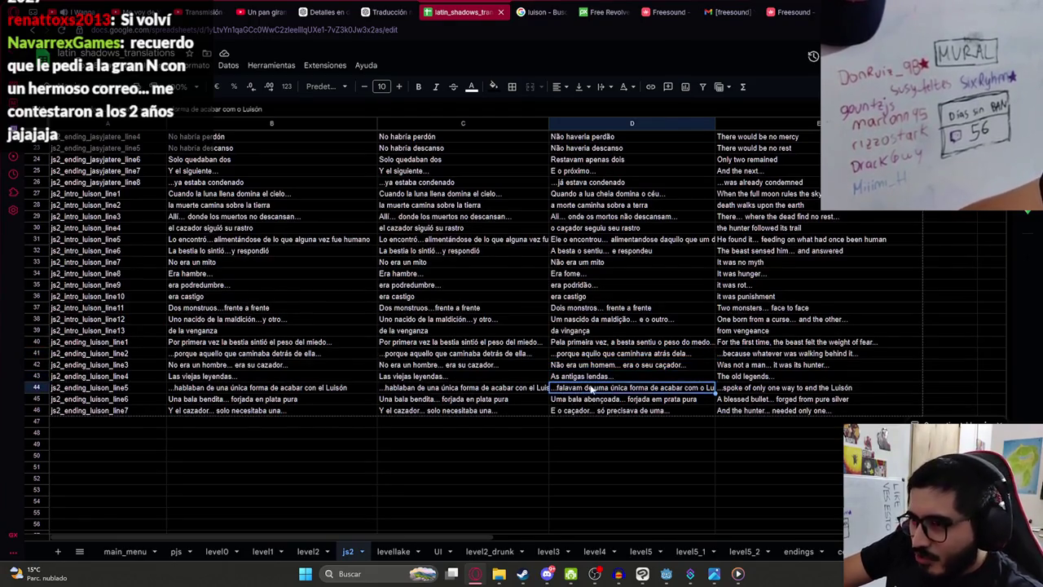
double_click(685, 388)
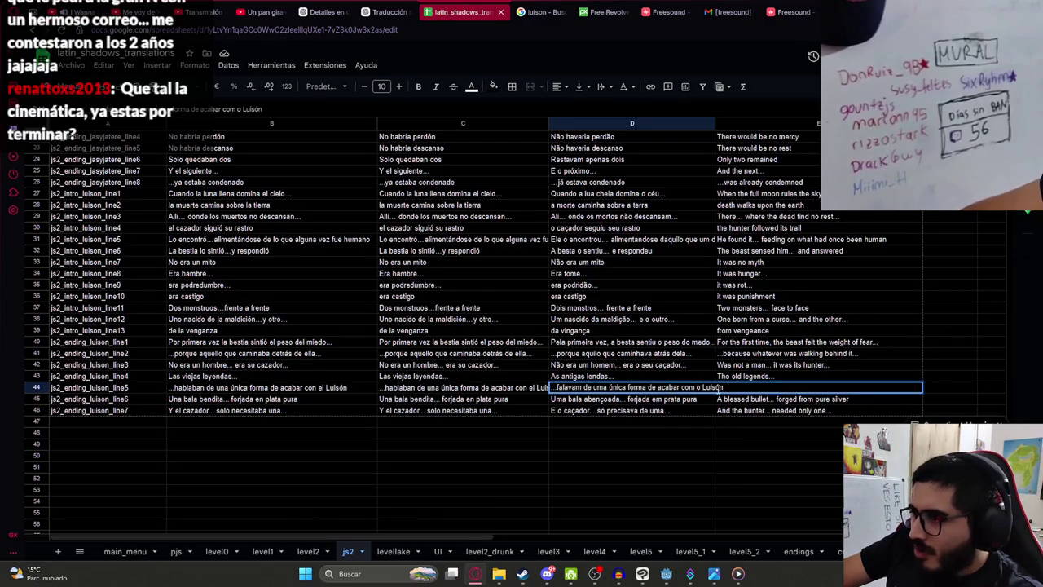
key(Return)
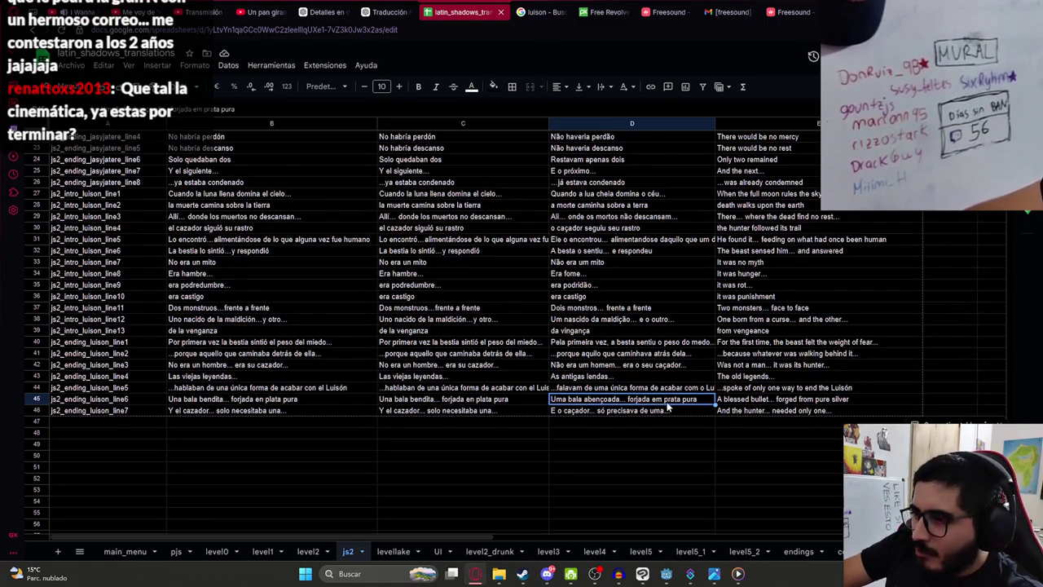
click(570, 412)
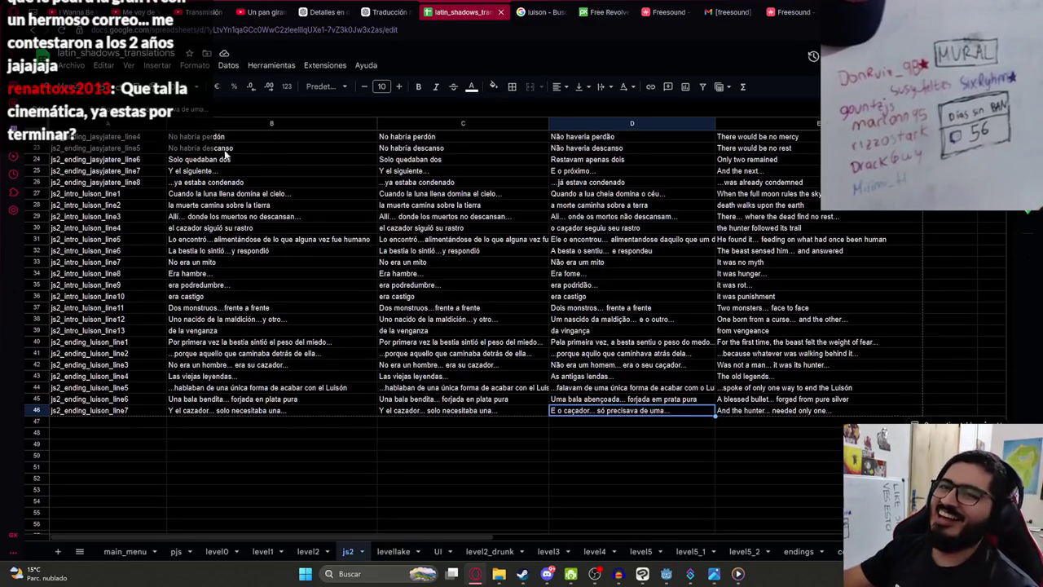
Check the js2_ending_luison keys and bring up the spreadsheet's File menu.
click(135, 365)
click(126, 343)
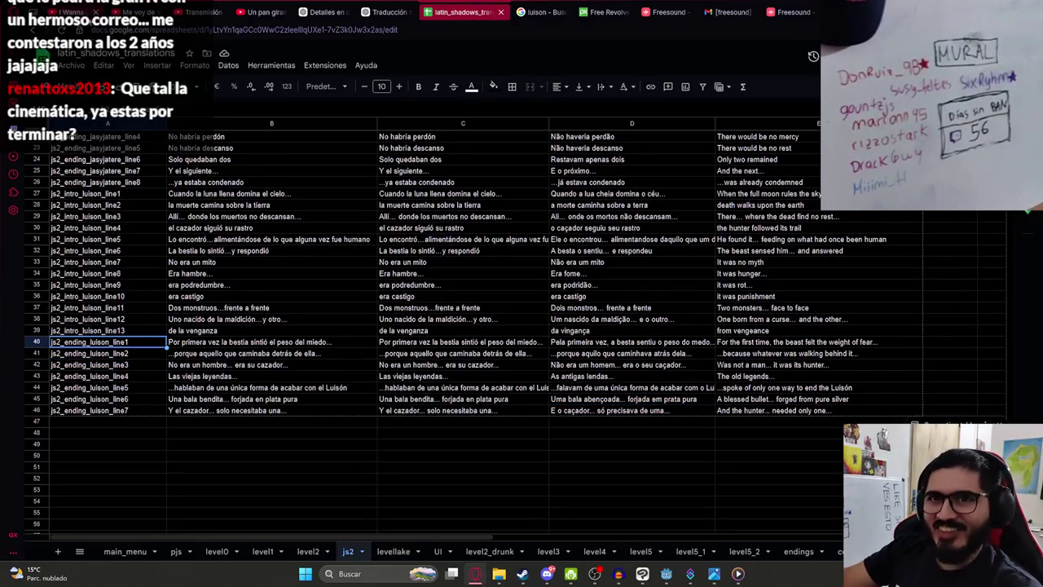
click(74, 67)
Download the js2 sheet as CSV and navigate to juegoterror1's translations folder.
mouse_move(144, 199)
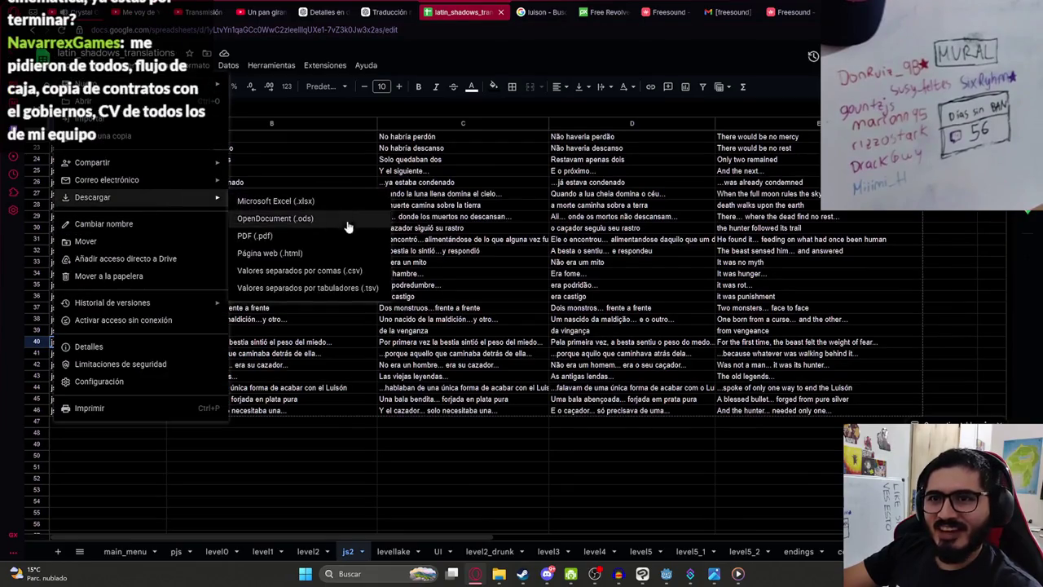
click(343, 268)
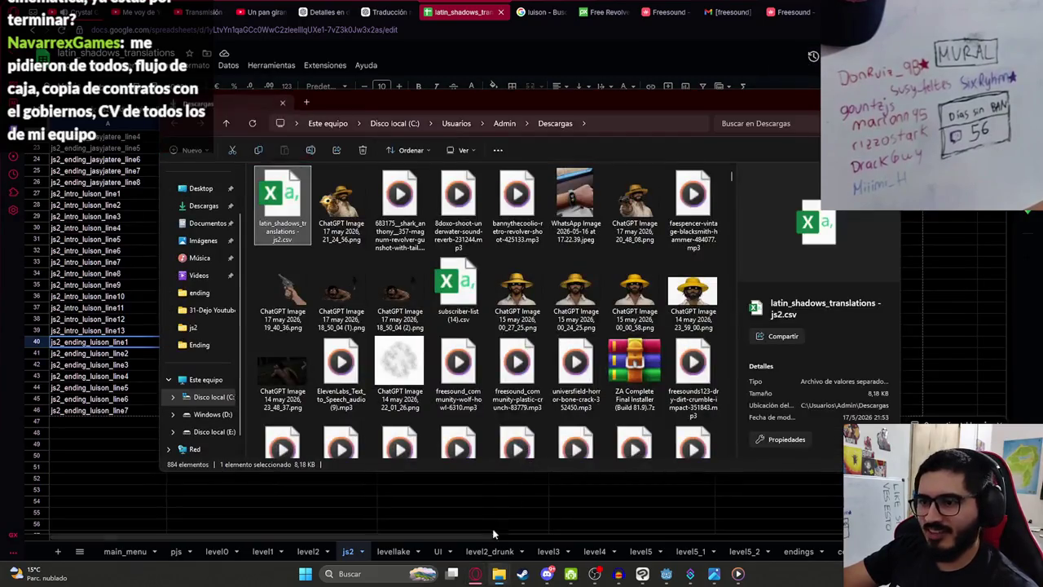
mouse_move(498, 573)
click(431, 510)
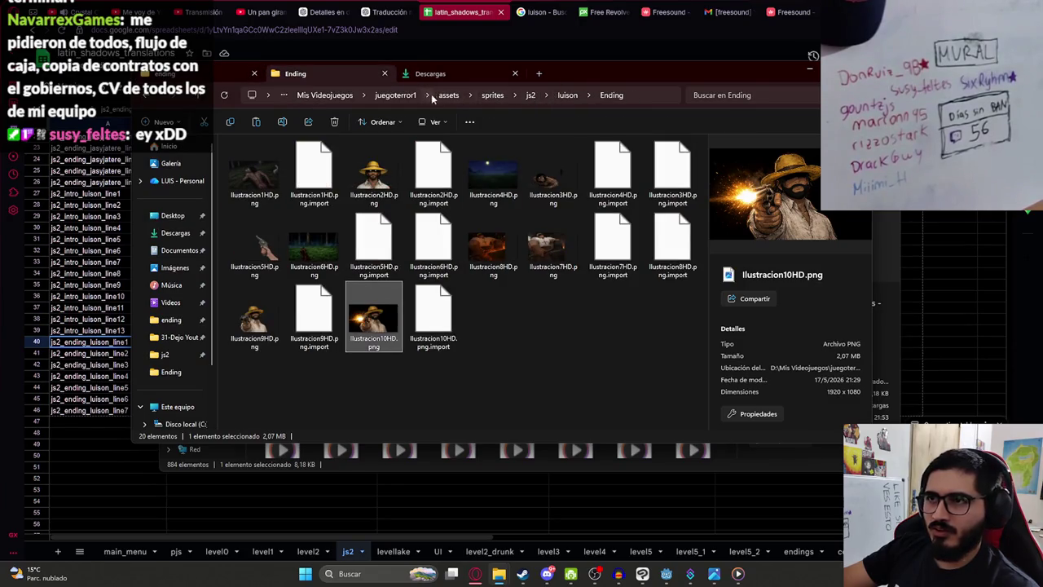
click(395, 94)
double_click(254, 302)
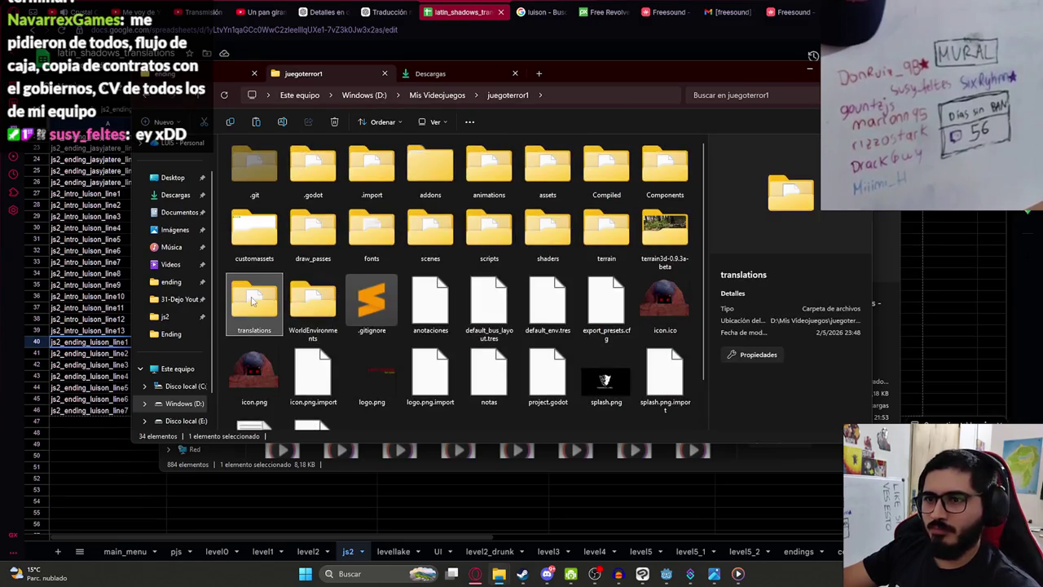
Paste the CSV there, replacing the old js2 file.
key(ctrl+v)
click(514, 211)
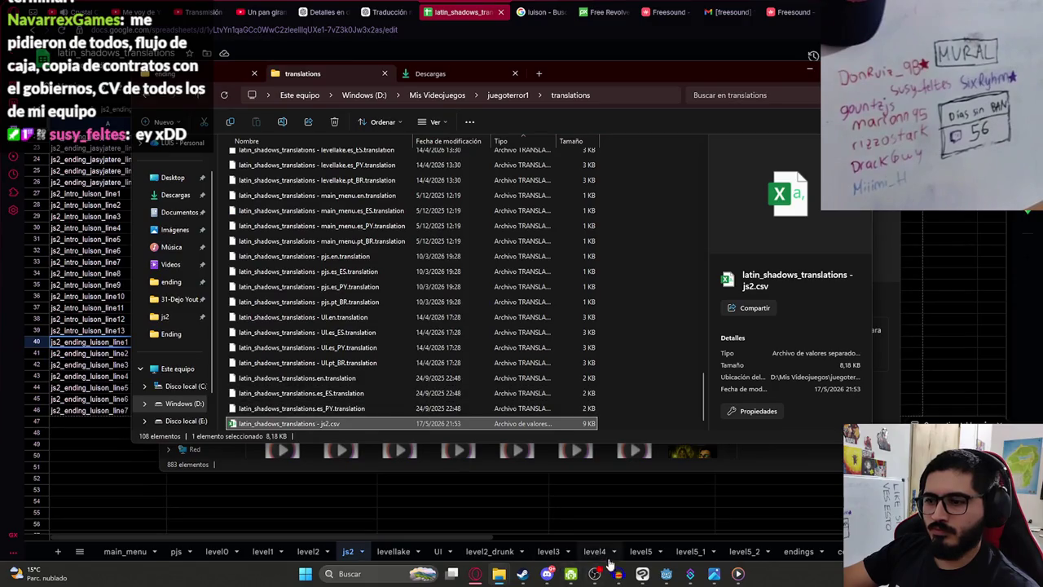
click(81, 345)
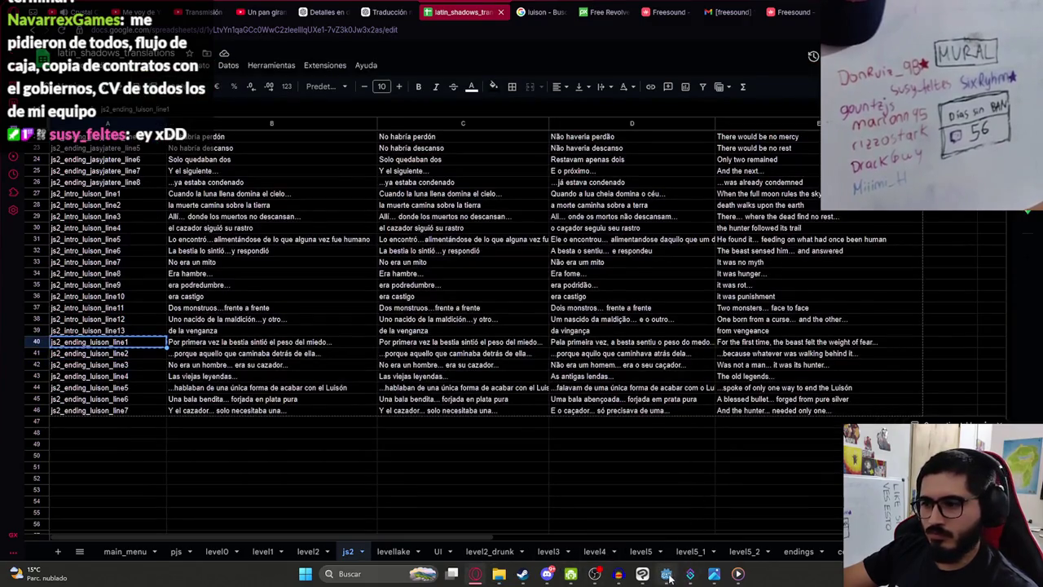
click(666, 573)
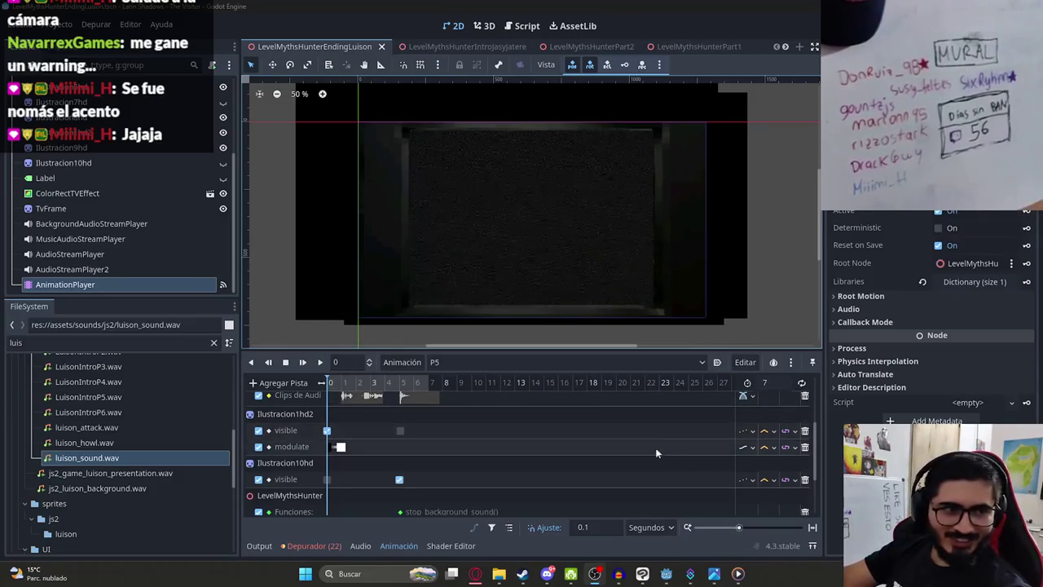
Scroll the Godot view of the LevelMythsHunterEndingLuison P5 animation tracks.
scroll(626, 446, up, 3)
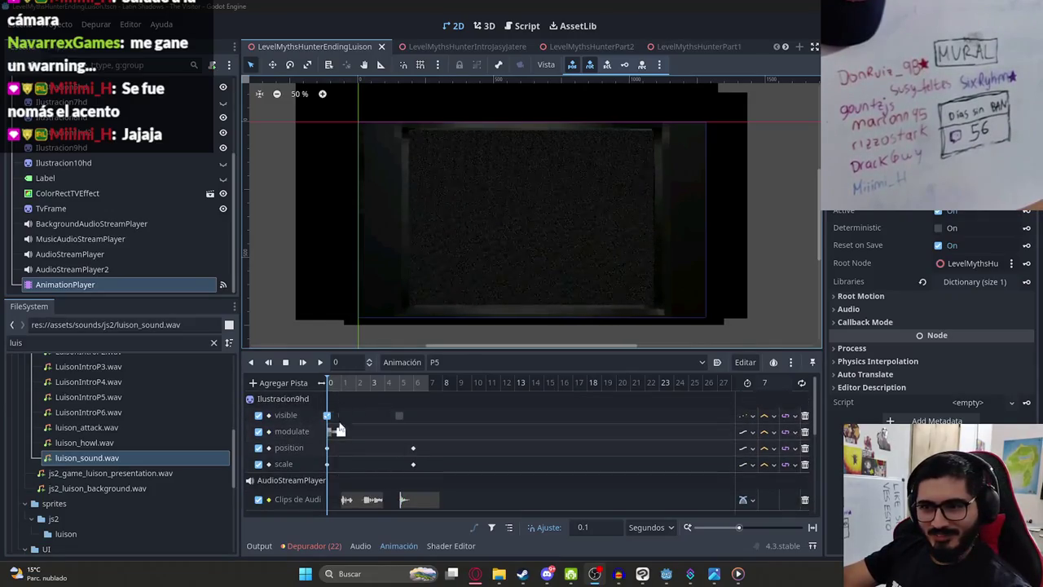
Play and stop the P5 animation preview.
scroll(339, 430, up, 1)
scroll(339, 429, down, 2)
scroll(339, 430, up, 2)
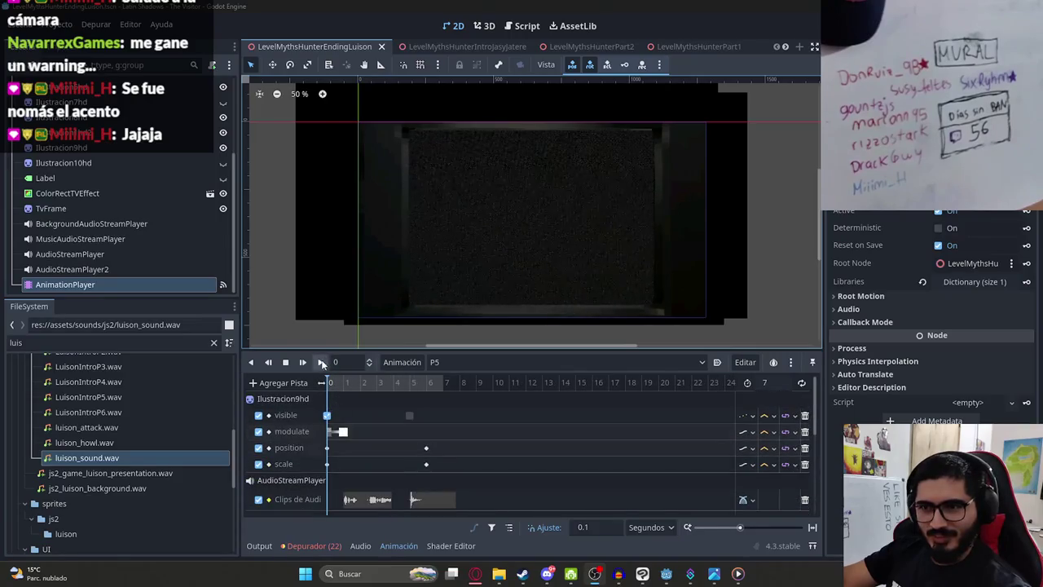
click(322, 363)
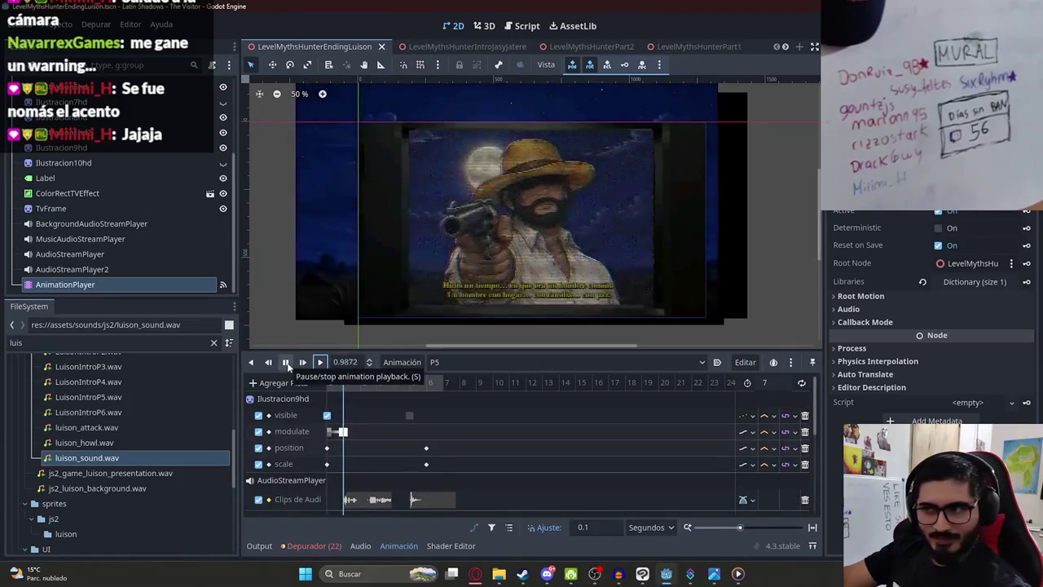
click(288, 367)
Switch to P3, play it, and move the playhead to 1 s to see its subtitle.
click(488, 362)
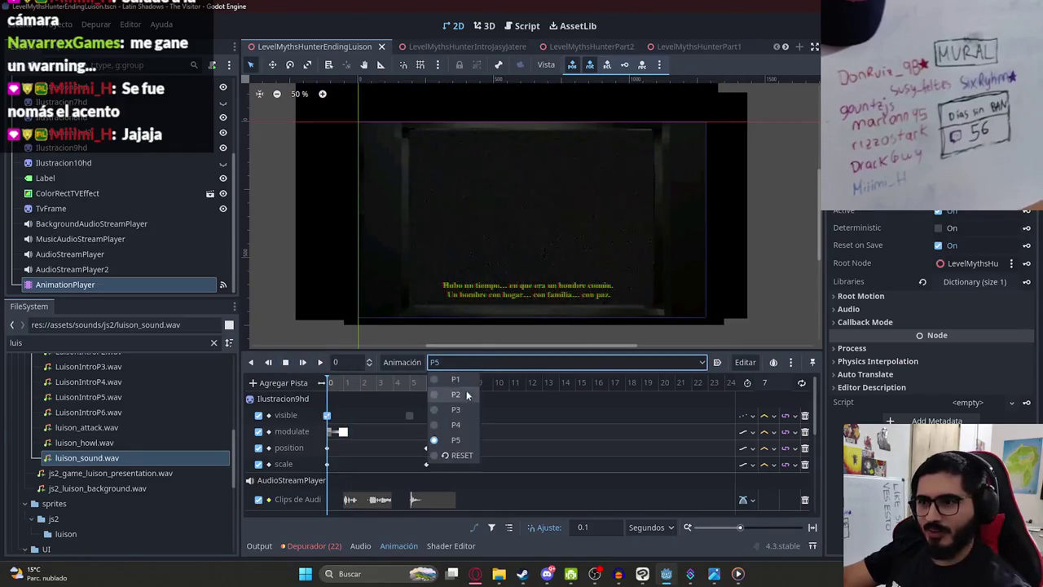
click(457, 407)
scroll(359, 413, down, 2)
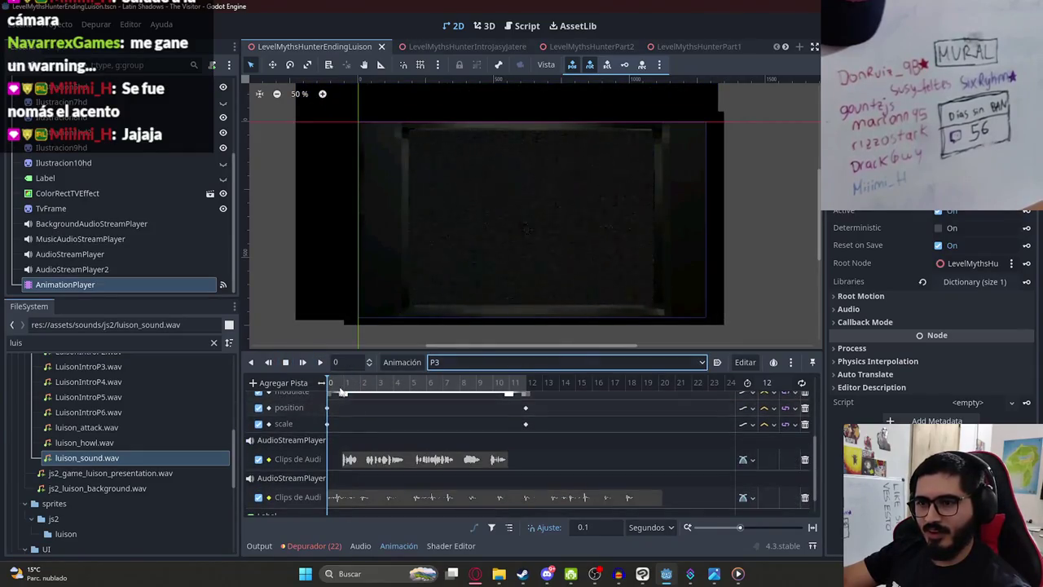
click(320, 361)
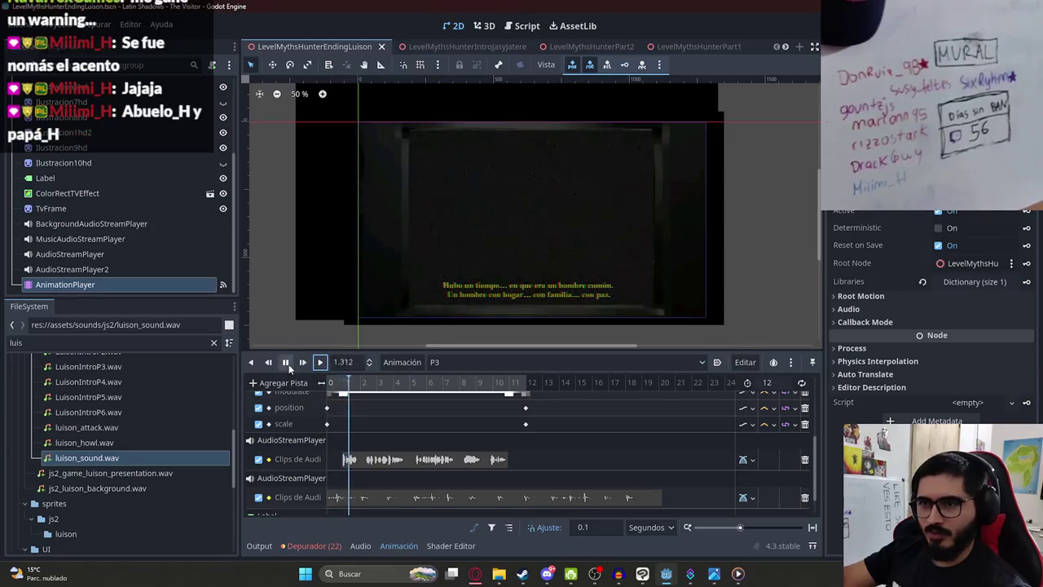
click(285, 362)
mouse_move(330, 383)
mouse_down()
mouse_move(521, 399)
mouse_move(259, 384)
mouse_up()
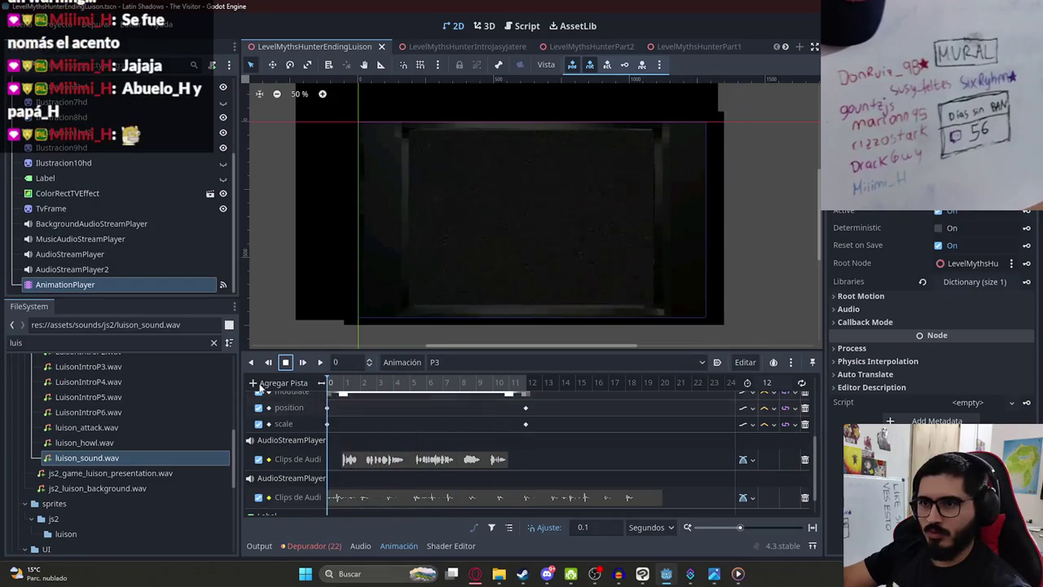
Cycle through RESET, P1 and P2, then return to P3 at 2.5 s showing the creature.
click(444, 361)
click(456, 455)
click(441, 364)
click(454, 379)
click(492, 365)
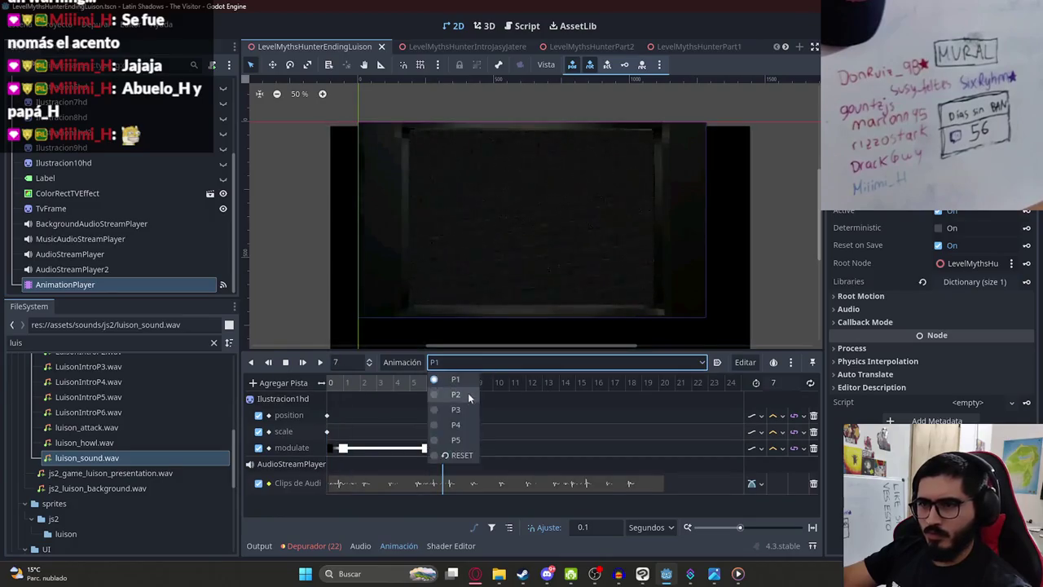
click(455, 394)
click(441, 362)
click(457, 409)
mouse_move(341, 386)
mouse_down()
mouse_move(369, 386)
mouse_move(347, 394)
mouse_up()
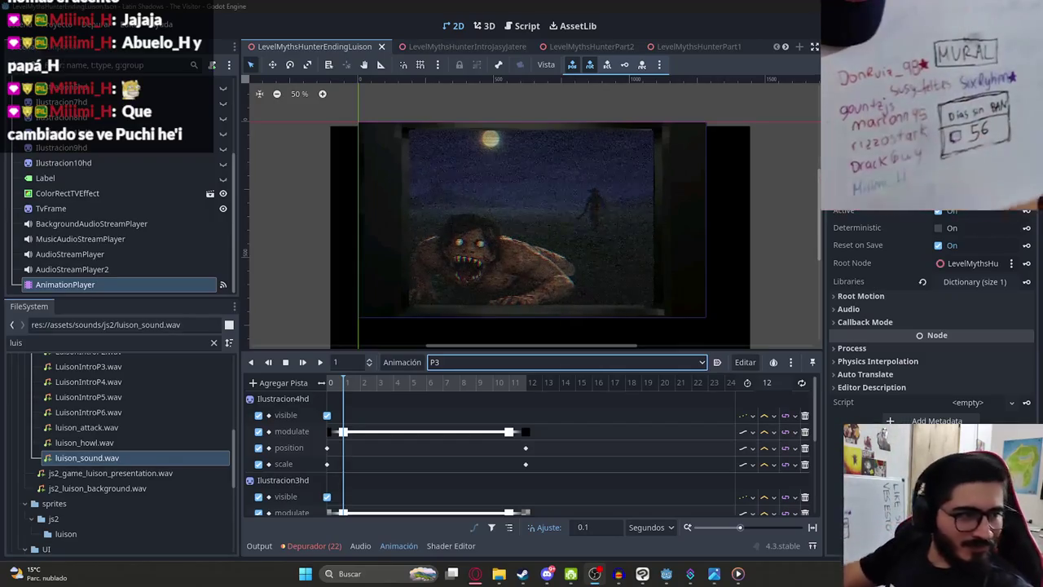
Replay P3 from the start, scrub it to check subtitle timing, then open the level script.
click(327, 387)
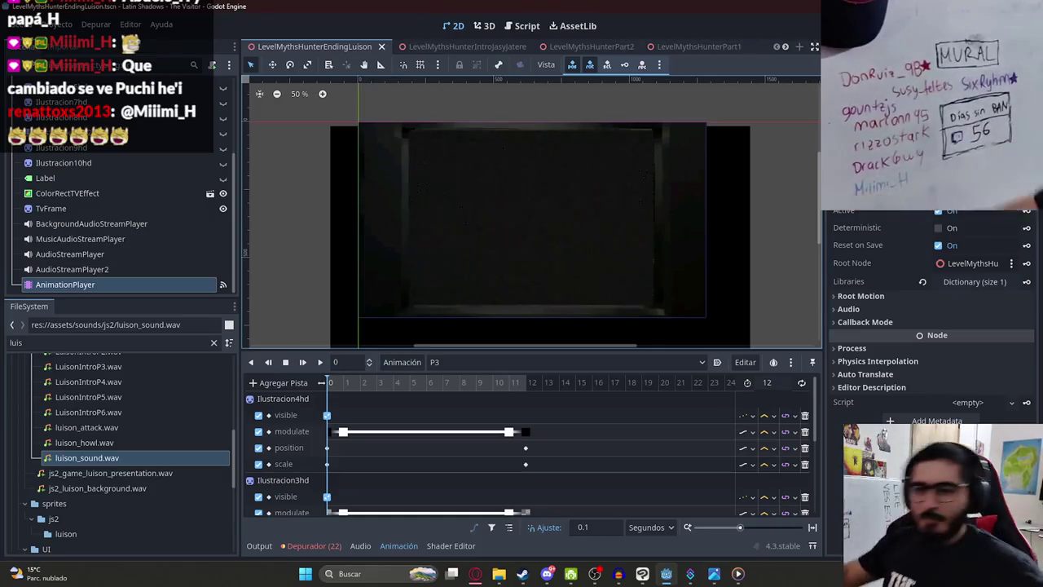
key(shift+d)
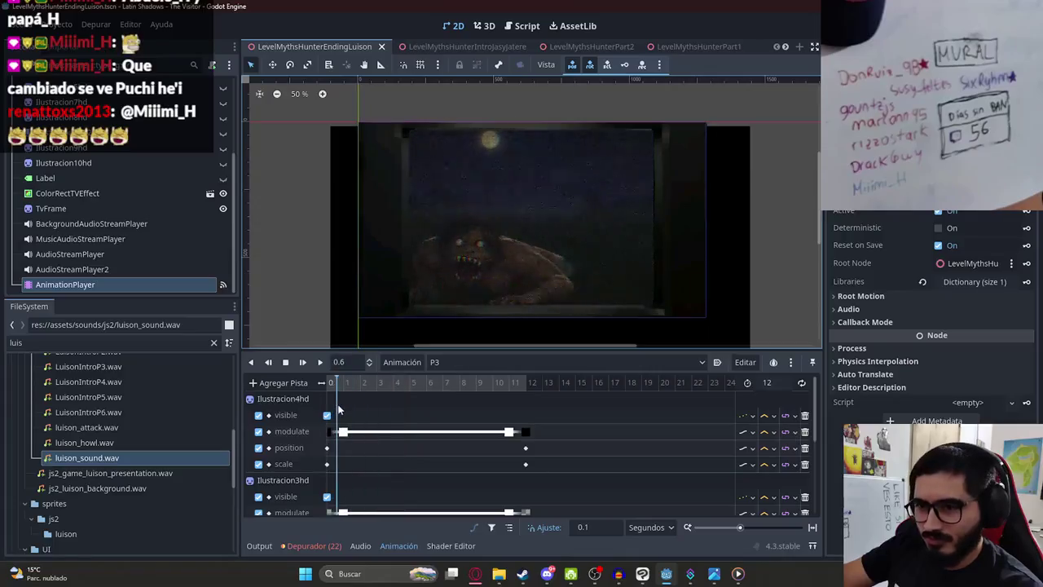
scroll(375, 419, down, 5)
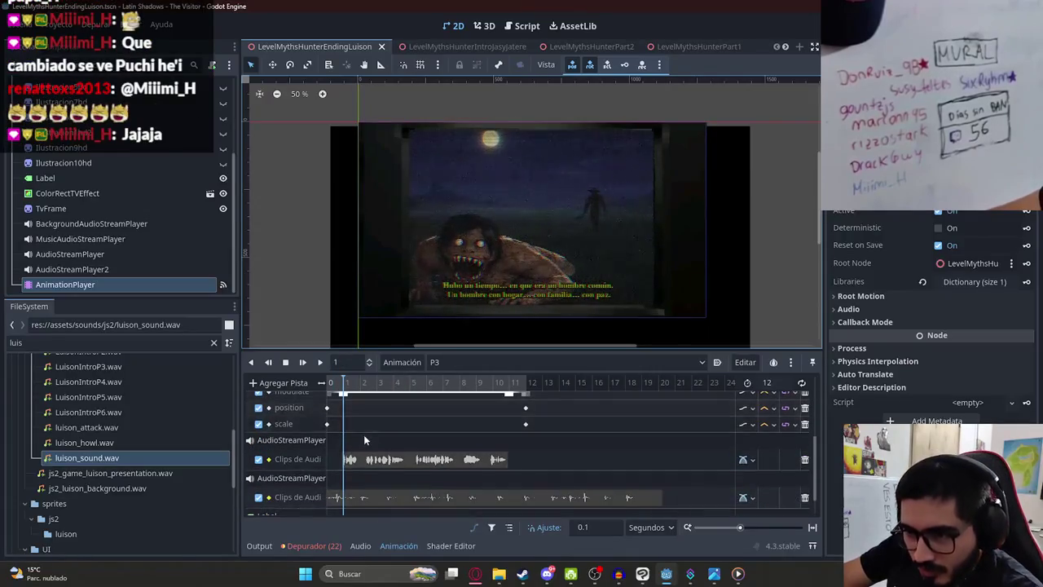
scroll(363, 435, down, 1)
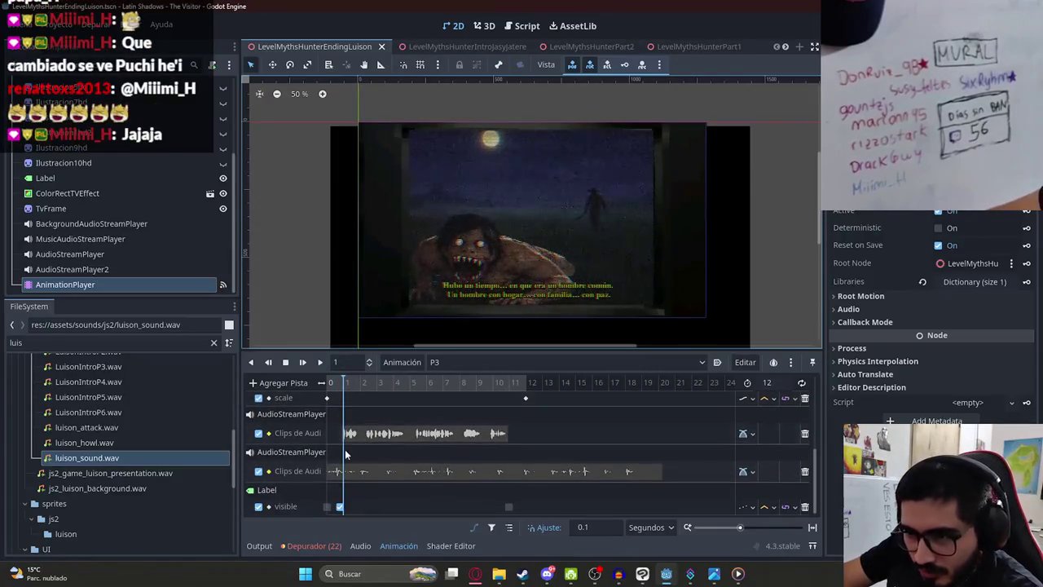
click(349, 384)
mouse_move(349, 385)
mouse_down()
mouse_move(551, 386)
mouse_move(337, 384)
mouse_move(342, 405)
mouse_up()
scroll(391, 421, down, 2)
scroll(396, 473, up, 2)
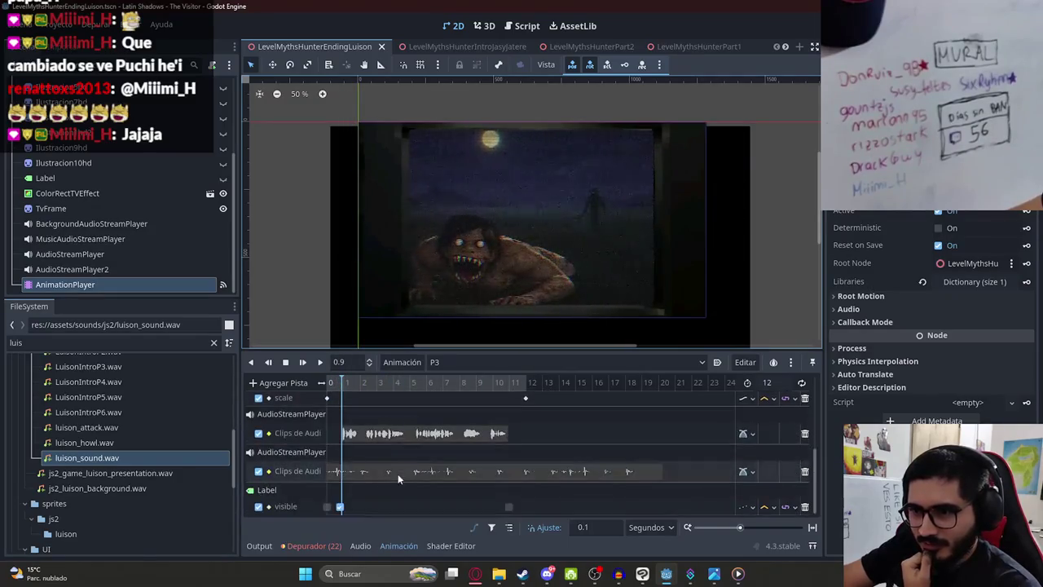
scroll(187, 218, up, 5)
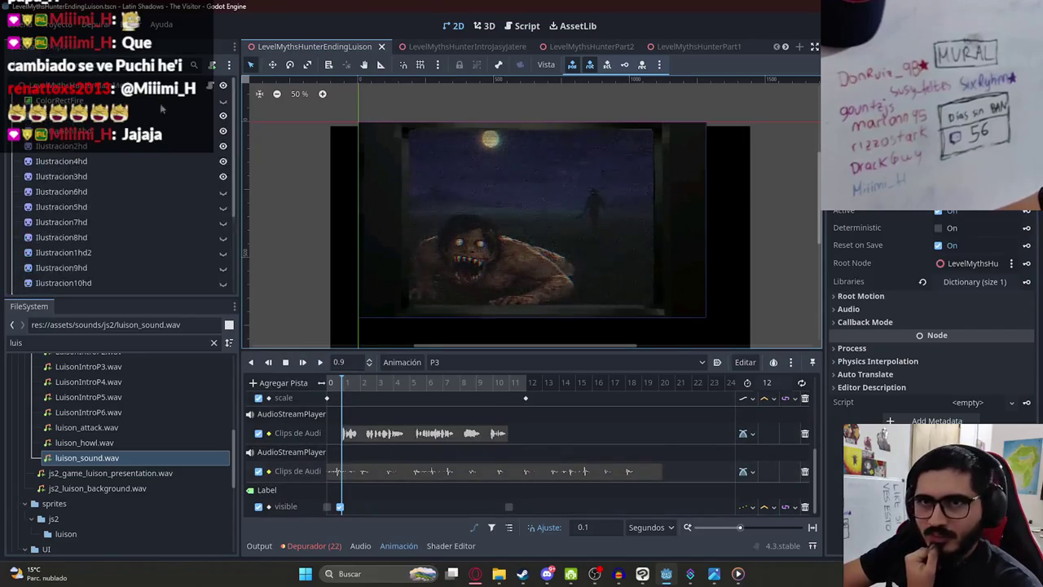
click(210, 90)
scroll(457, 310, down, 2)
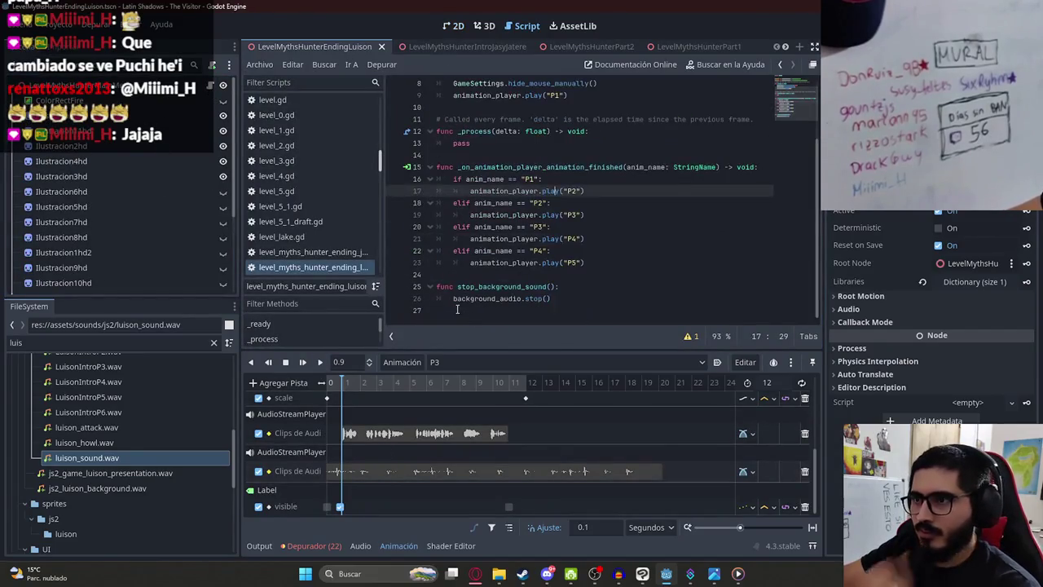
Start a new func at the end of the ending script and paste a play_line function.
key(Return)
text(func)
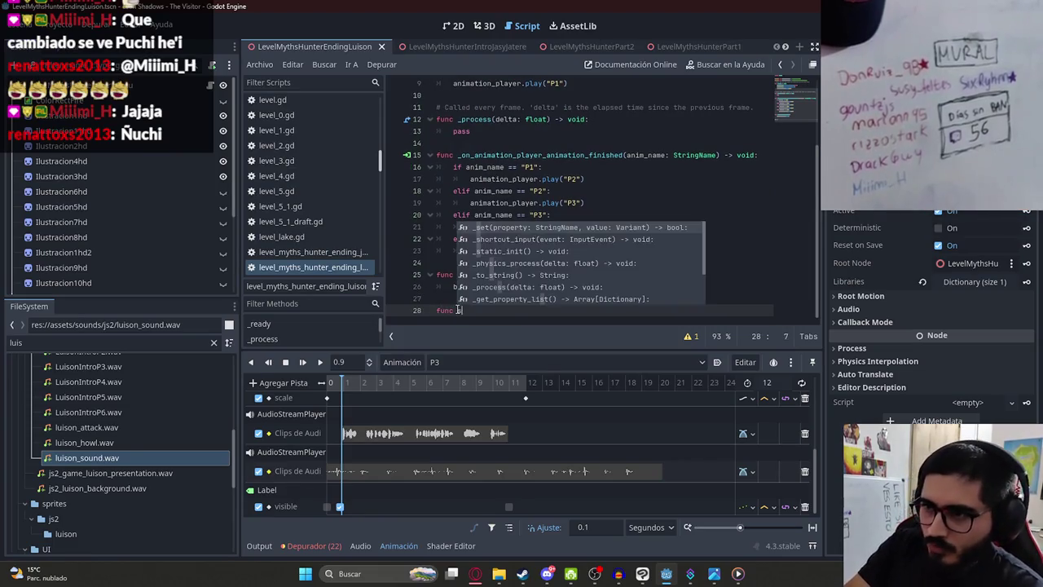
click(313, 251)
click(350, 267)
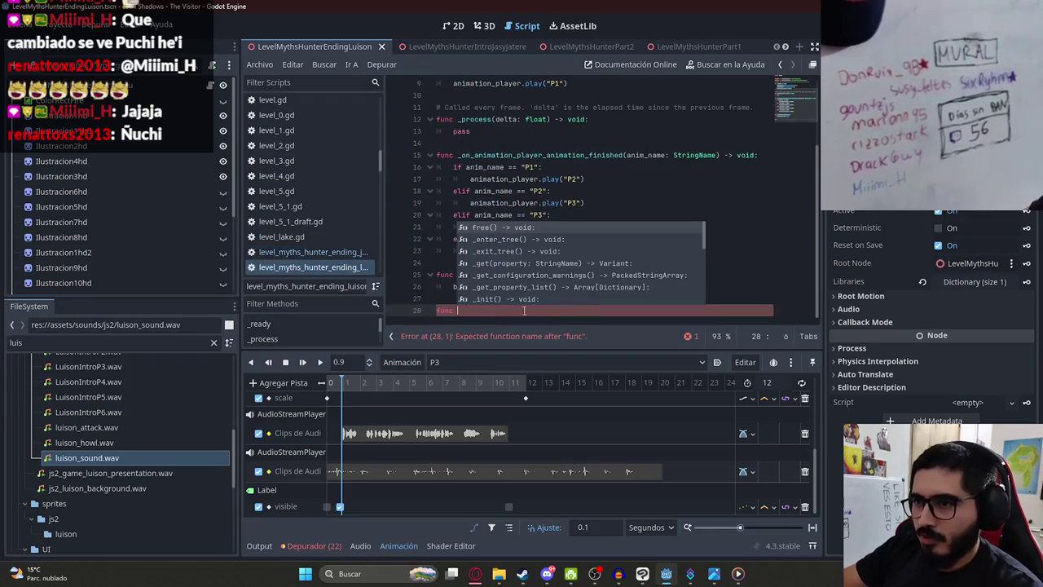
text(func play_line(line = "2"): 	label.text = tr("js2_ending_jasyjatere_line" + line))
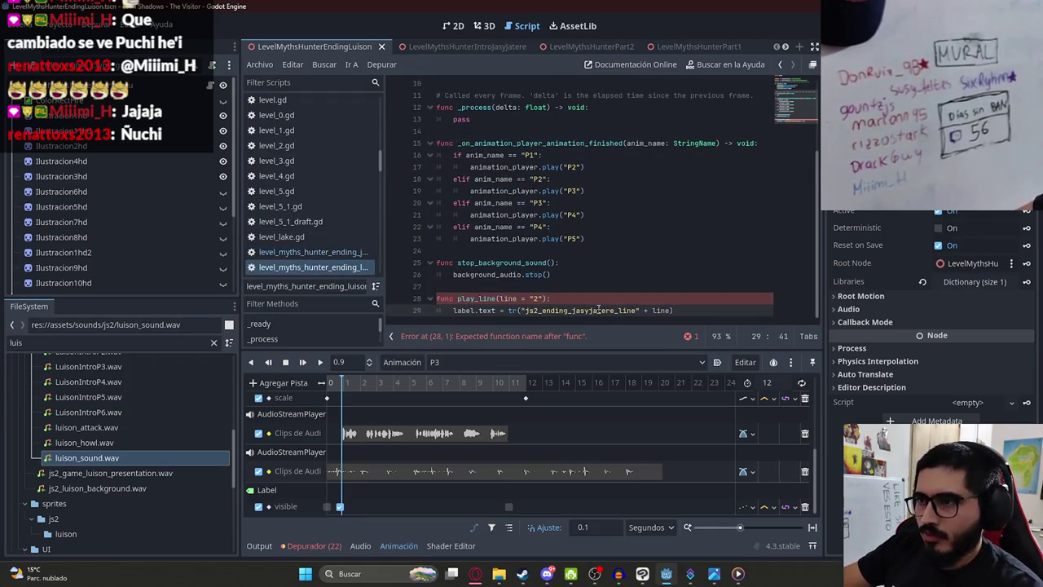
scroll(311, 233, down, 3)
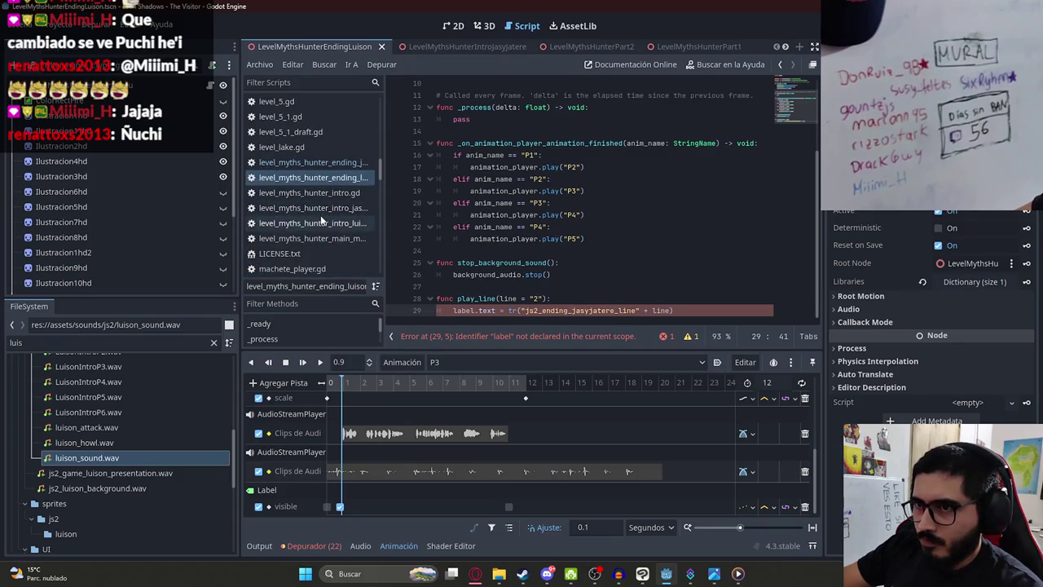
Replace the pasted code with the intro_luison script's play_line function.
click(311, 223)
scroll(593, 226, down, 3)
drag(652, 286, 413, 281)
key(ctrl+c)
click(311, 177)
drag(671, 310, 416, 298)
key(ctrl+v)
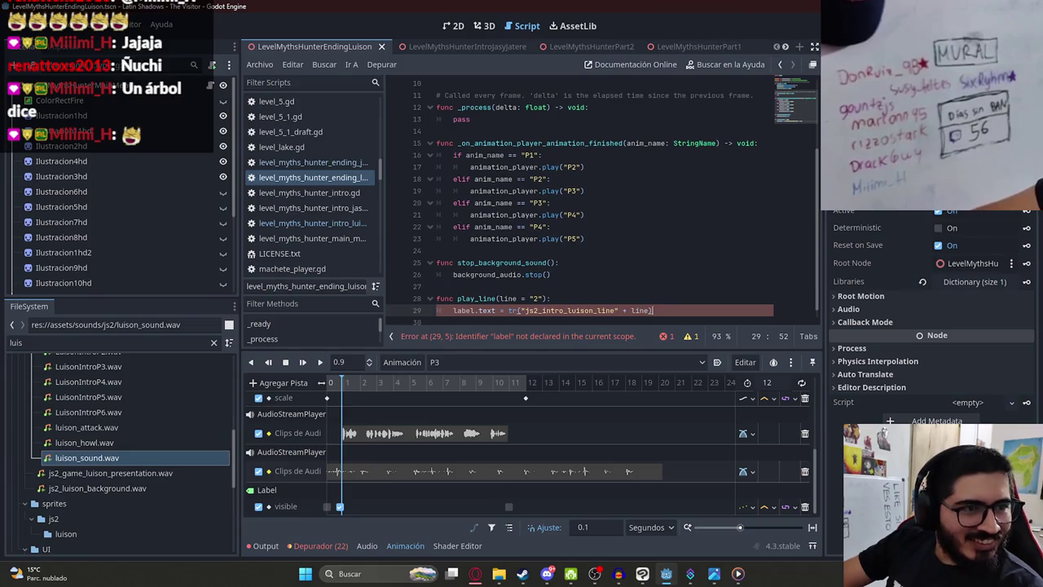
Change 'intro' to 'ending' in the tr key, giving 'js2_ending_luison_line'.
click(600, 227)
double_click(640, 310)
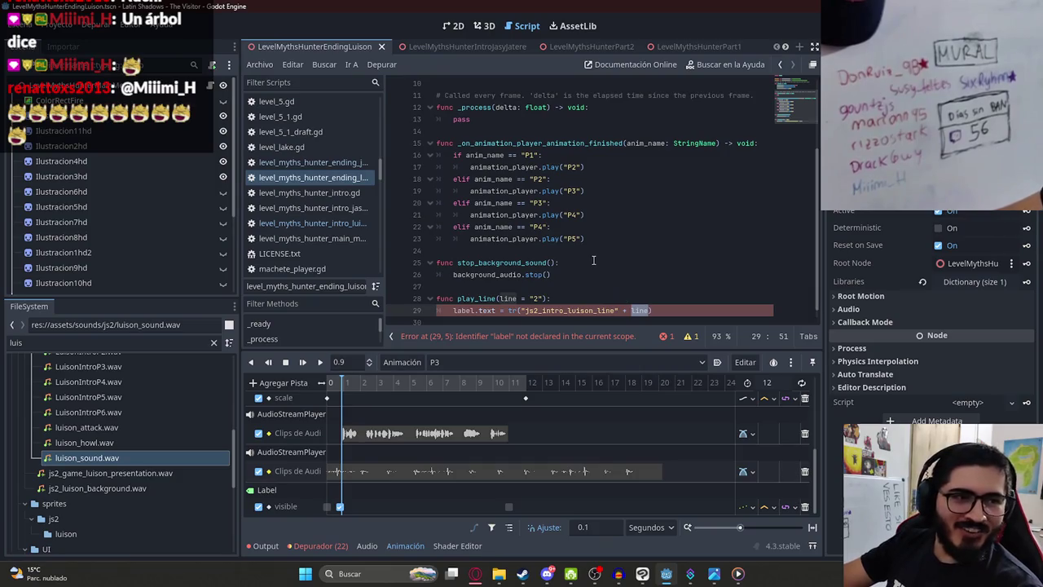
click(633, 310)
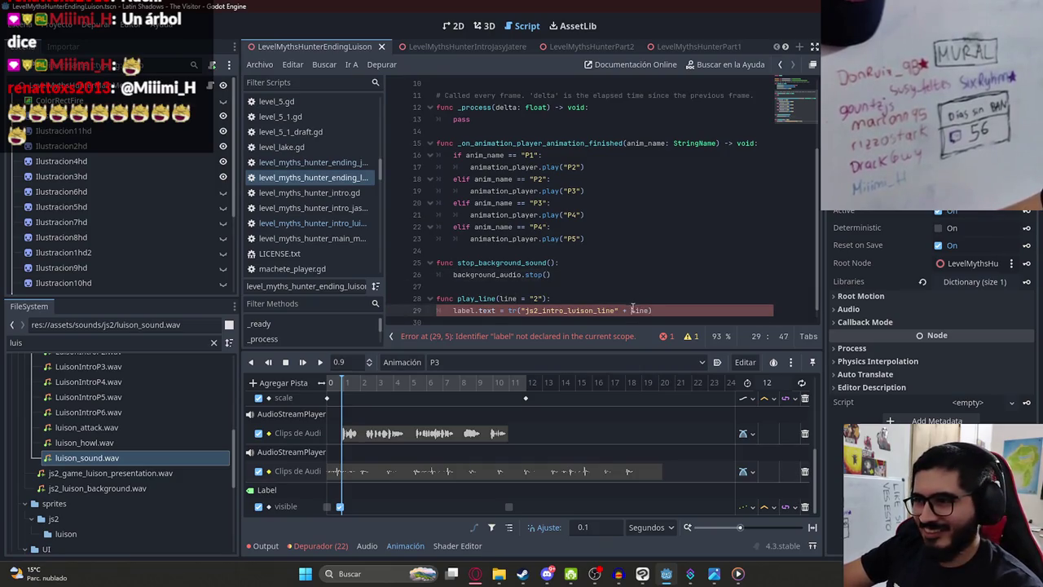
double_click(641, 310)
click(601, 299)
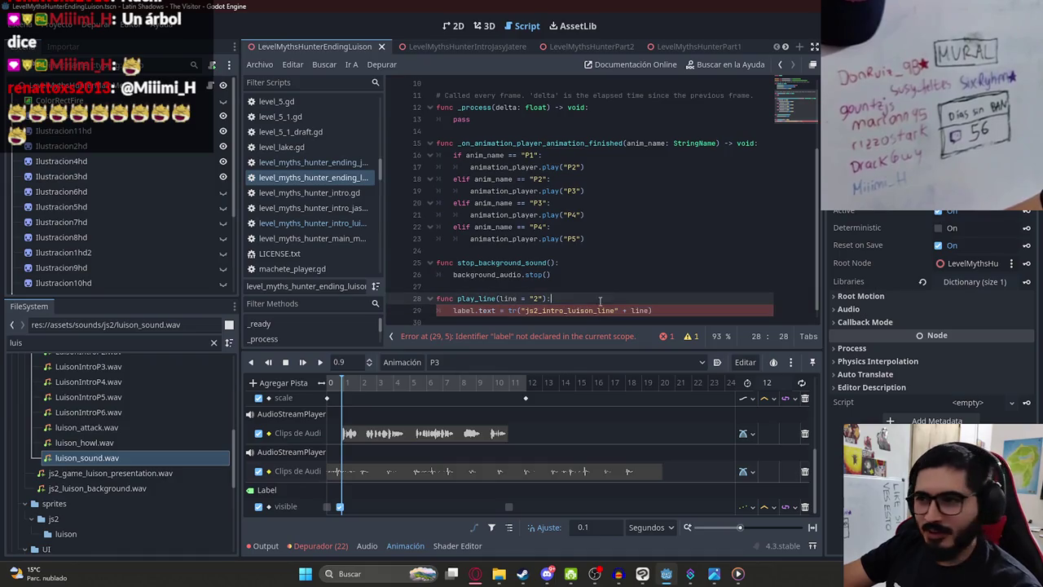
drag(563, 310, 545, 310)
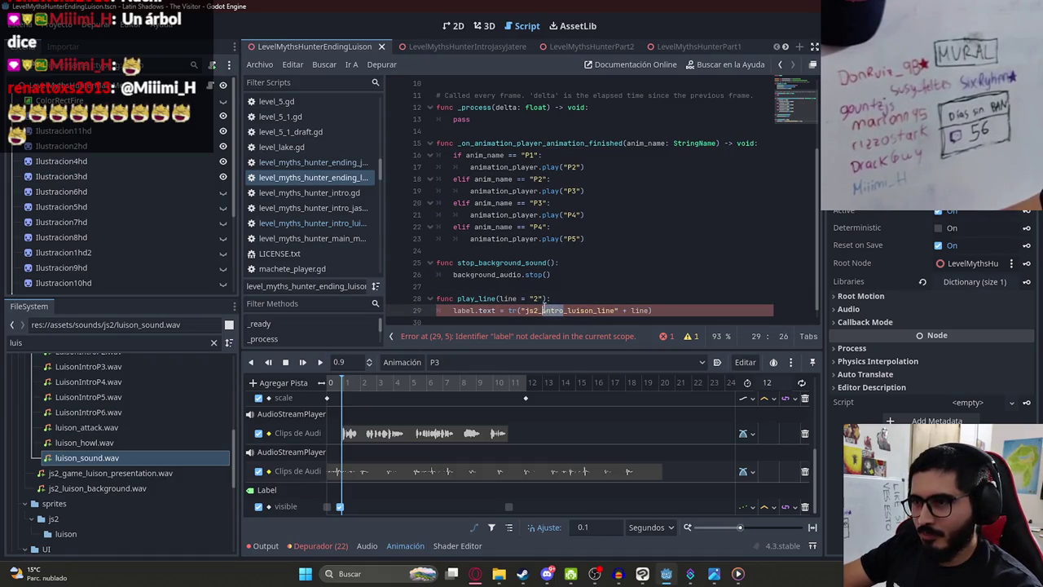
text(ending)
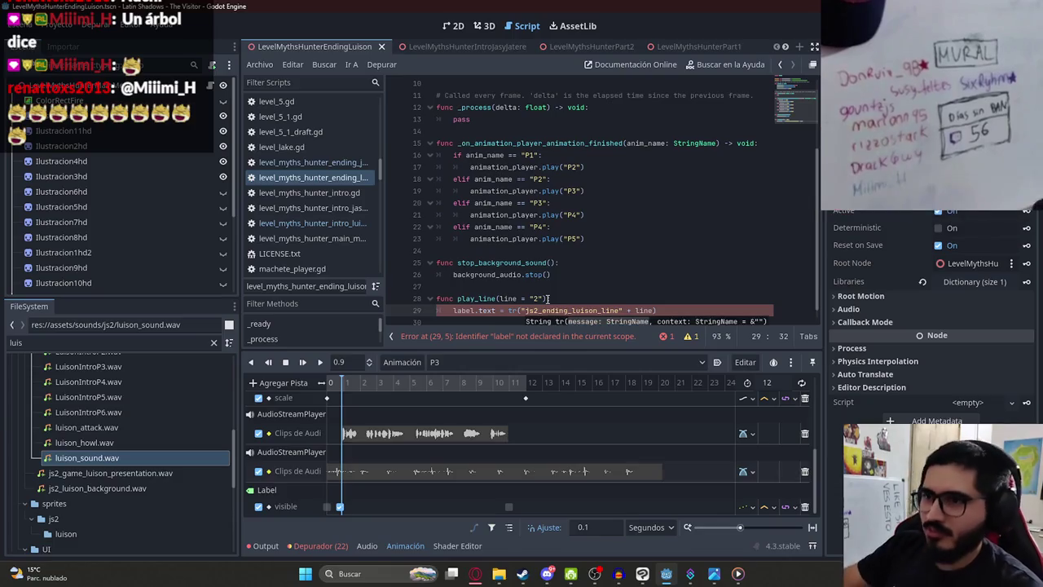
double_click(458, 312)
scroll(545, 79, up, 3)
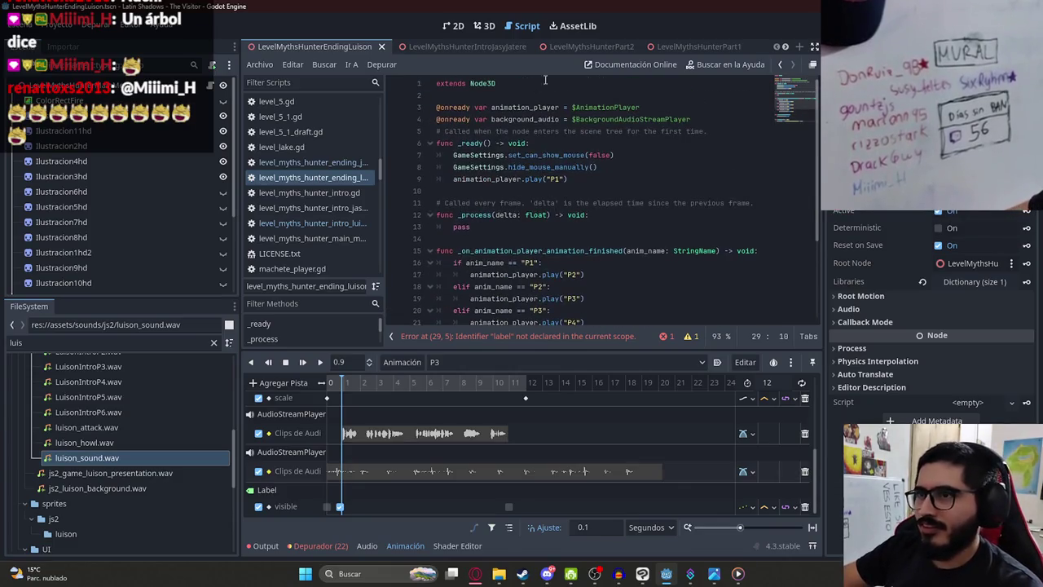
click(707, 124)
key(Return)
text(@onready var label = $Label)
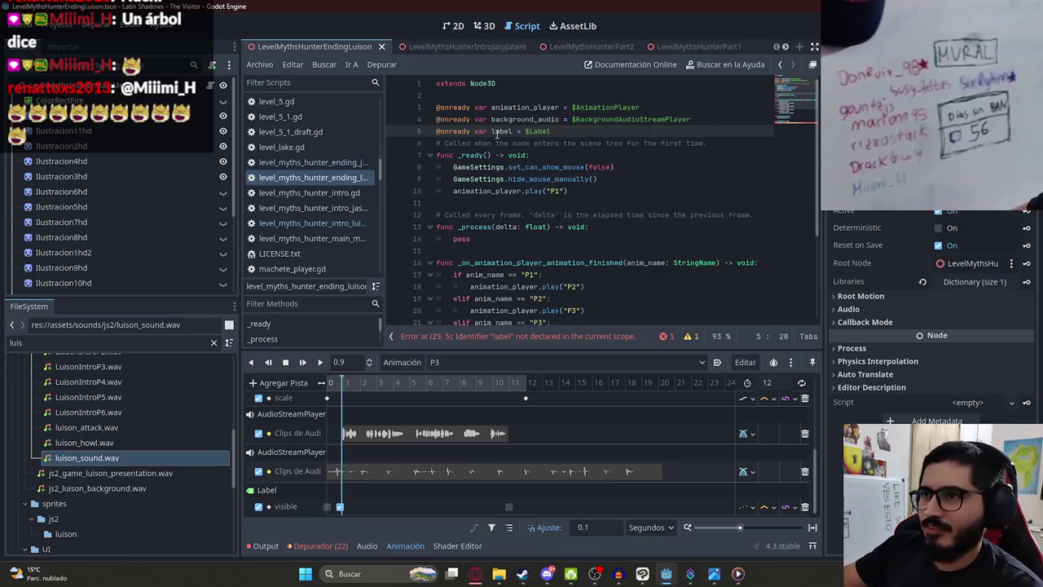
scroll(571, 204, down, 4)
click(646, 299)
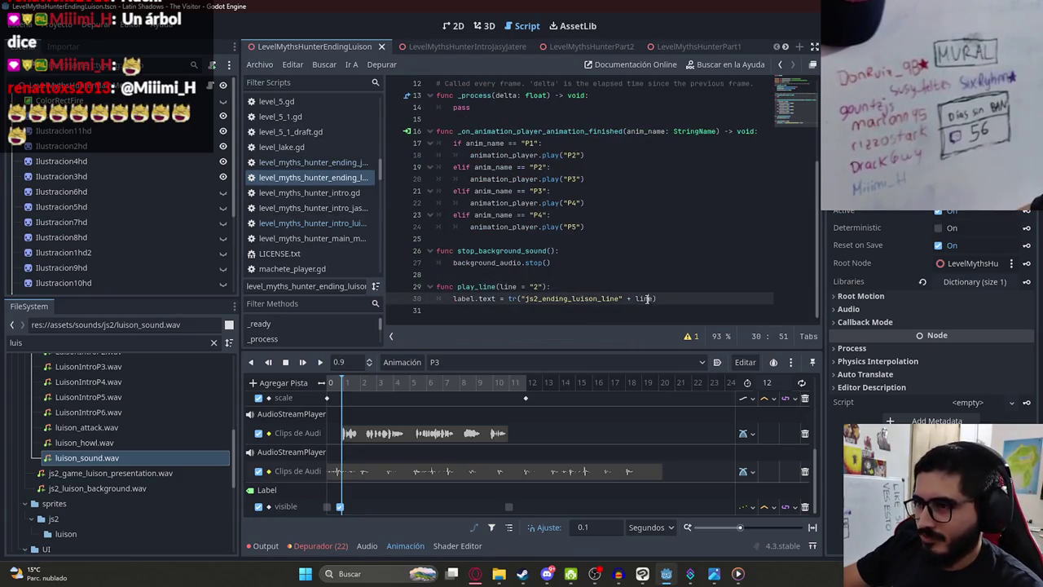
double_click(477, 287)
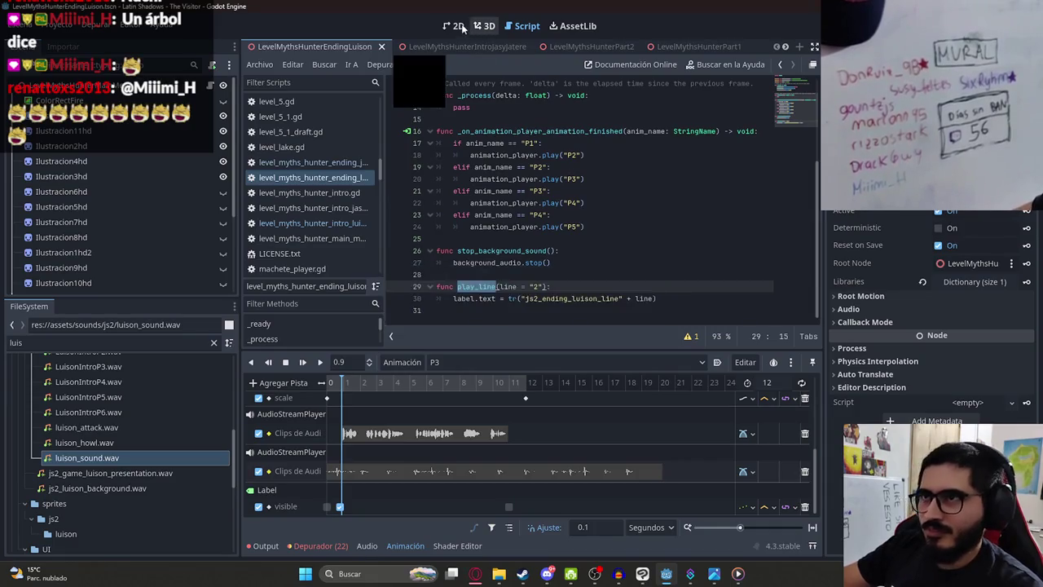
Preview the P3 frame near 0.9 seconds in the 2D view, then go back to play_line in the script.
click(459, 26)
mouse_move(346, 383)
mouse_down()
mouse_move(332, 383)
mouse_move(343, 383)
mouse_up()
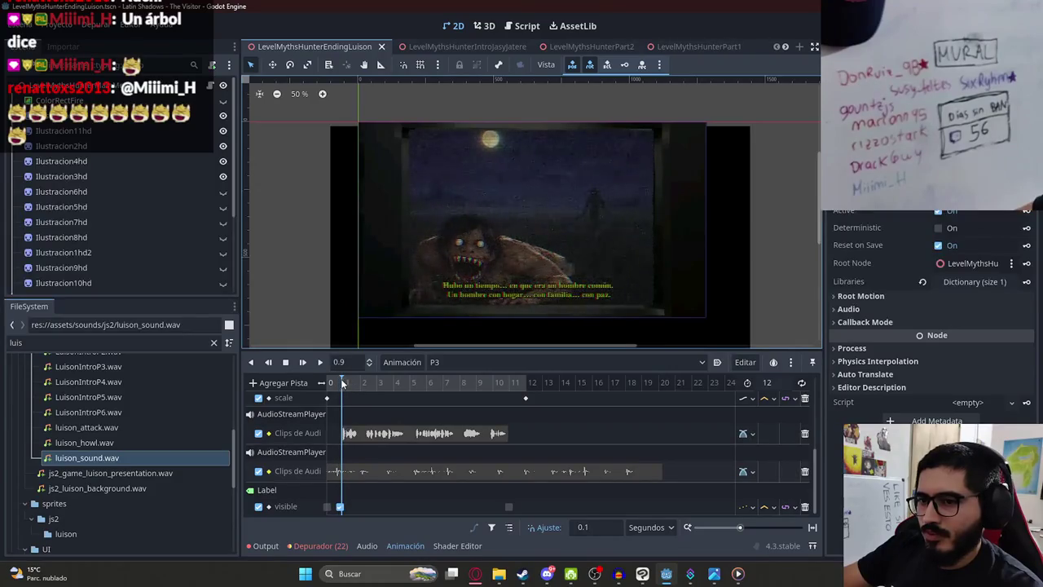
key(ctrl+F3)
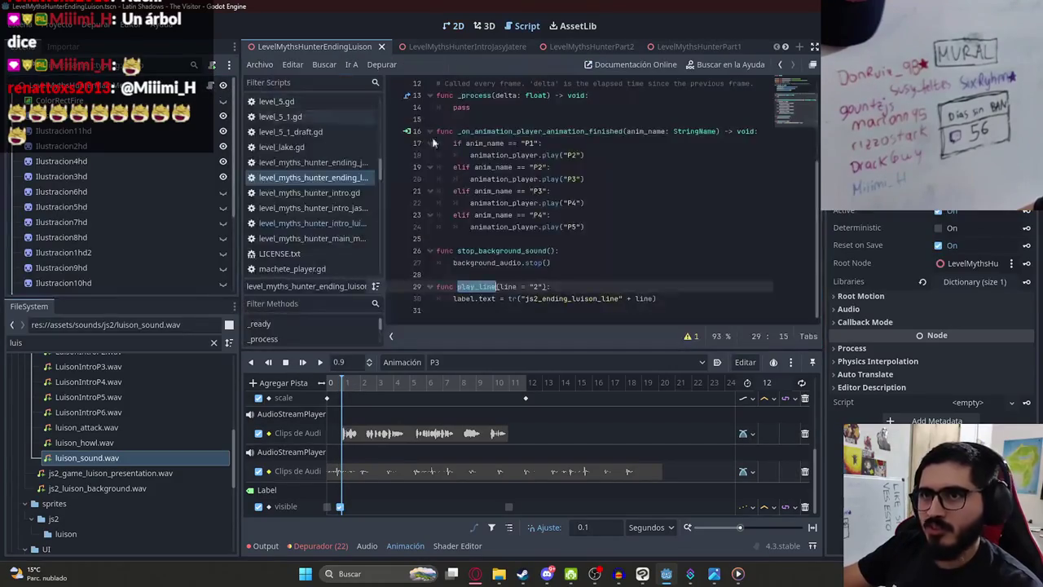
click(592, 226)
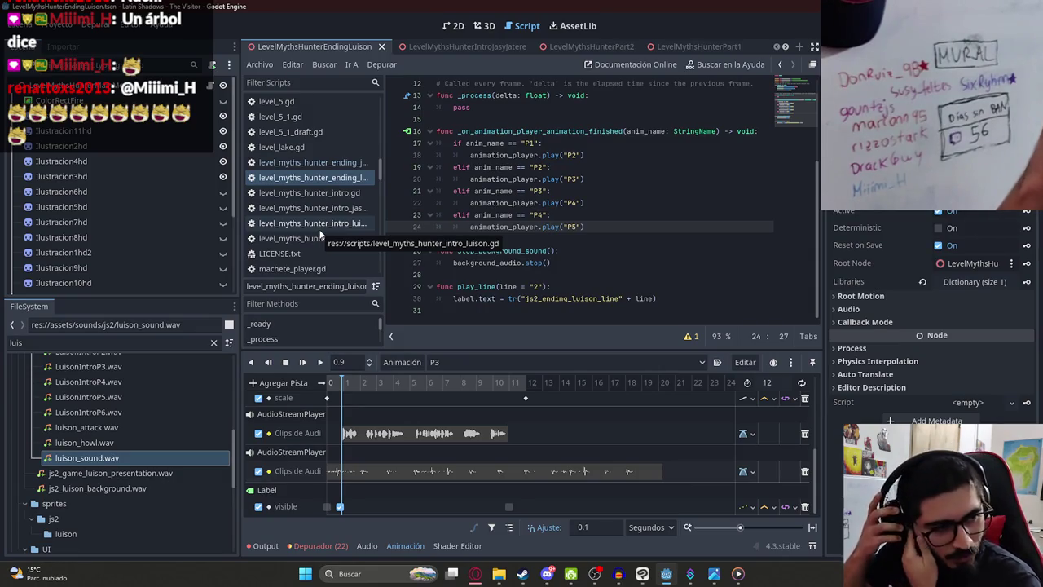
click(628, 274)
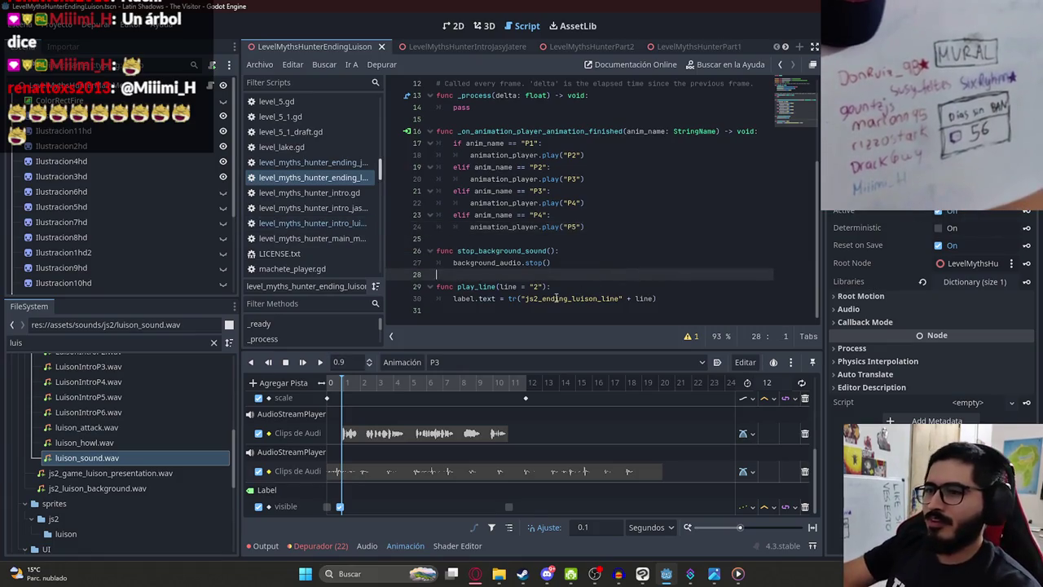
double_click(476, 286)
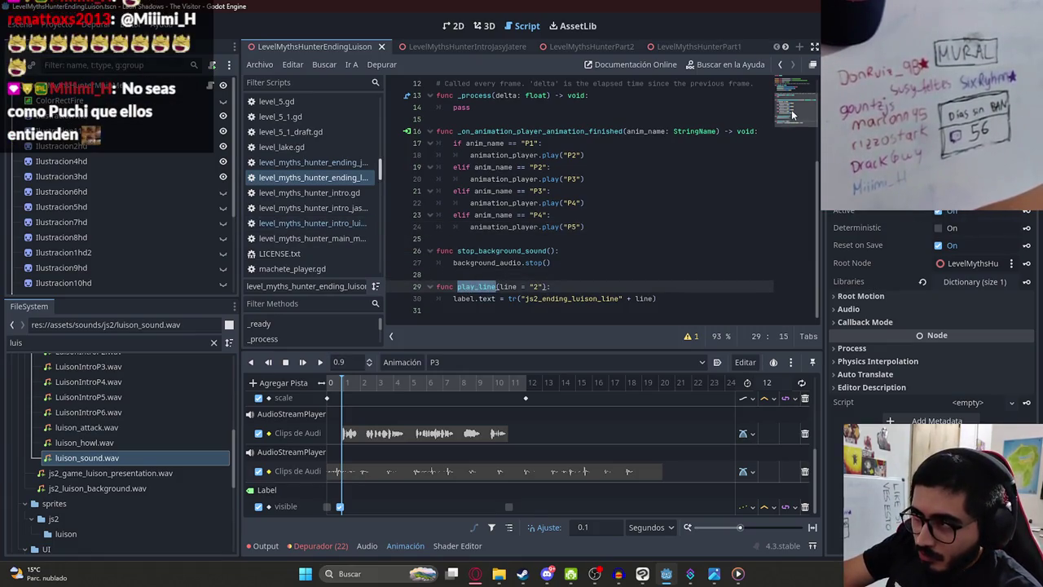
Keep P3 as the edited animation and choose to add a method-call track.
click(608, 155)
click(571, 178)
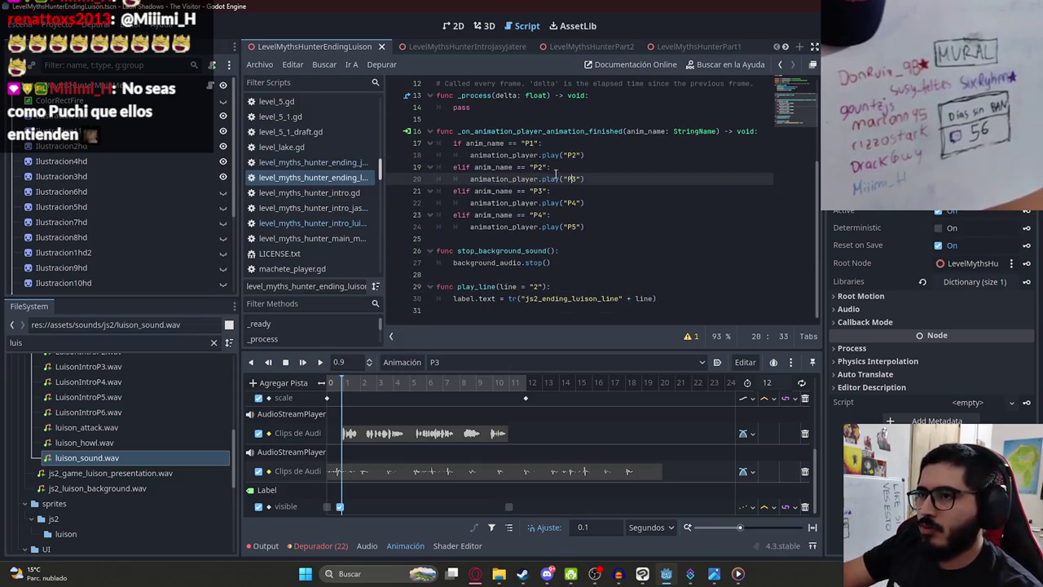
click(479, 360)
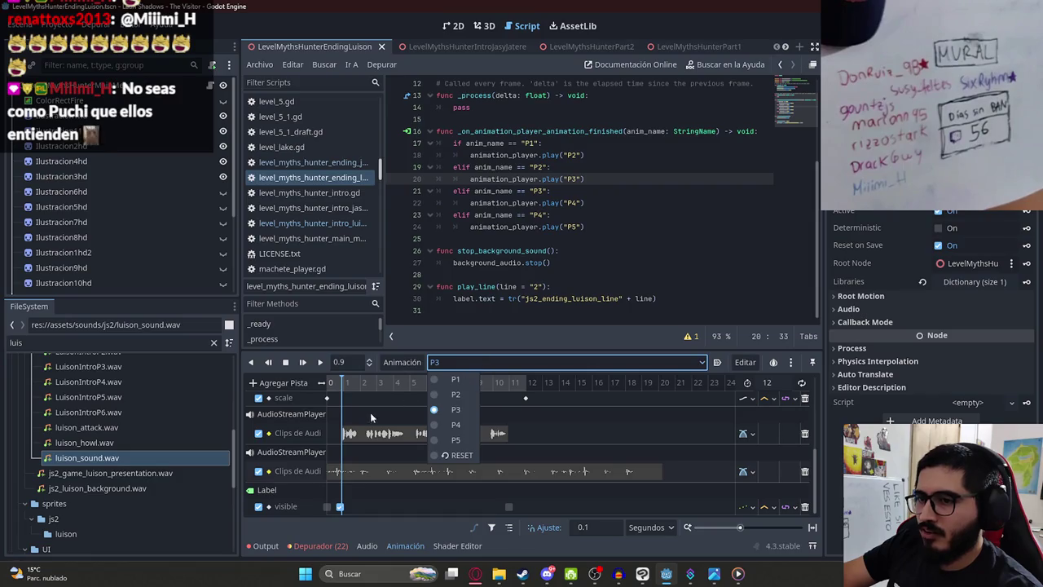
click(343, 503)
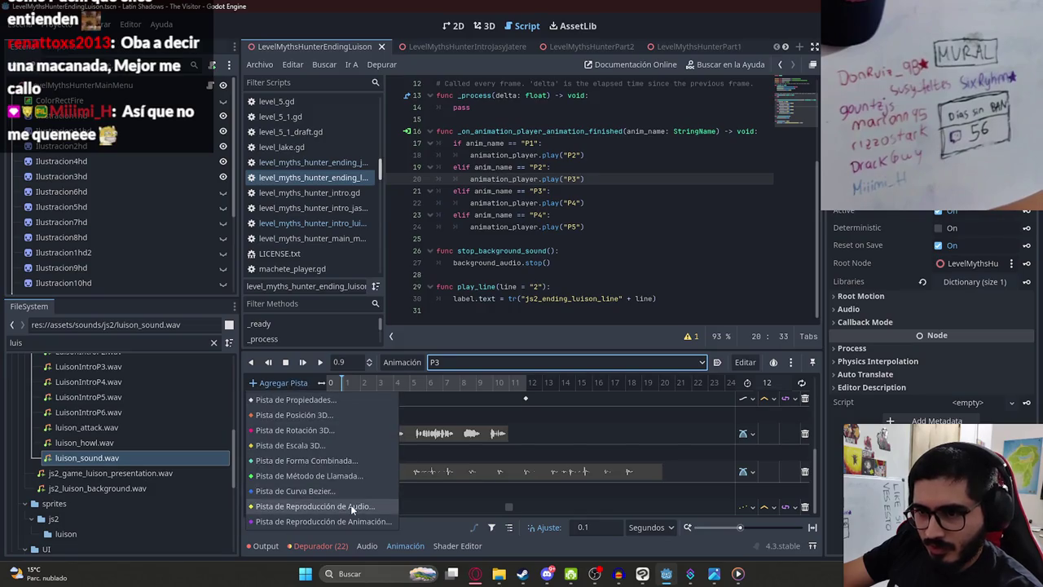
click(346, 475)
Bind the method track to LevelMythsHunter and insert a play_line key at its start.
double_click(484, 136)
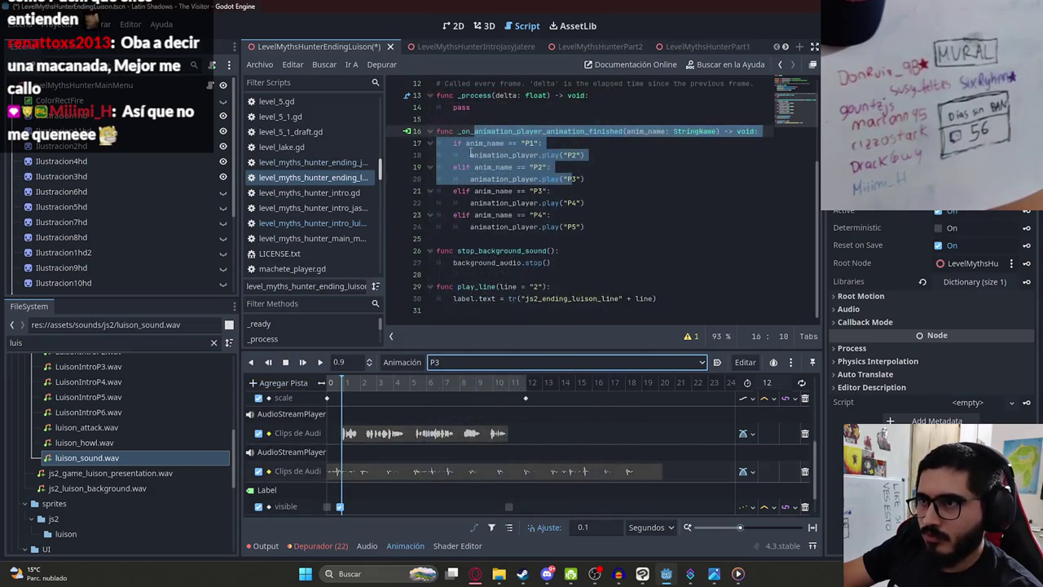
right_click(358, 509)
click(391, 516)
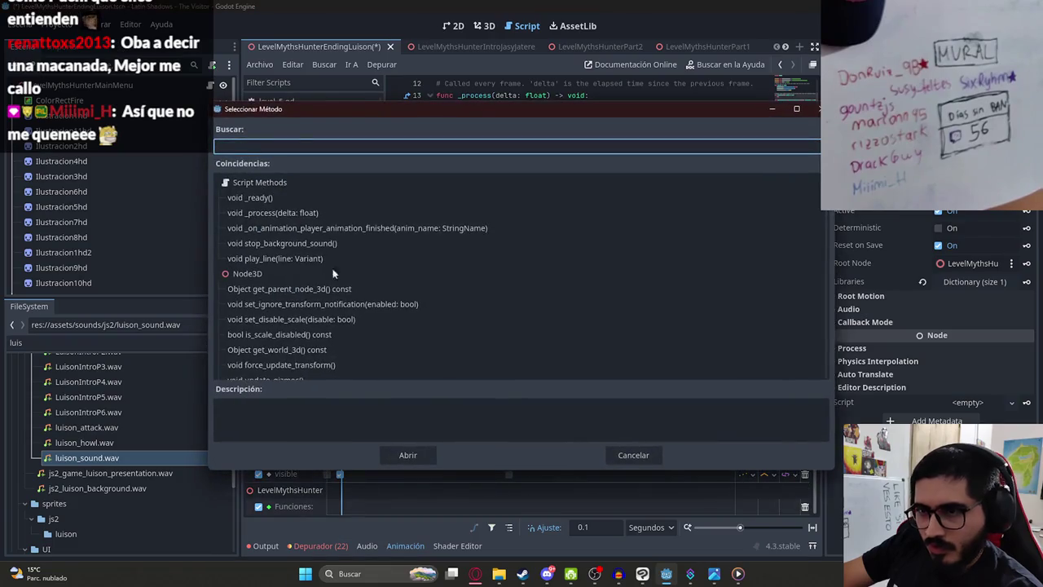
text(play_line)
click(382, 446)
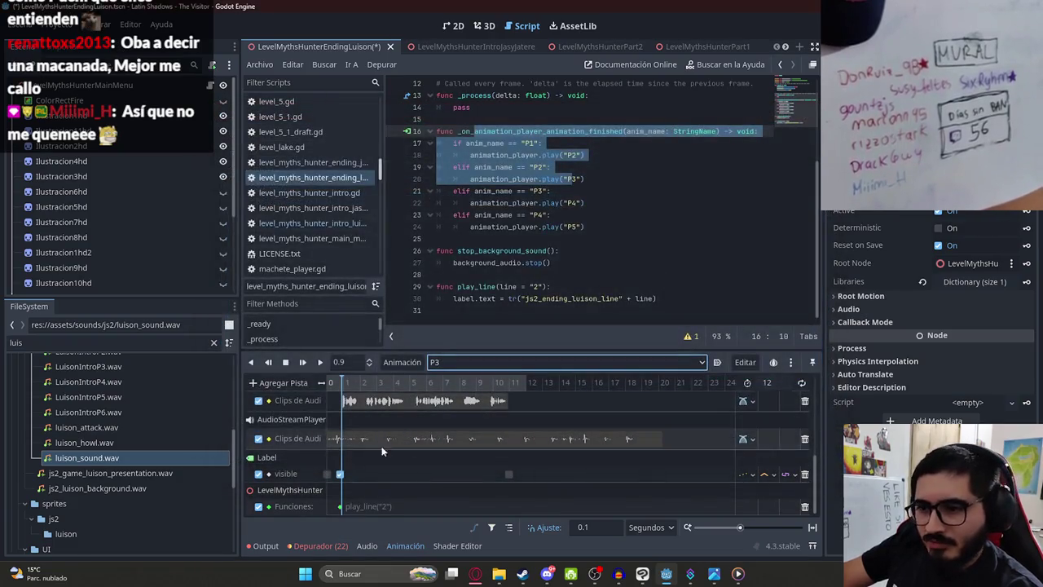
Set the play_line key's argument to 1 and play P3 in 2D to check the subtitle.
click(341, 507)
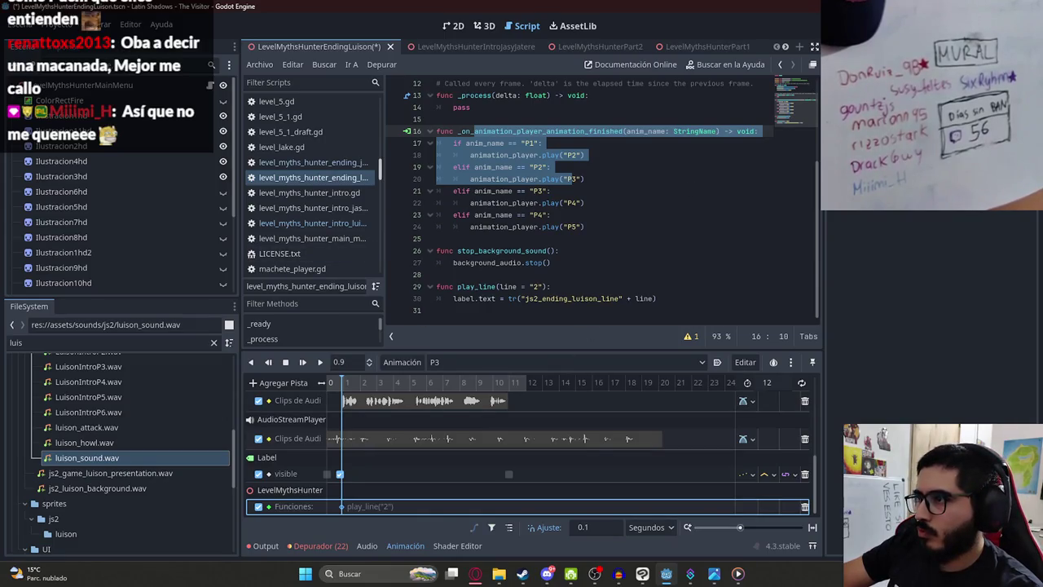
click(949, 226)
text(1)
key(Return)
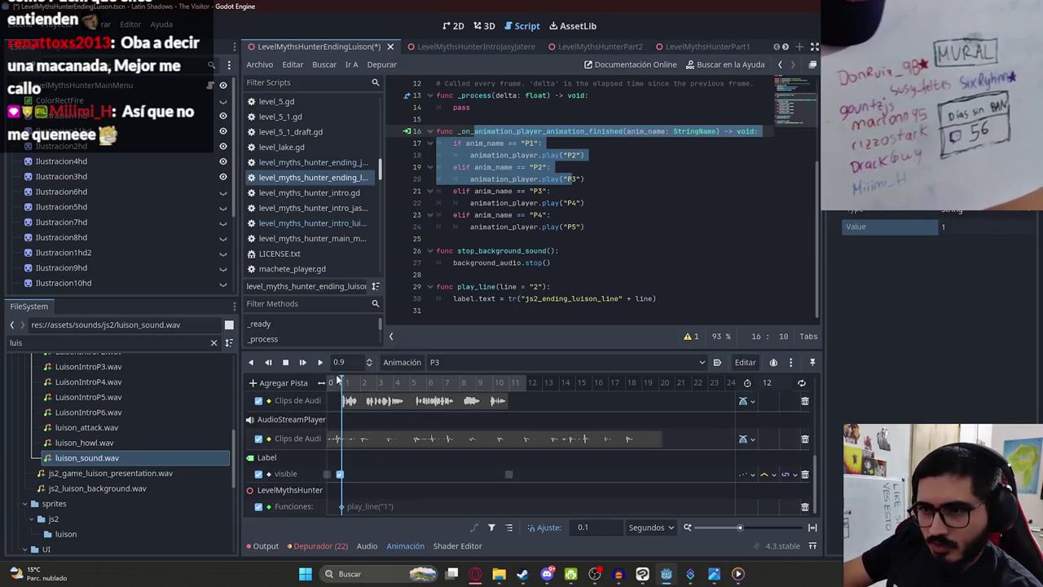
click(453, 26)
click(319, 362)
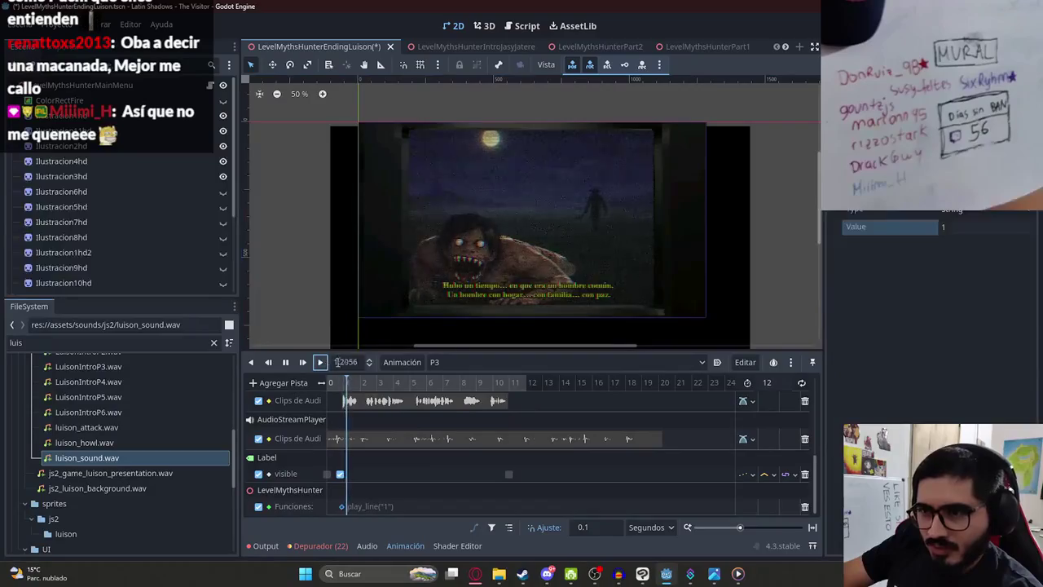
Pause playback and review the Spanish ending luison lines in the translation spreadsheet.
scroll(462, 234, up, 2)
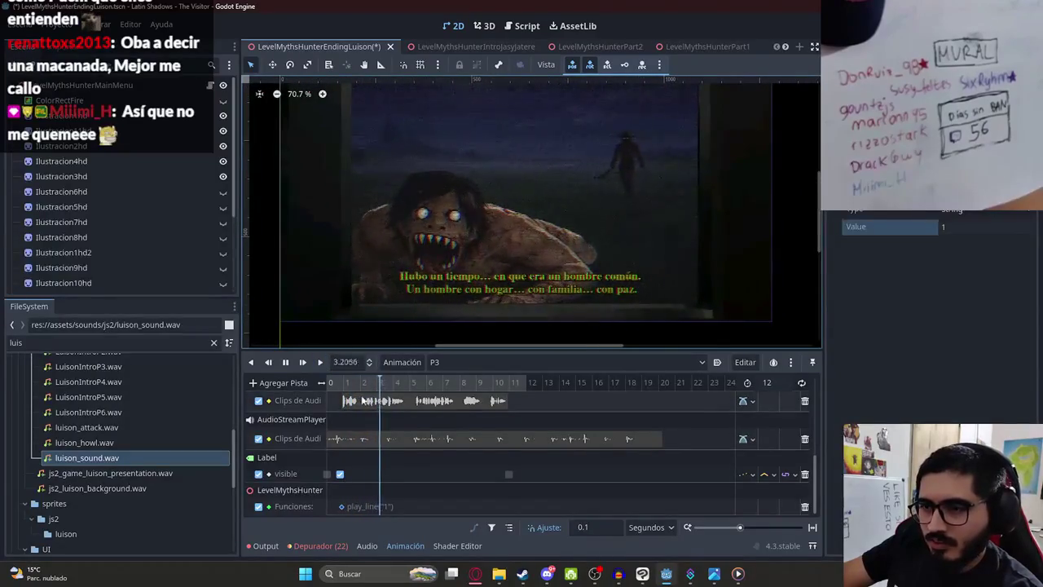
click(287, 363)
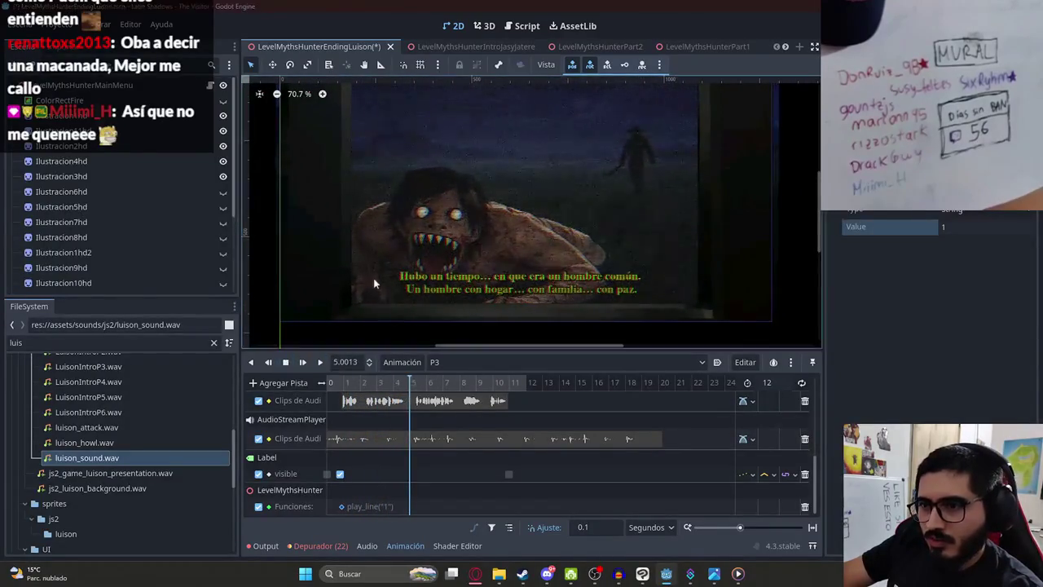
click(478, 574)
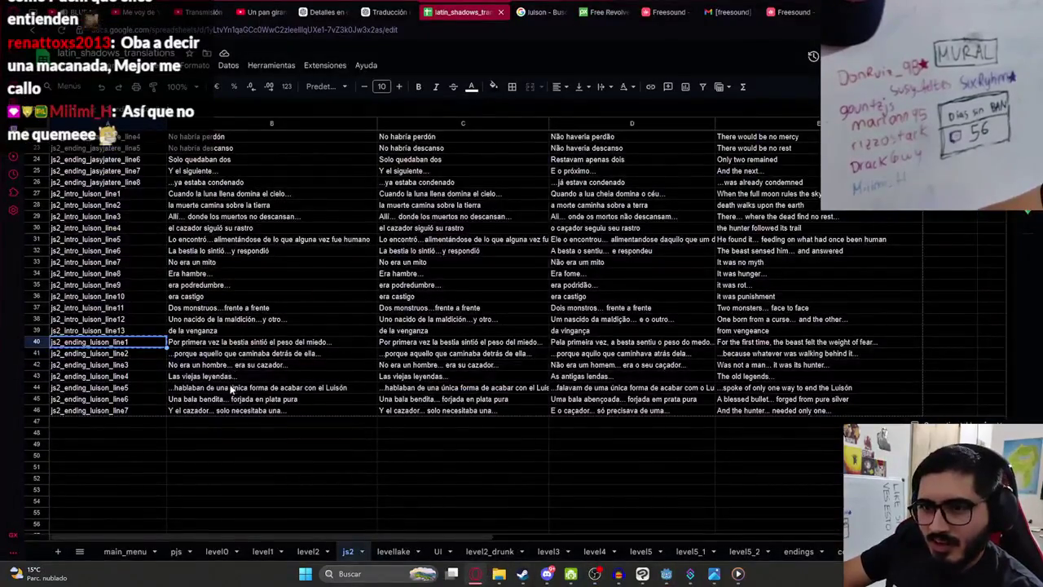
click(222, 368)
key(Up)
key(Up)
key(Up)
key(Down)
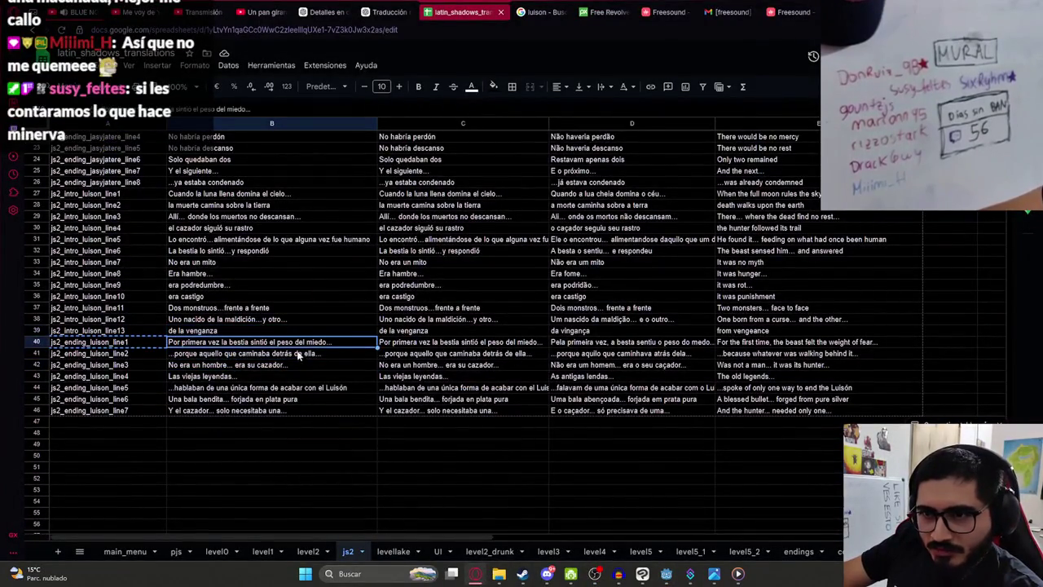
click(667, 573)
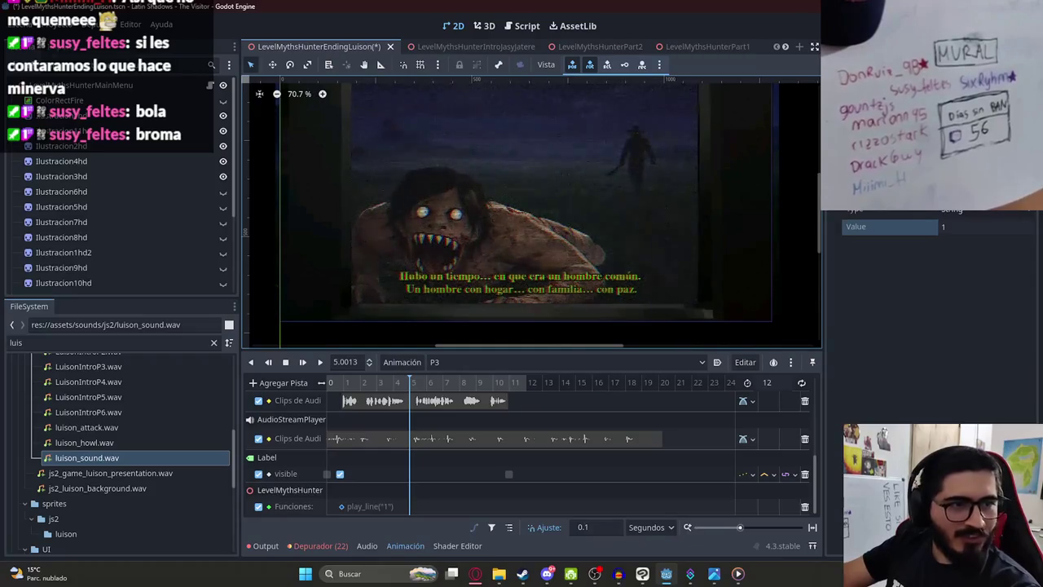
Place the playhead at about 5.3 seconds and insert a second play_line key on the method track.
mouse_move(352, 383)
mouse_down()
mouse_move(337, 383)
mouse_move(388, 383)
mouse_move(336, 383)
mouse_up()
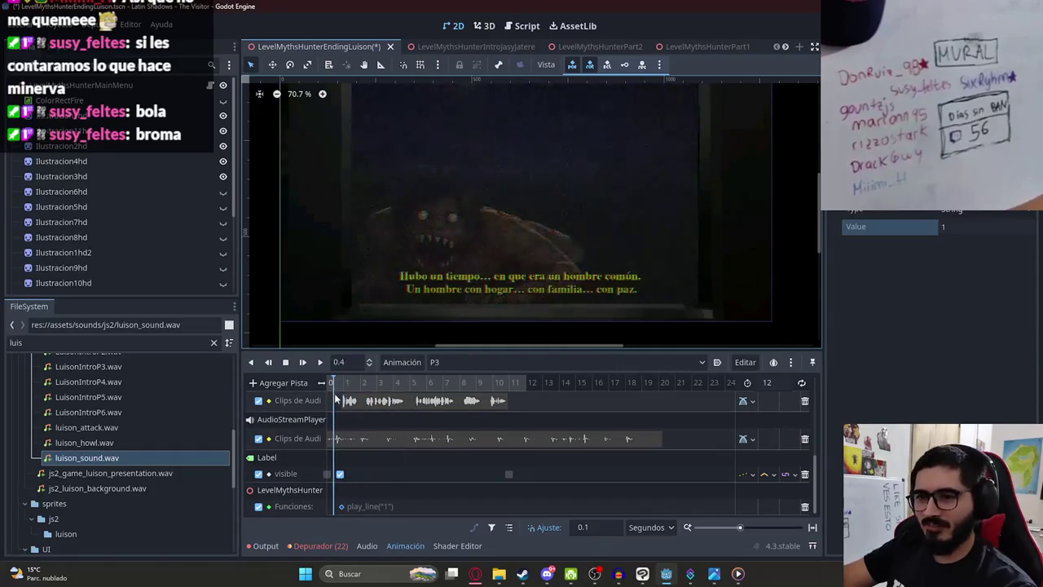
click(319, 362)
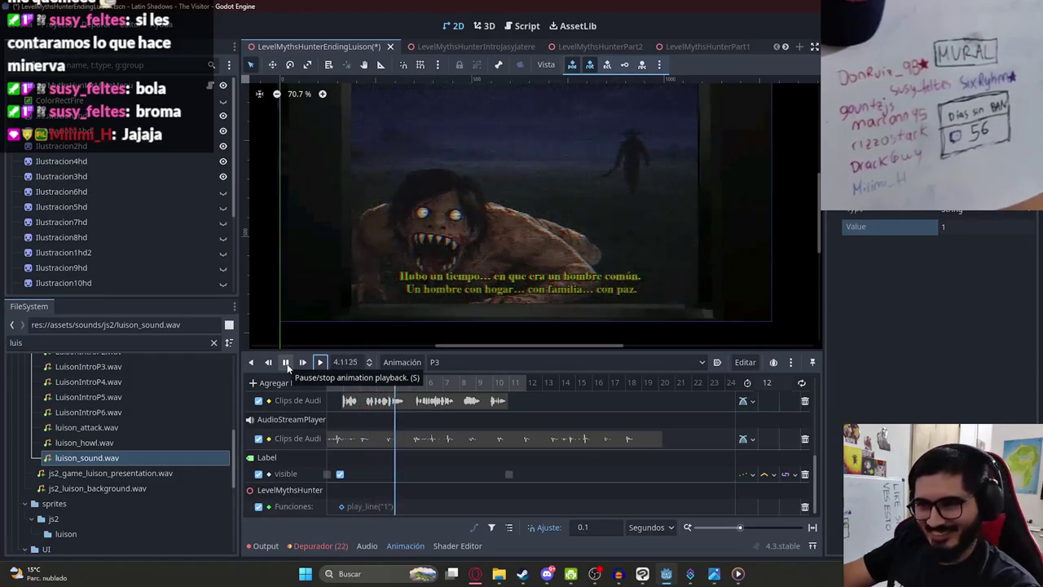
click(285, 362)
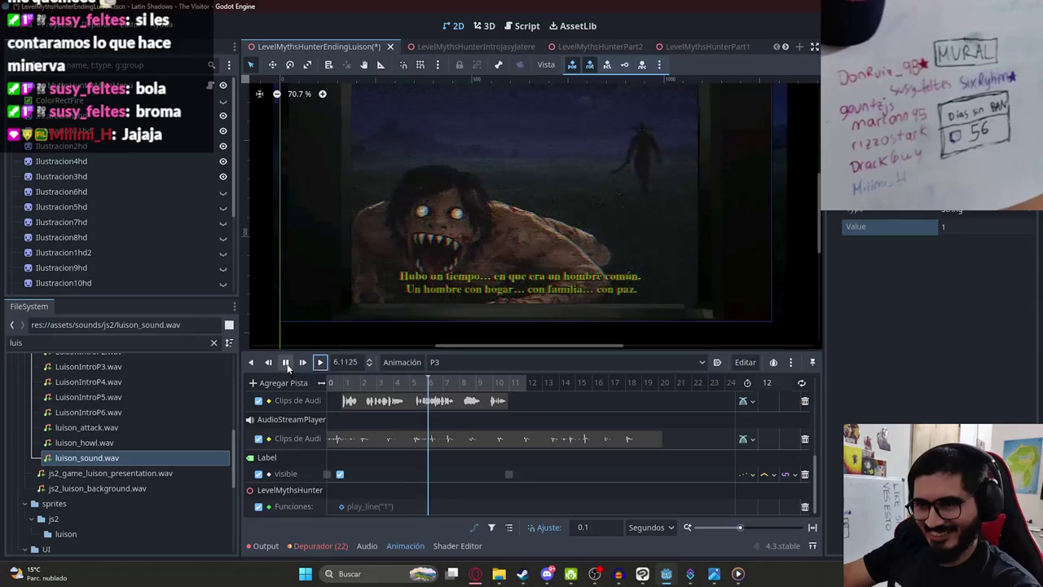
click(413, 384)
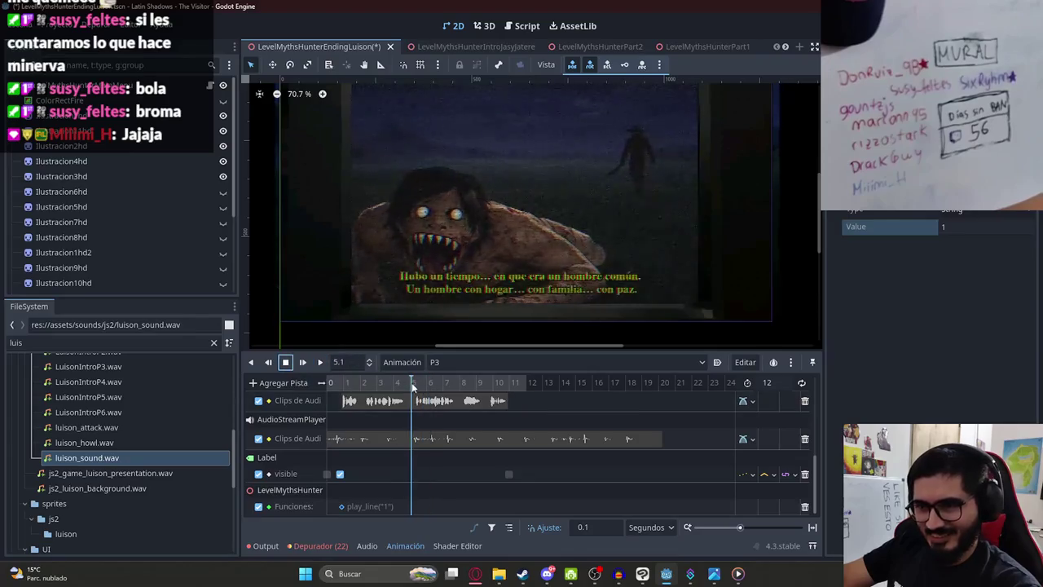
right_click(415, 505)
click(440, 464)
text(play_line)
double_click(313, 202)
click(413, 506)
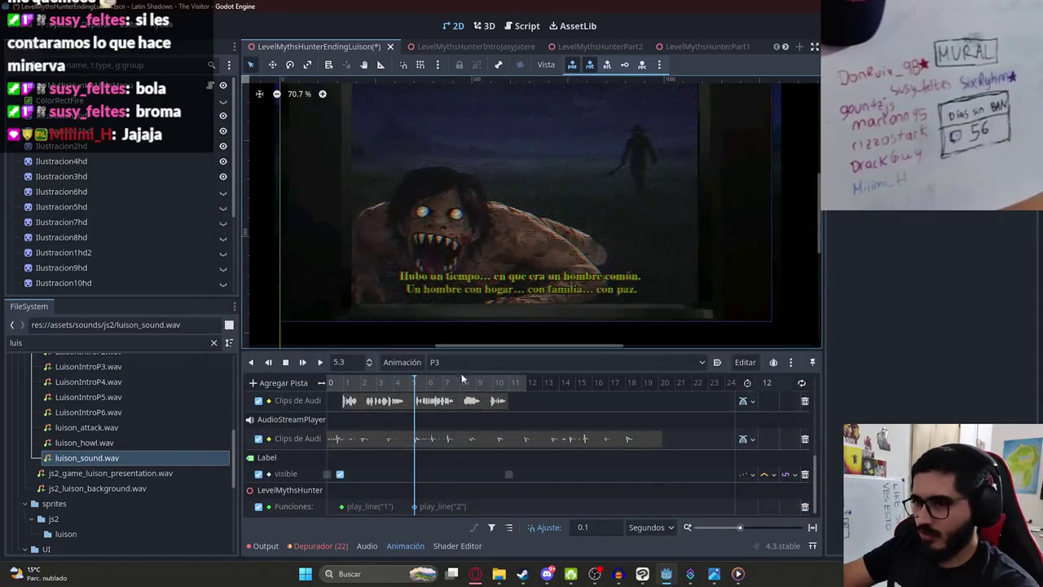
click(476, 573)
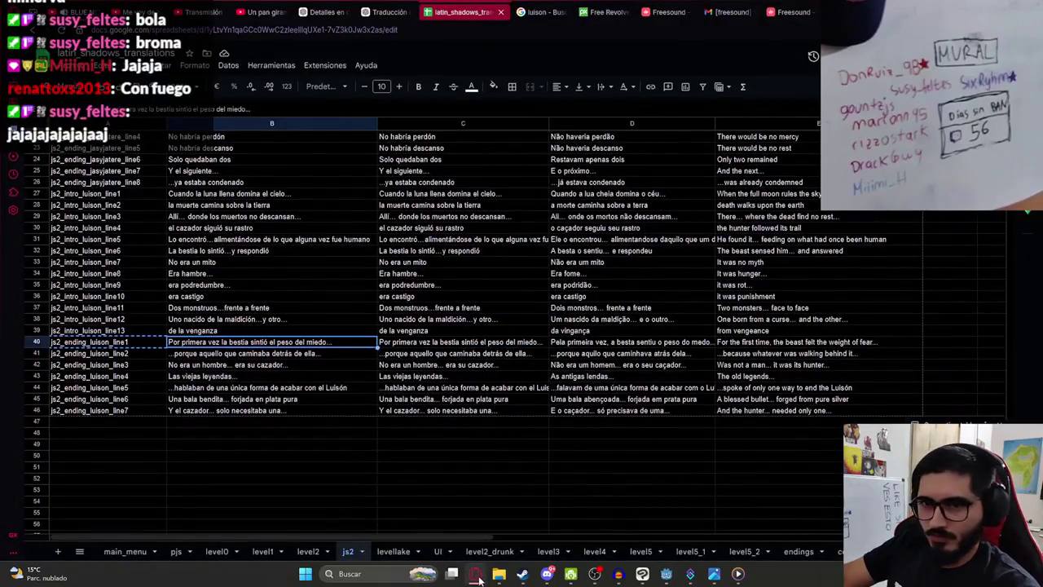
click(479, 575)
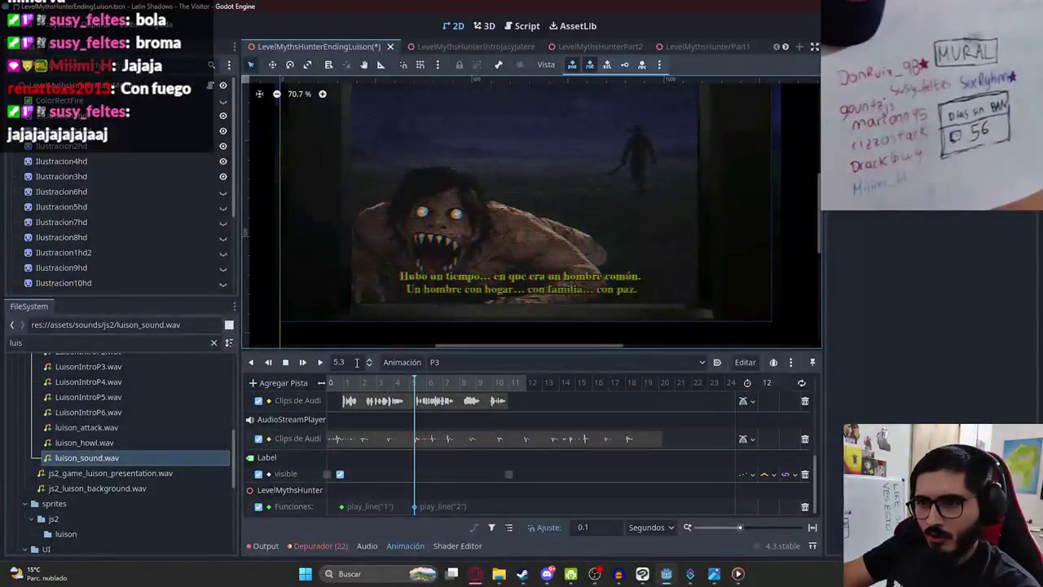
Insert a play_line key at 8.1 seconds and change its argument to 3.
click(320, 363)
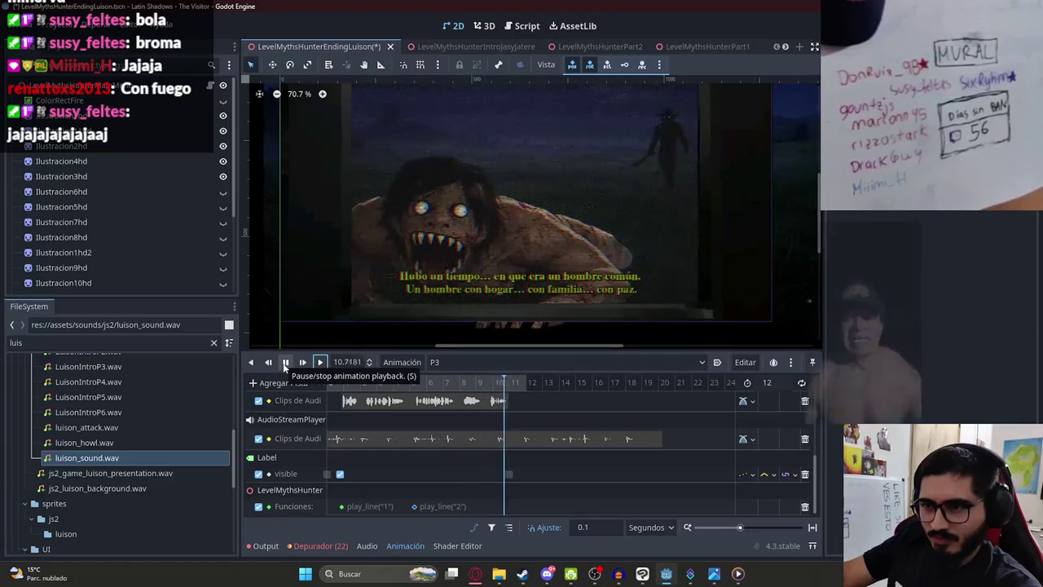
click(462, 383)
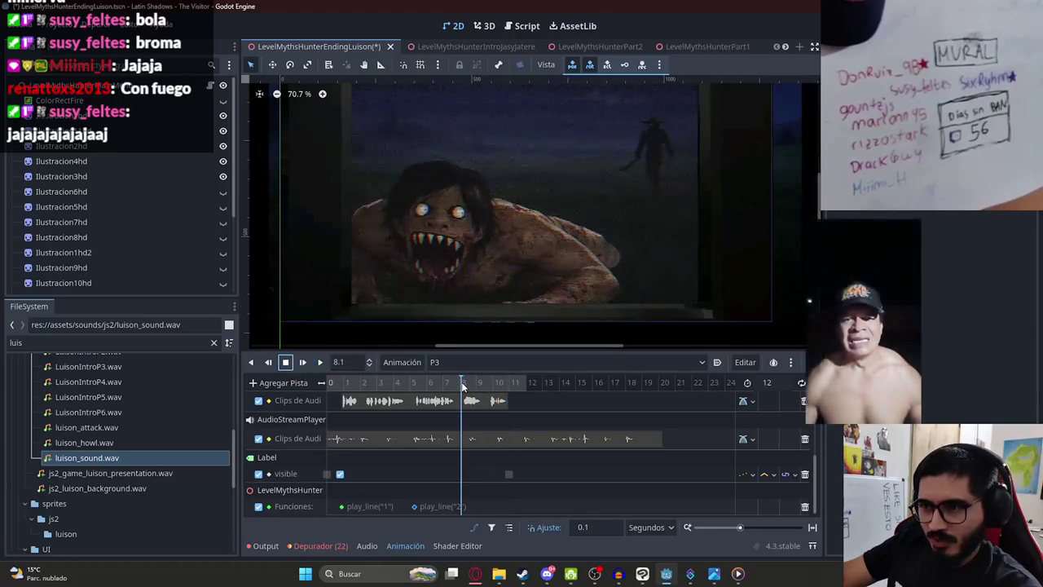
right_click(458, 505)
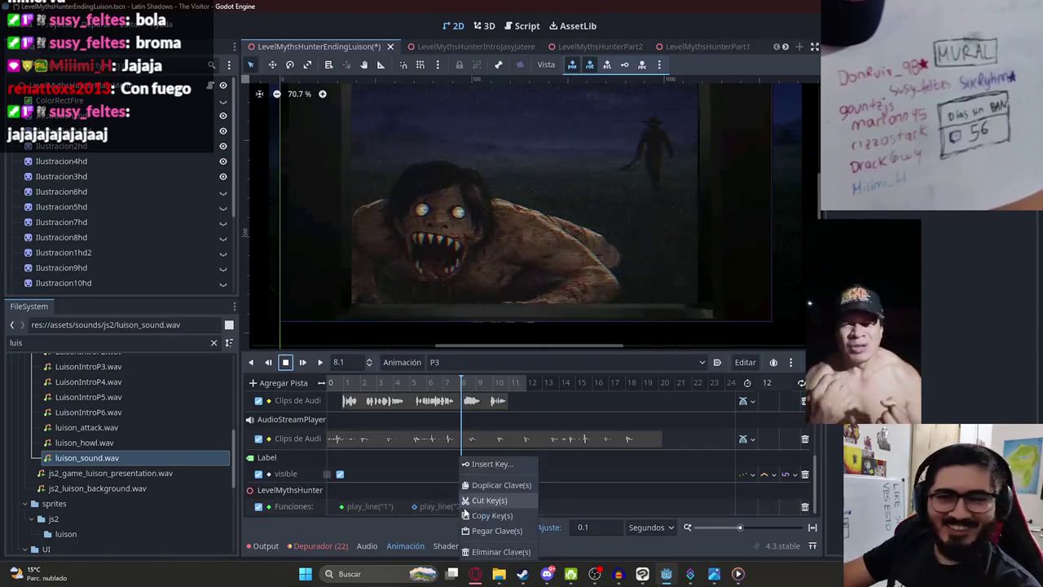
click(483, 463)
text(play_line)
double_click(309, 199)
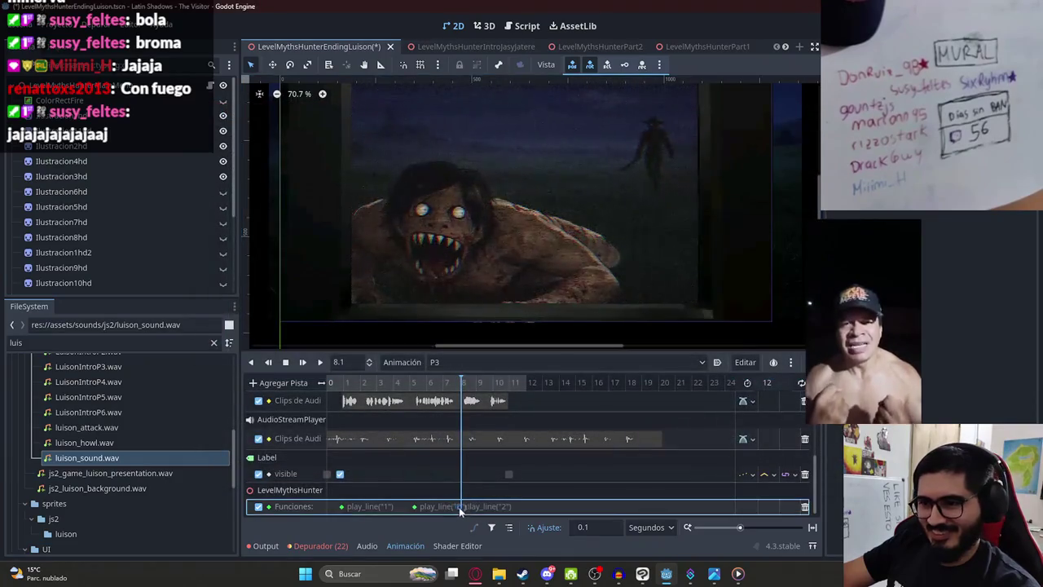
click(461, 505)
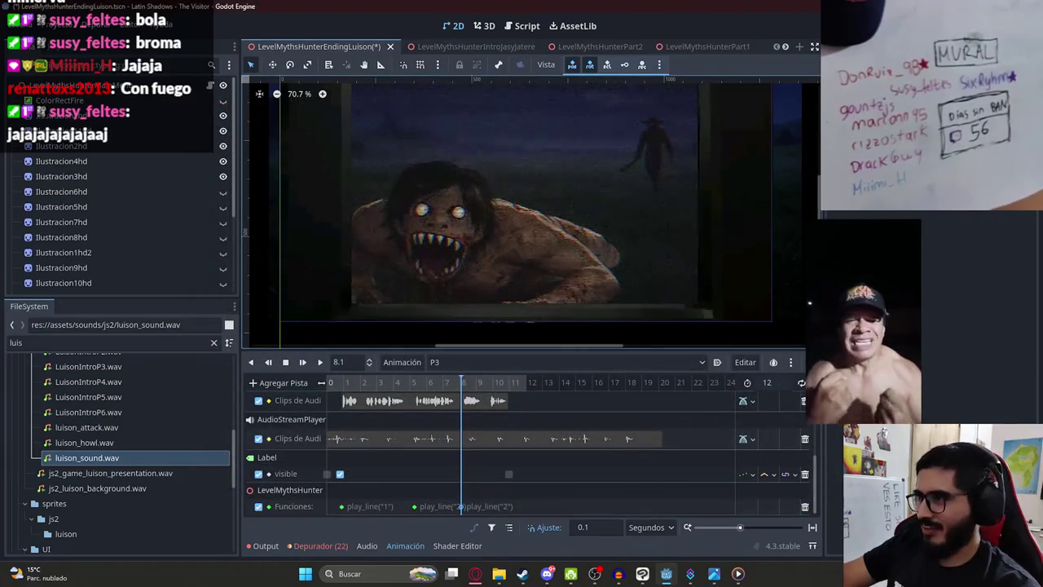
double_click(966, 232)
text(3)
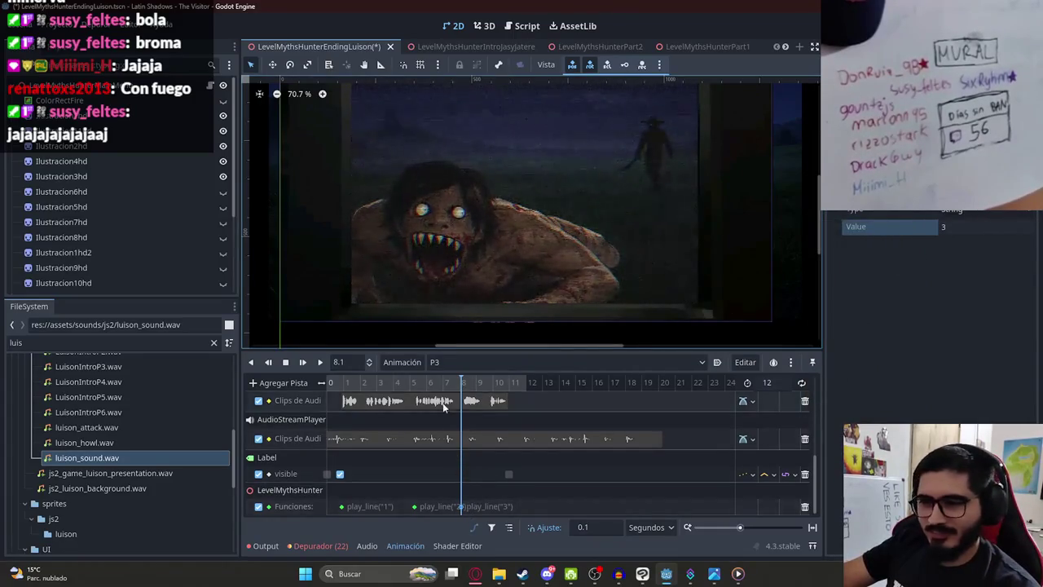
Replay P3 from 6.5 and 8.2 seconds to verify the third subtitle against the translation sheet.
click(463, 386)
click(476, 575)
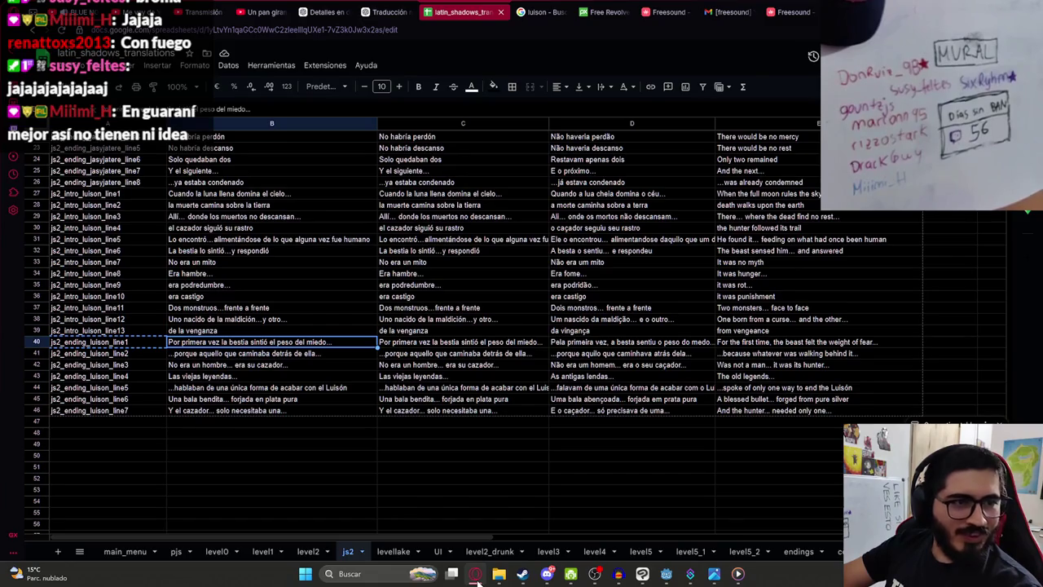
click(478, 576)
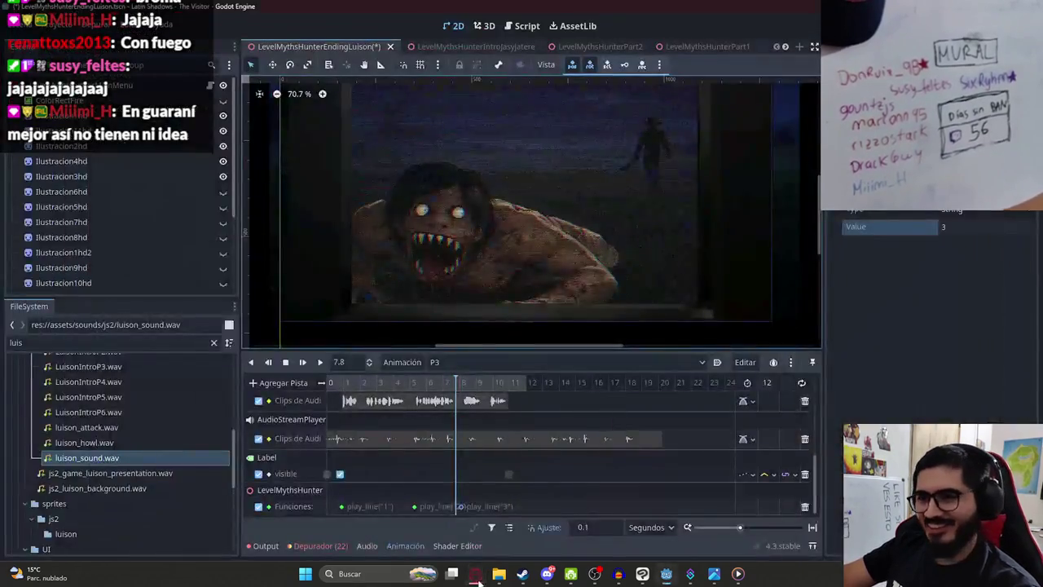
drag(456, 397, 435, 382)
click(321, 361)
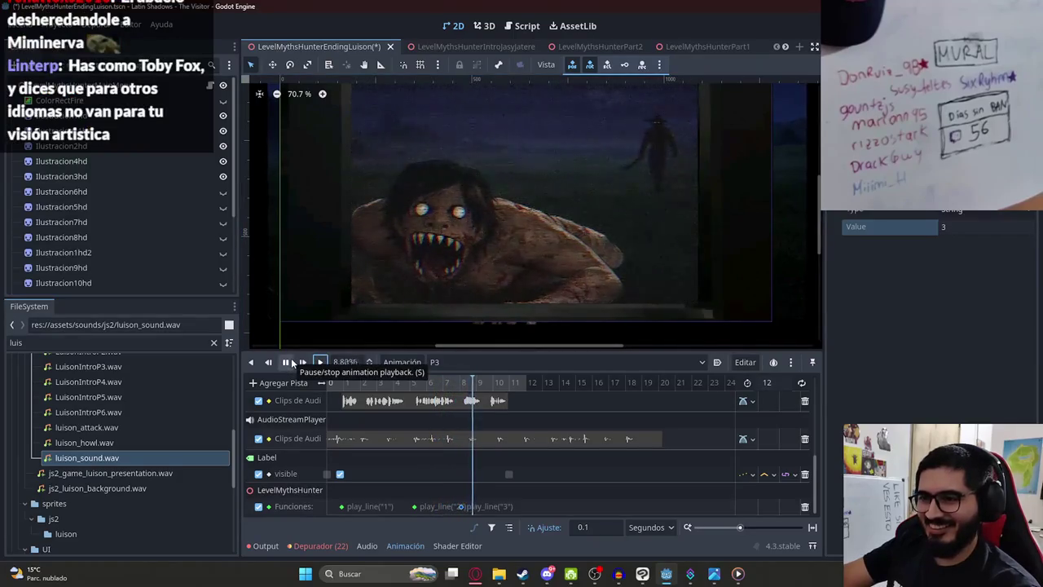
click(287, 362)
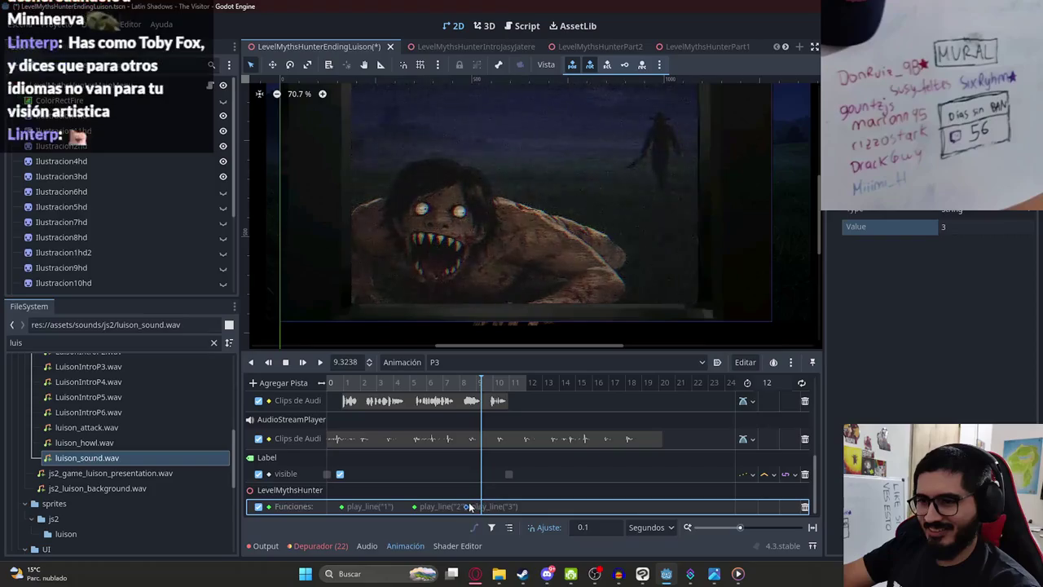
click(464, 383)
click(320, 362)
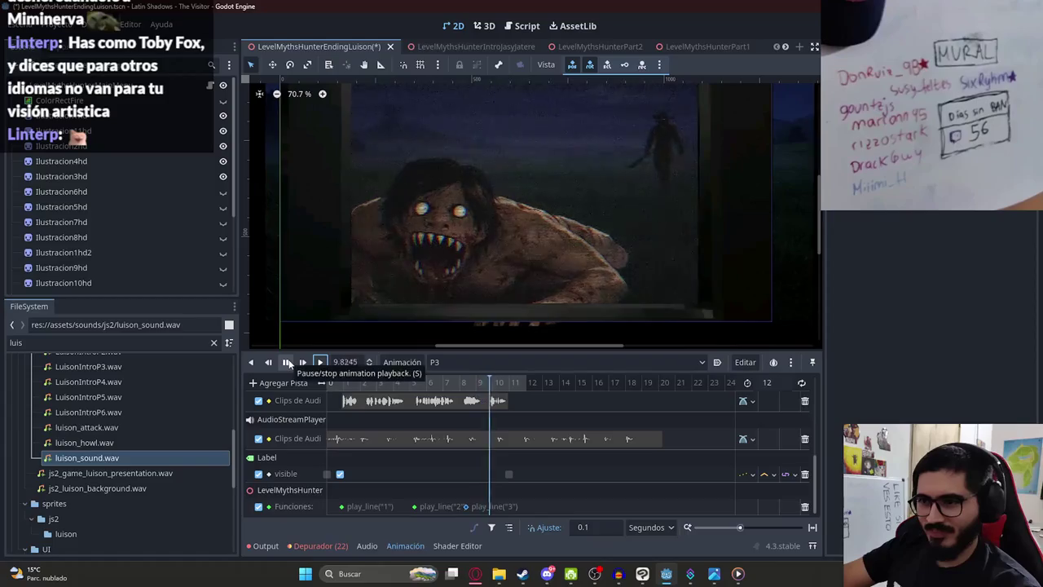
Read spreadsheet cells B41 and B42 for the next lines, then save the ending scene with Ctrl+S.
key(alt+Tab)
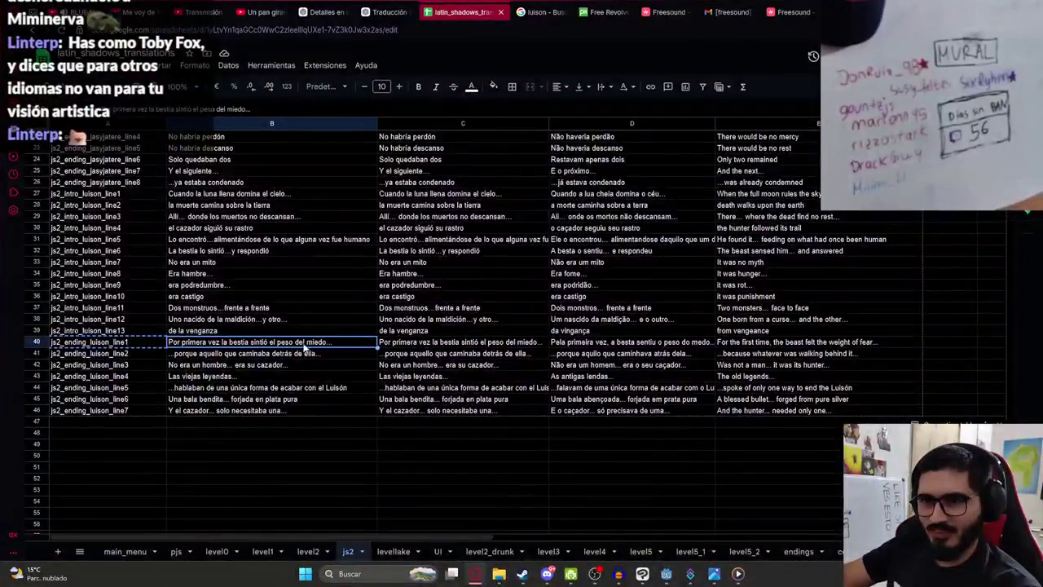
click(315, 356)
click(263, 367)
key(alt+Tab)
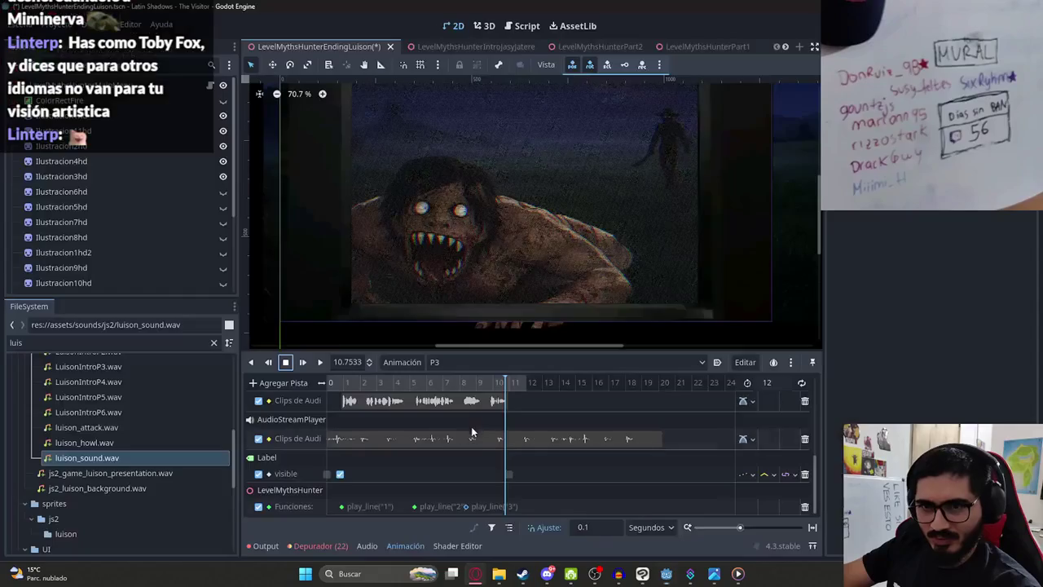
key(ctrl+s)
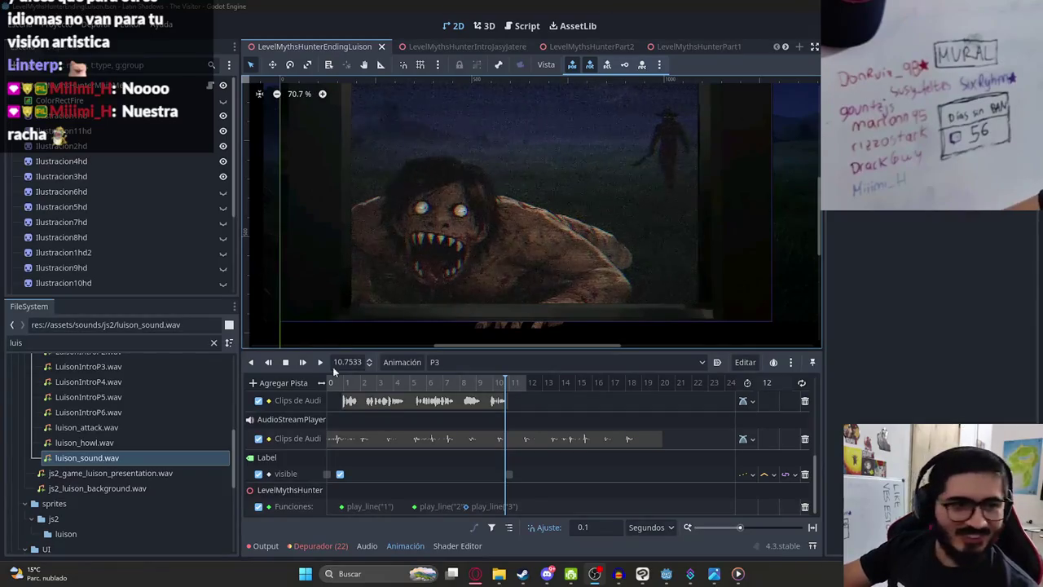
Select the first audio clip track, save the ending scene via Ctrl+S and the scene tab, then run with F6.
click(457, 392)
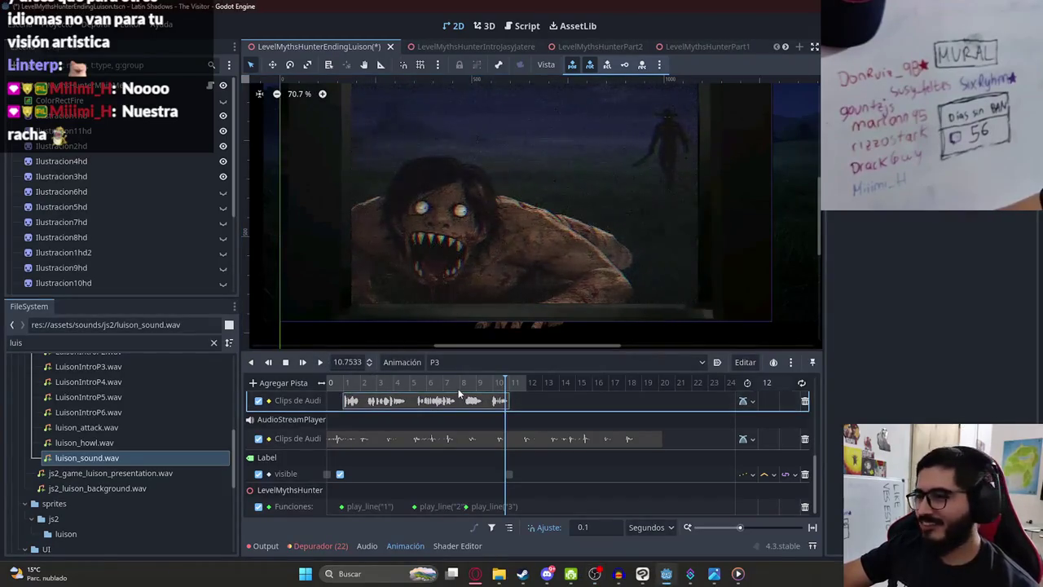
key(ctrl+s)
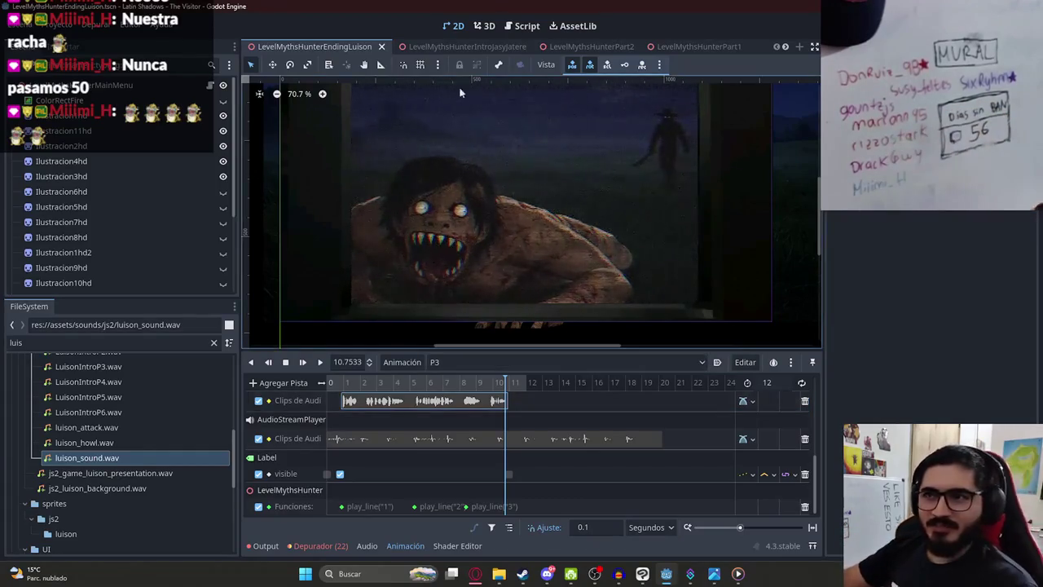
right_click(348, 52)
click(415, 143)
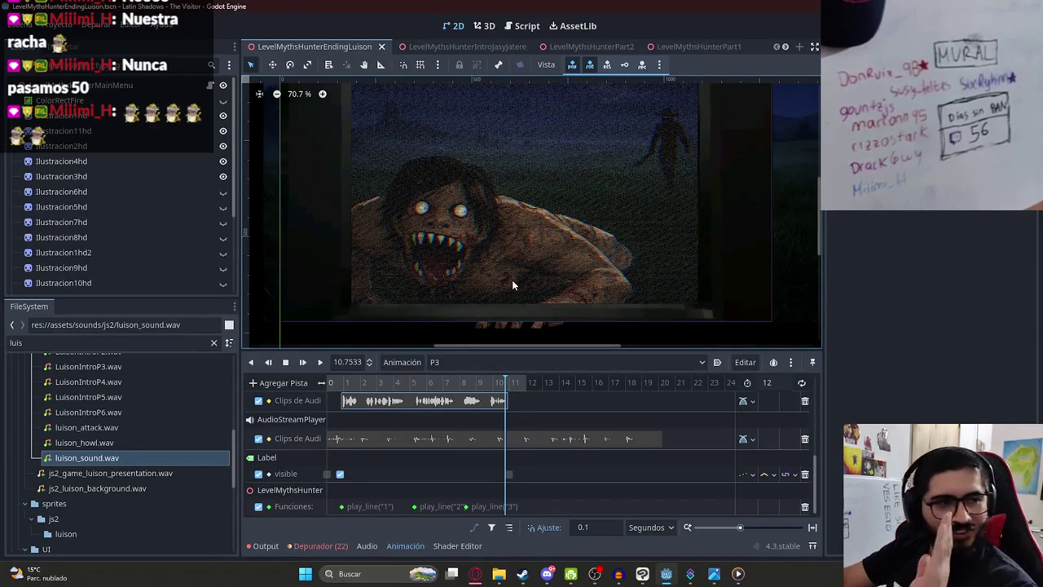
key(F6)
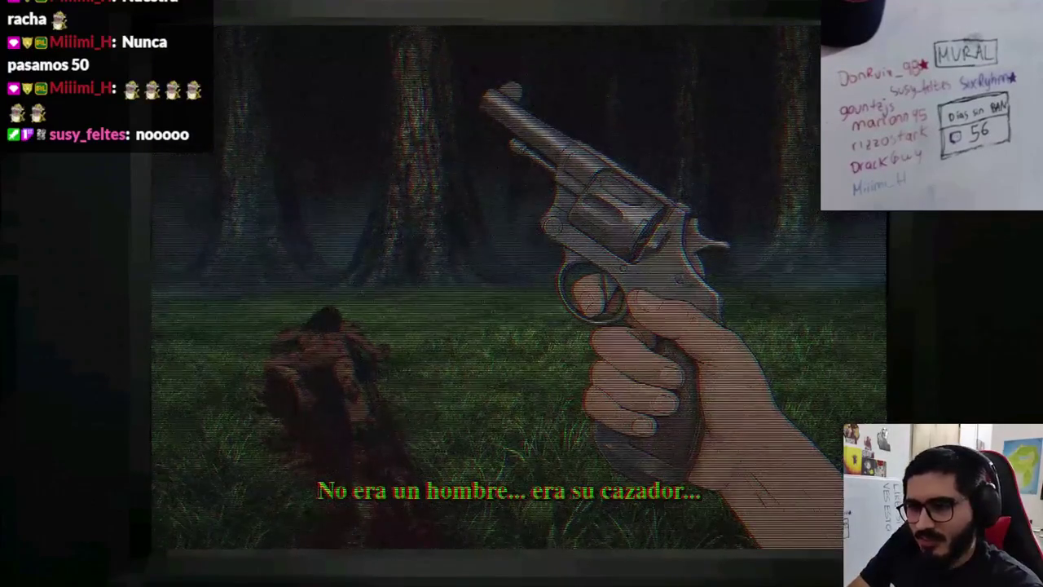
Stop the cutscene test run with F8 and return to the ending scene's script.
key(F8)
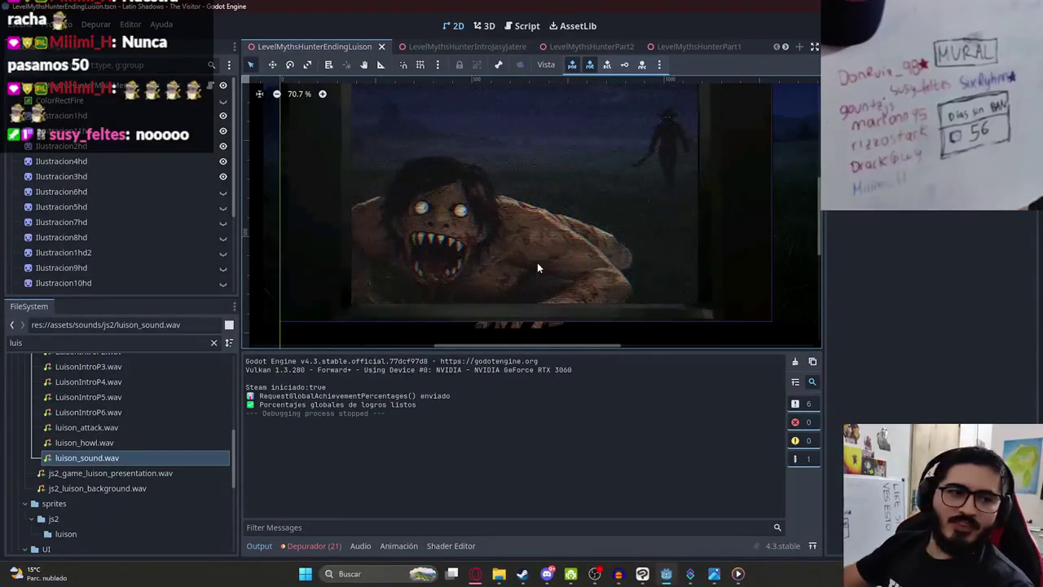
click(211, 85)
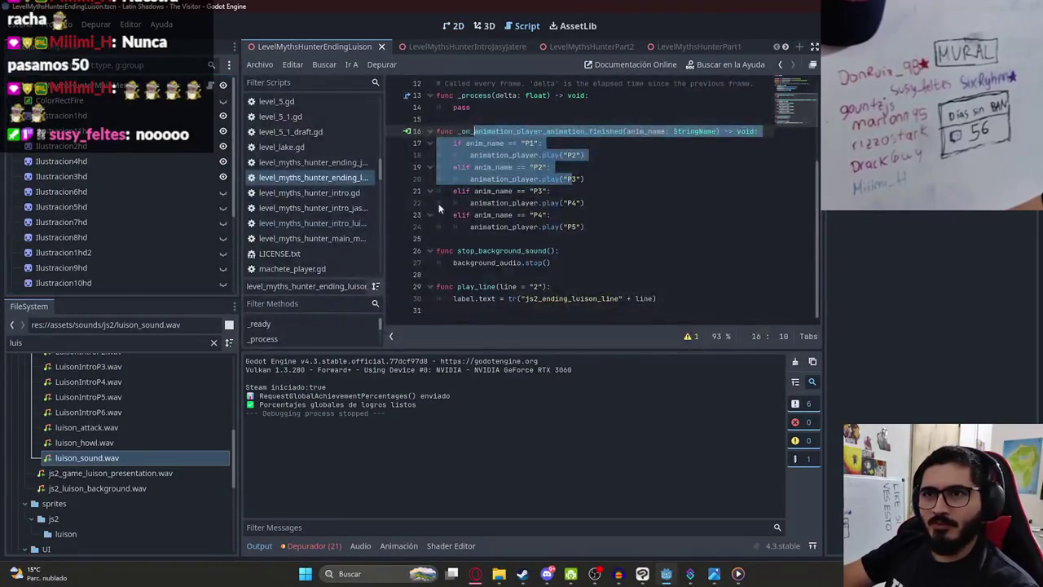
Insert play_line("1") on a new line after animation_player.play("P1") in _ready.
click(493, 287)
scroll(538, 217, up, 4)
click(589, 193)
key(Return)
text(play_line("1)
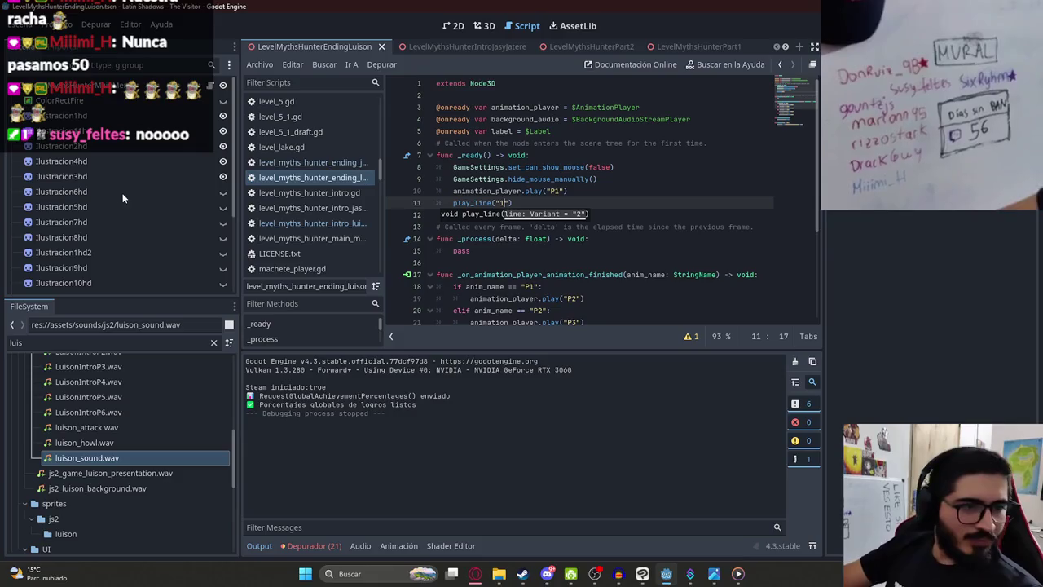
scroll(605, 251, down, 4)
click(580, 287)
Save the script, then select the P4 animation on the AnimationPlayer in the 2D view.
key(ctrl+s)
click(458, 27)
scroll(113, 251, down, 3)
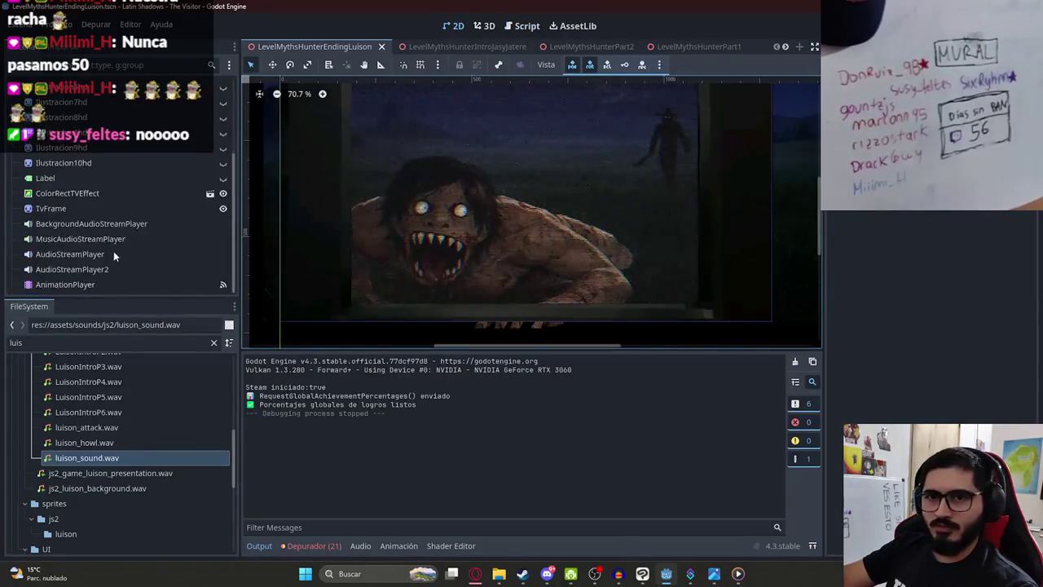
click(75, 284)
click(460, 363)
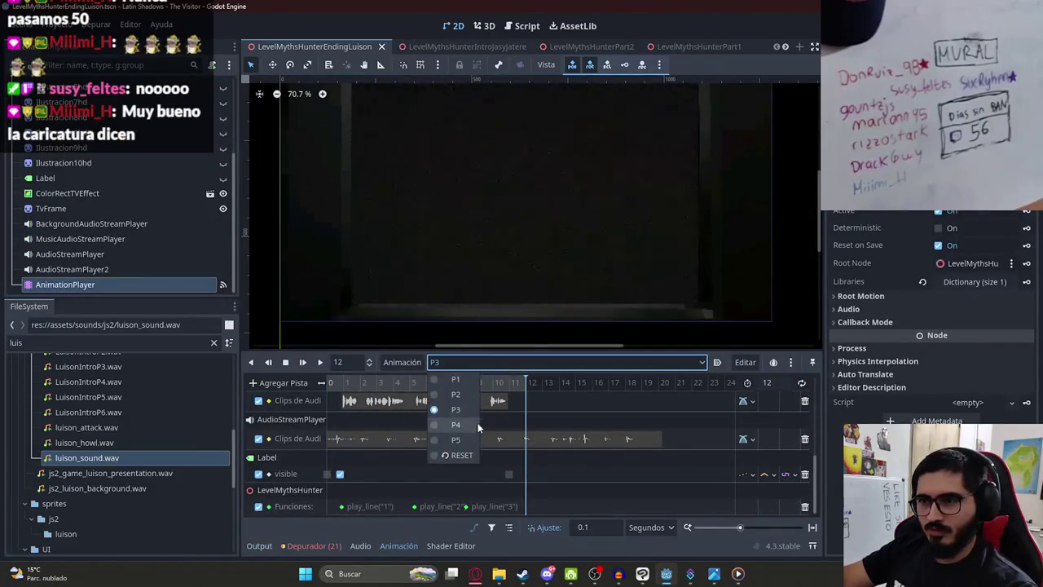
click(456, 424)
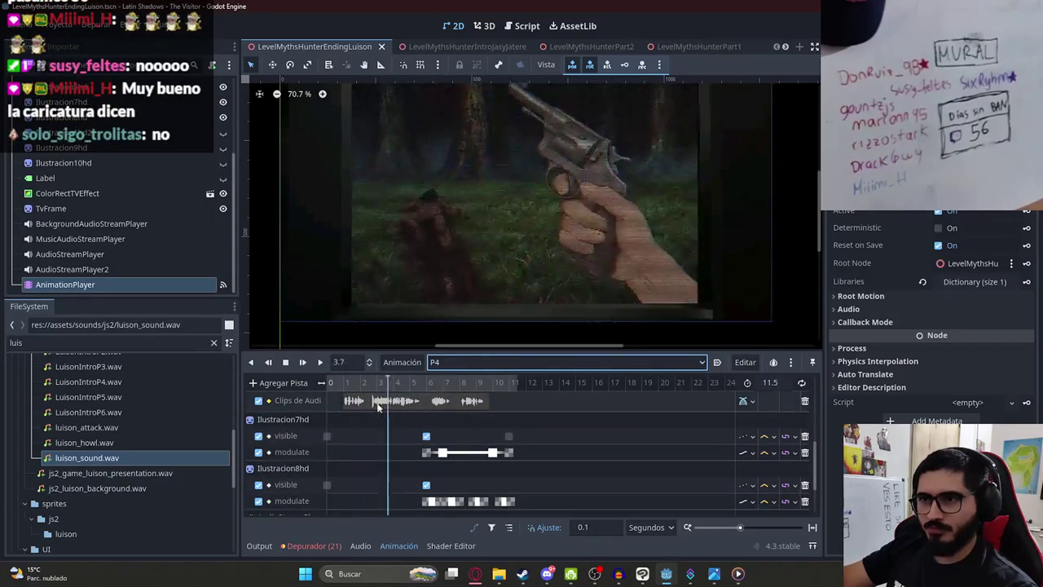
Preview P4, return the playhead to 1 second, and add a method-call track on LevelMythsHunter.
click(343, 382)
scroll(362, 420, up, 3)
click(320, 363)
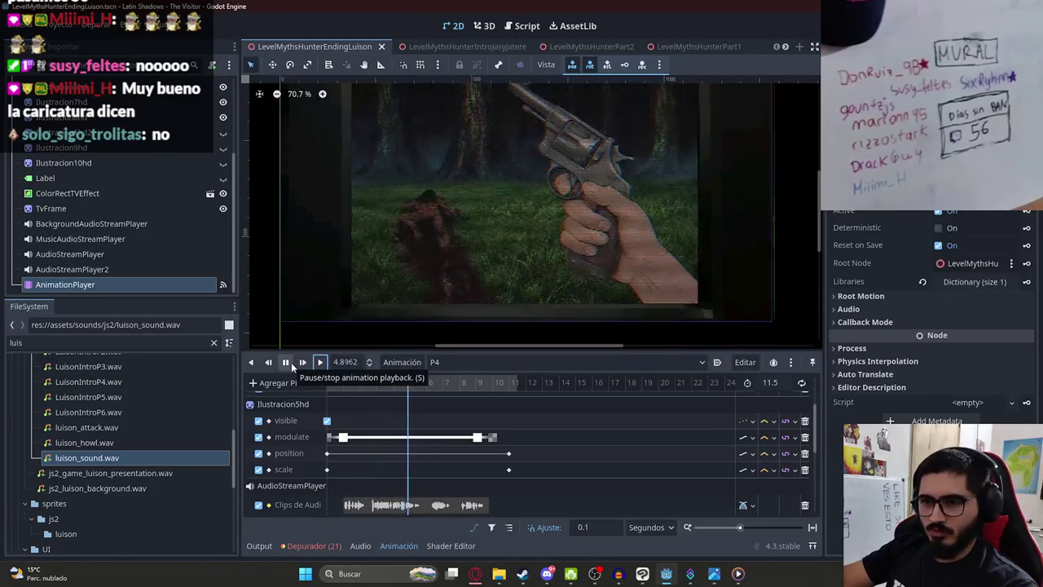
click(291, 361)
click(345, 383)
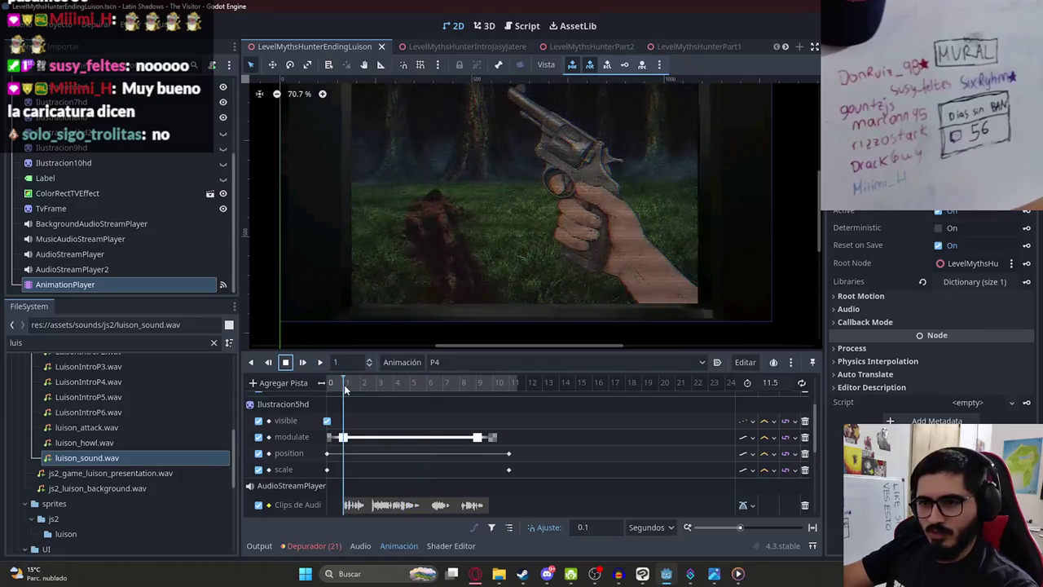
scroll(351, 472, down, 5)
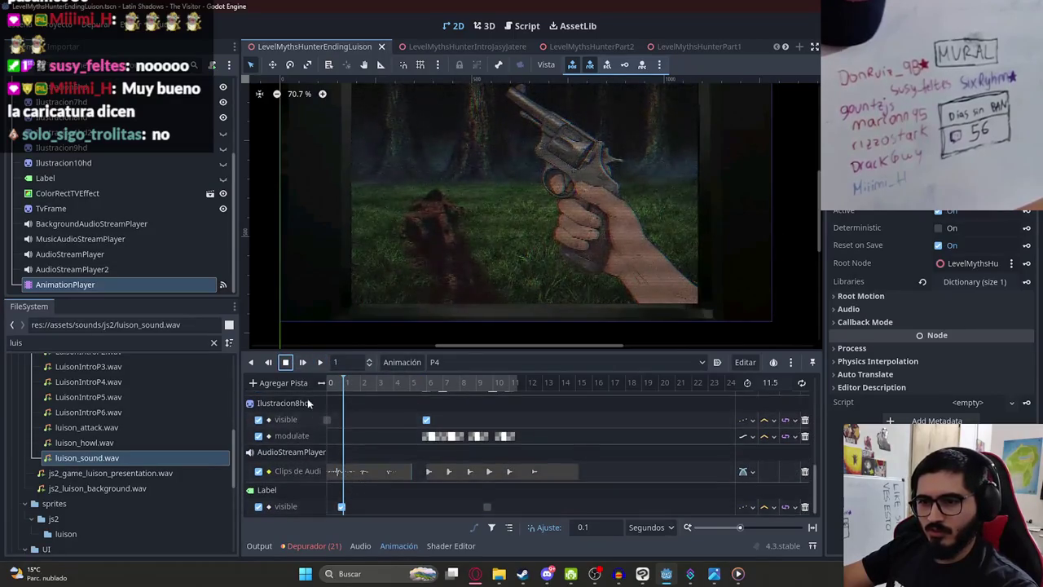
click(280, 382)
click(317, 477)
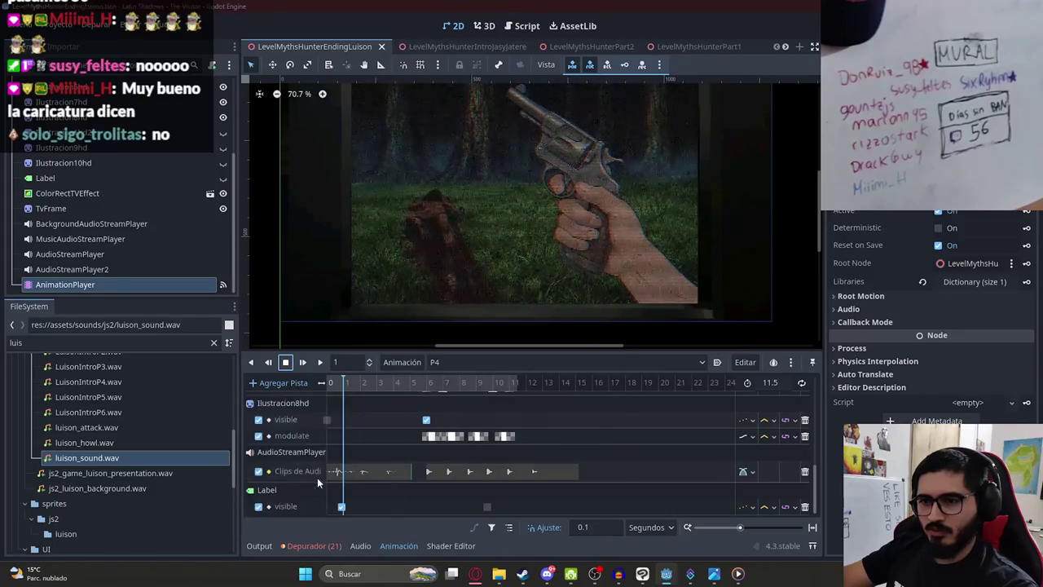
double_click(489, 135)
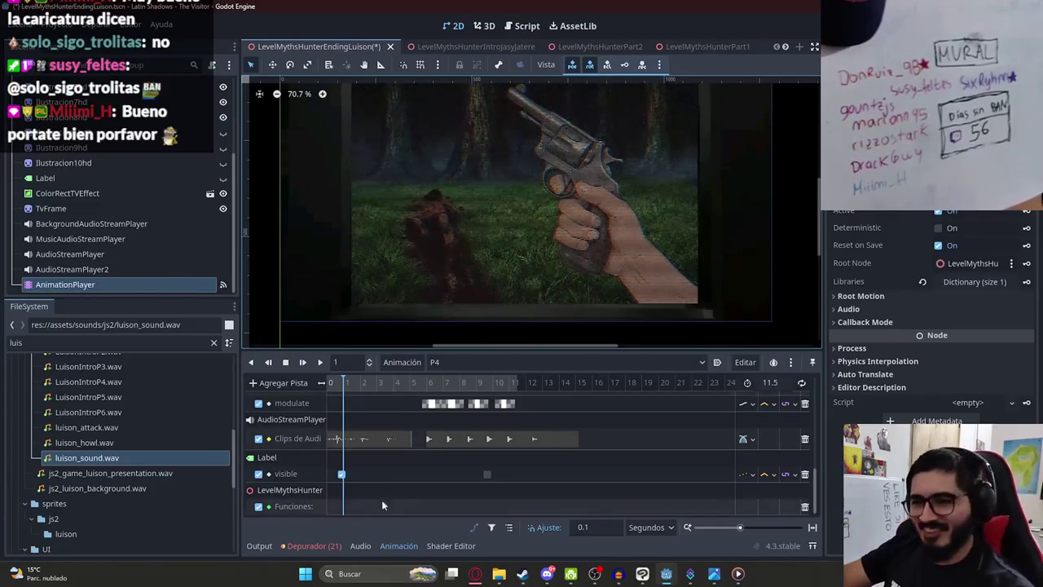
Save the scene with Ctrl+S, check the P4 track list, and bring up the scene tab's options.
key(ctrl+s)
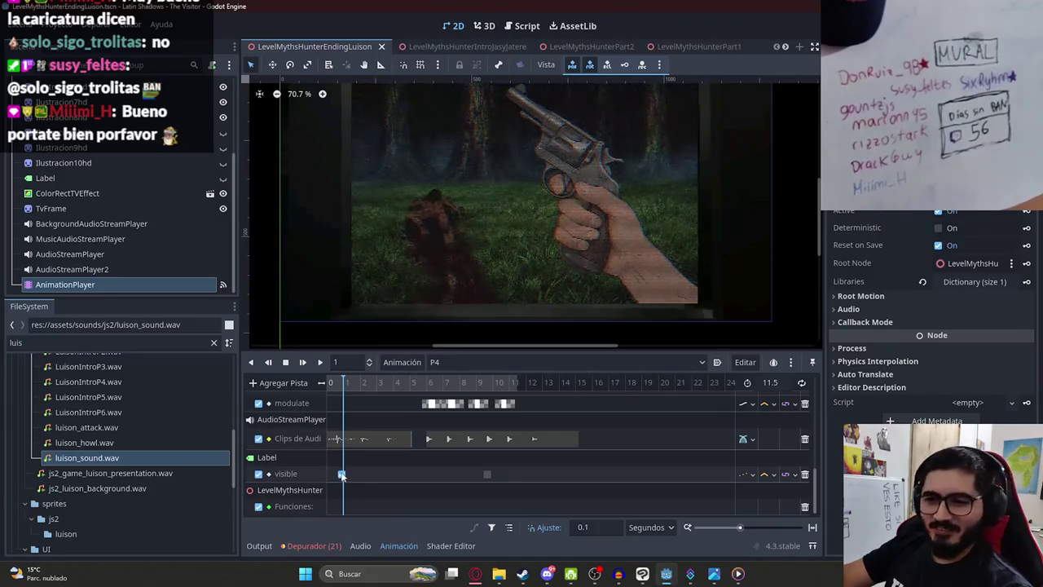
scroll(351, 458, up, 3)
scroll(359, 461, down, 2)
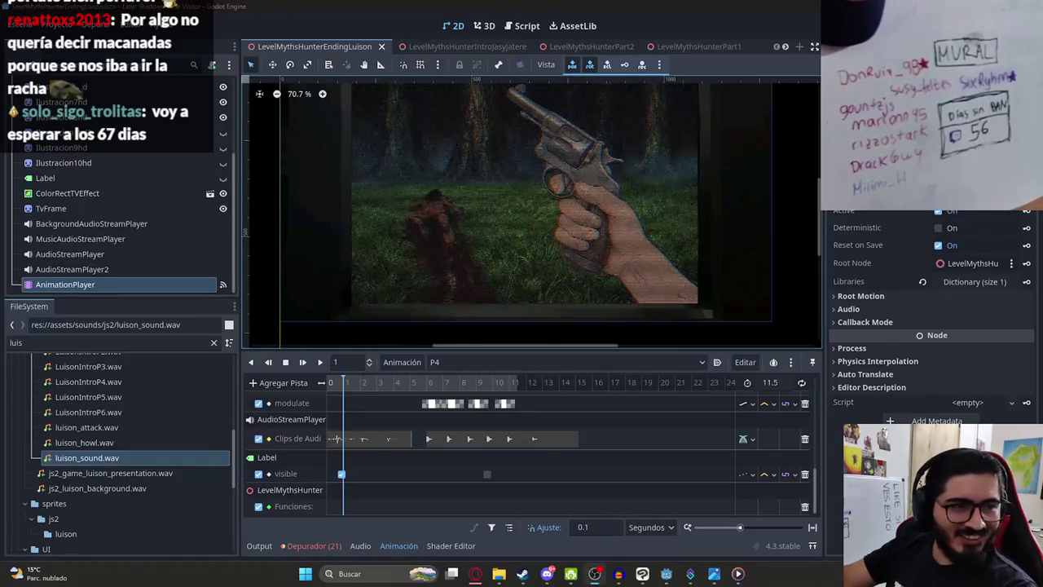
right_click(313, 47)
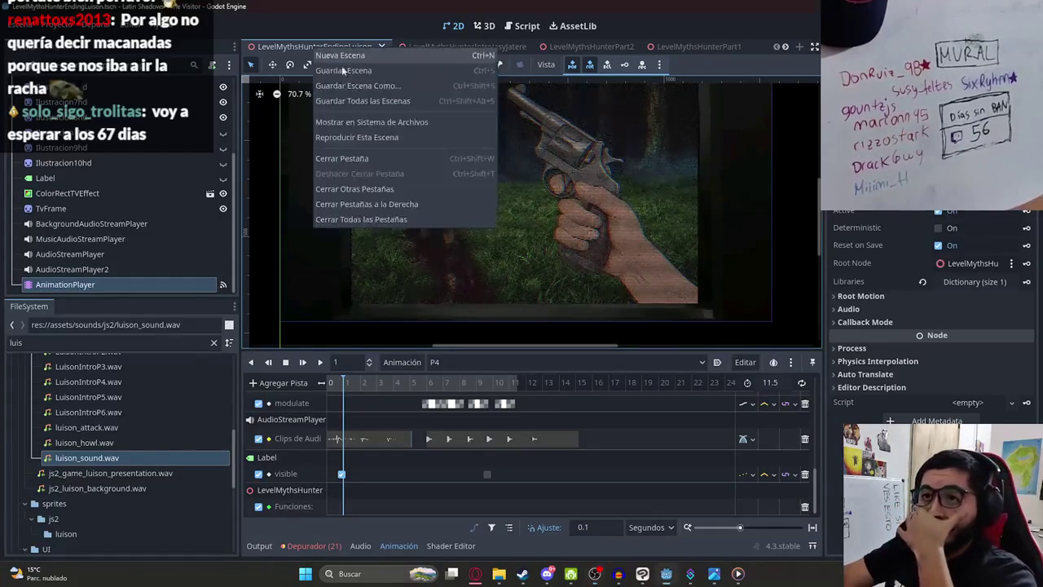
click(475, 573)
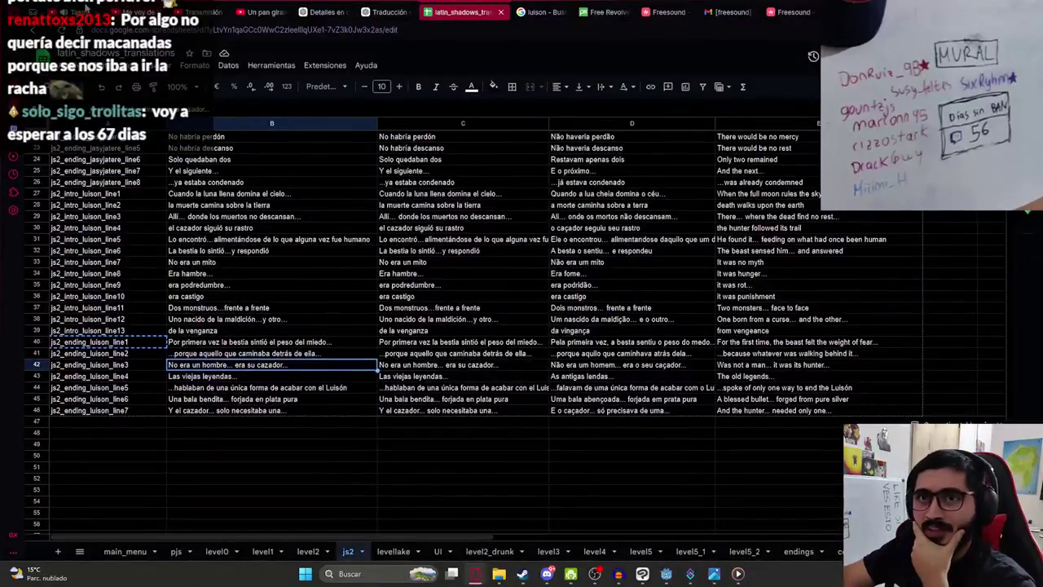
key(alt+Tab)
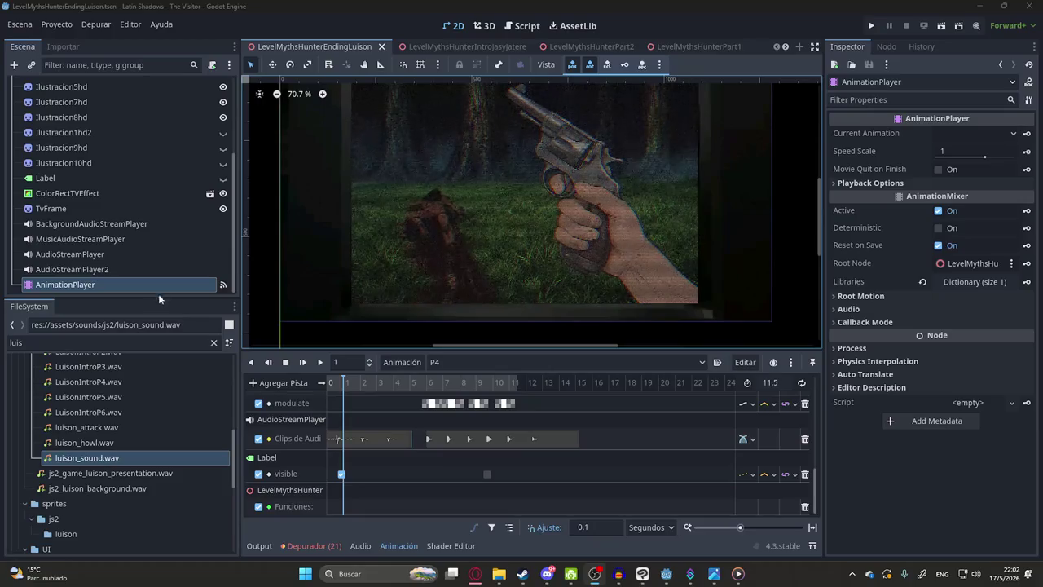
right_click(347, 47)
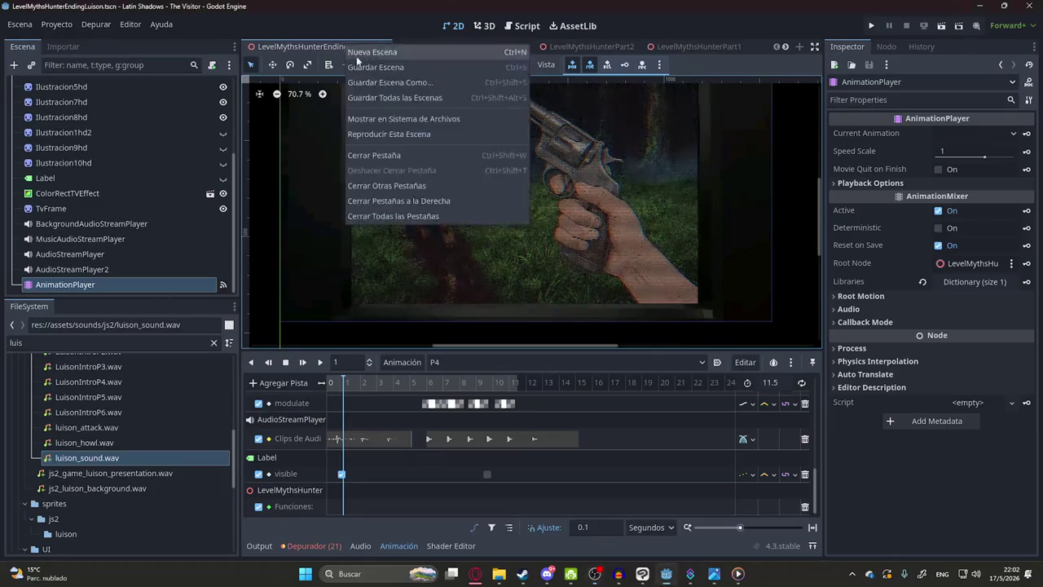
Choose Reproducir Esta Escena to test-run the LevelMythsHunterEndingLuison cutscene.
click(385, 134)
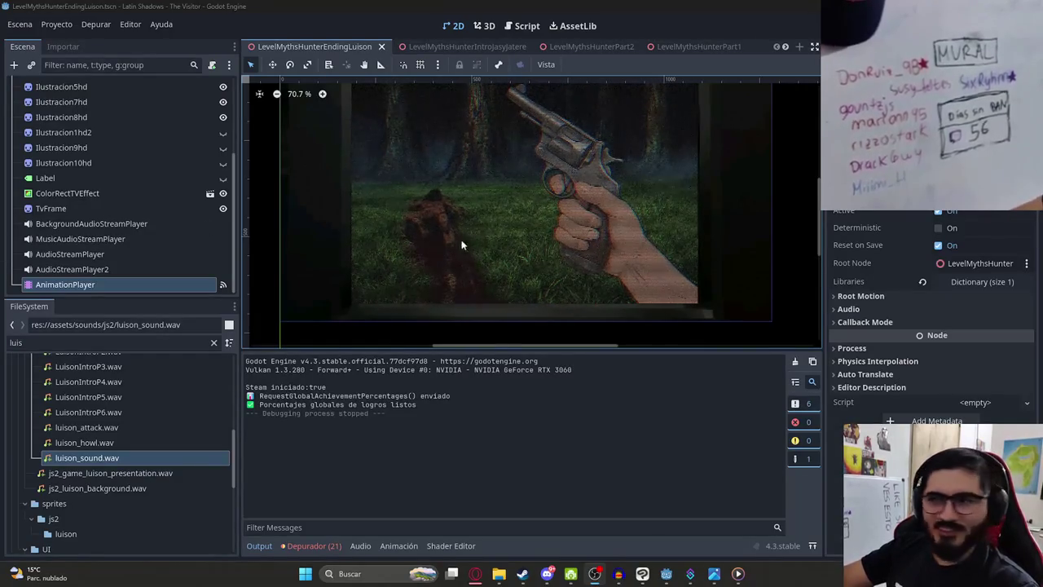
Pan the canvas and select the AnimationPlayer so its timeline shows.
scroll(425, 254, down, 1)
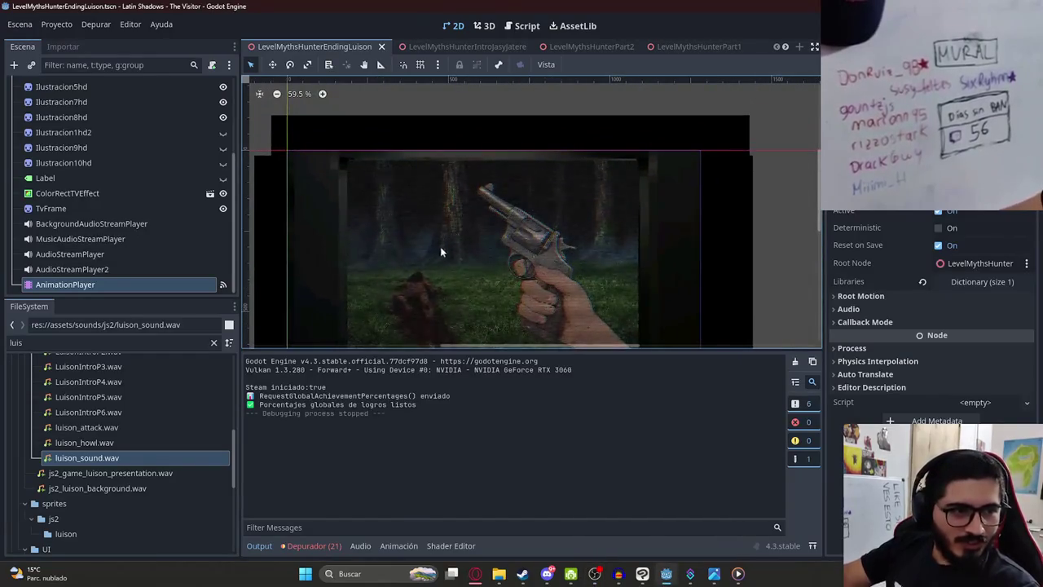
scroll(414, 248, down, 1)
mouse_move(413, 249)
mouse_down()
mouse_move(409, 192)
mouse_move(399, 239)
mouse_up()
click(752, 188)
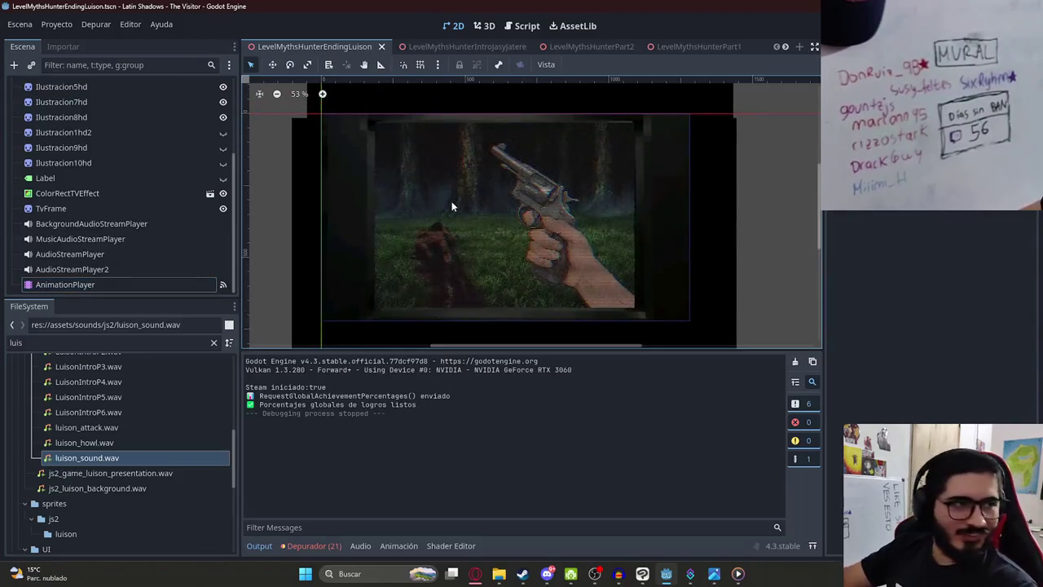
drag(373, 199, 411, 193)
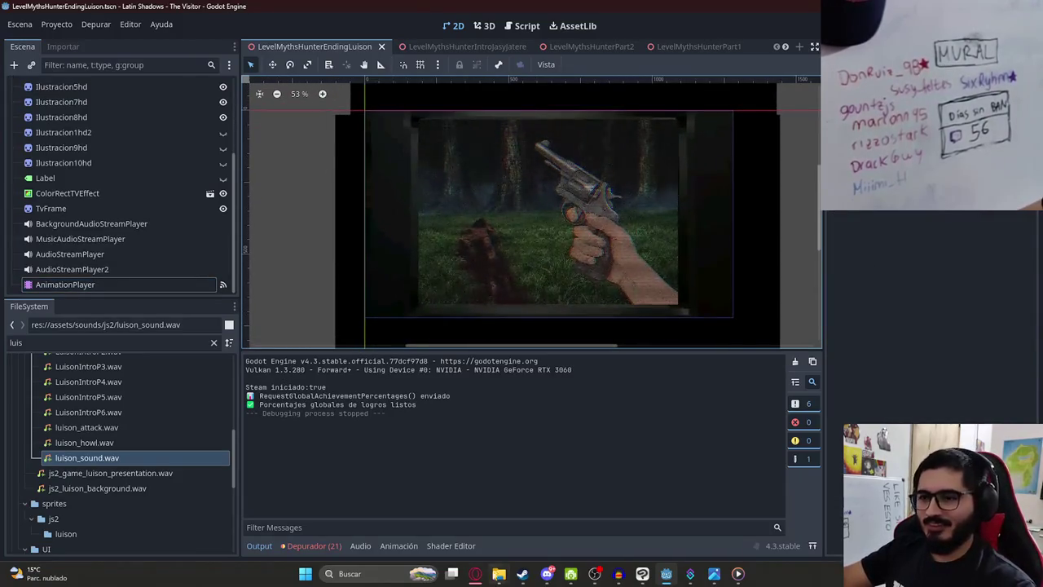
click(115, 287)
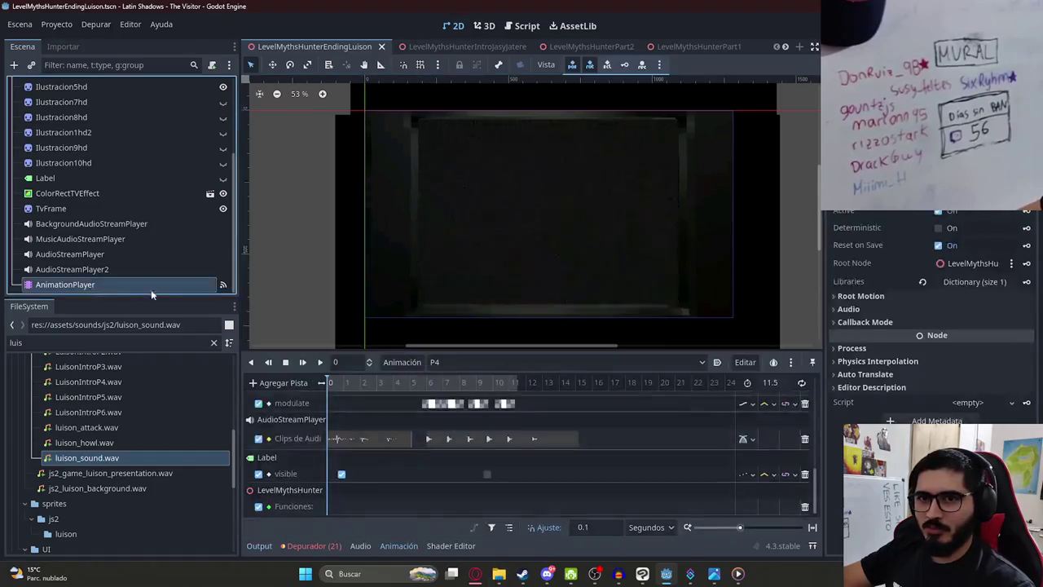
Switch to the P3 animation and play it to check its subtitles, pausing around 0.6 s.
click(455, 362)
click(457, 395)
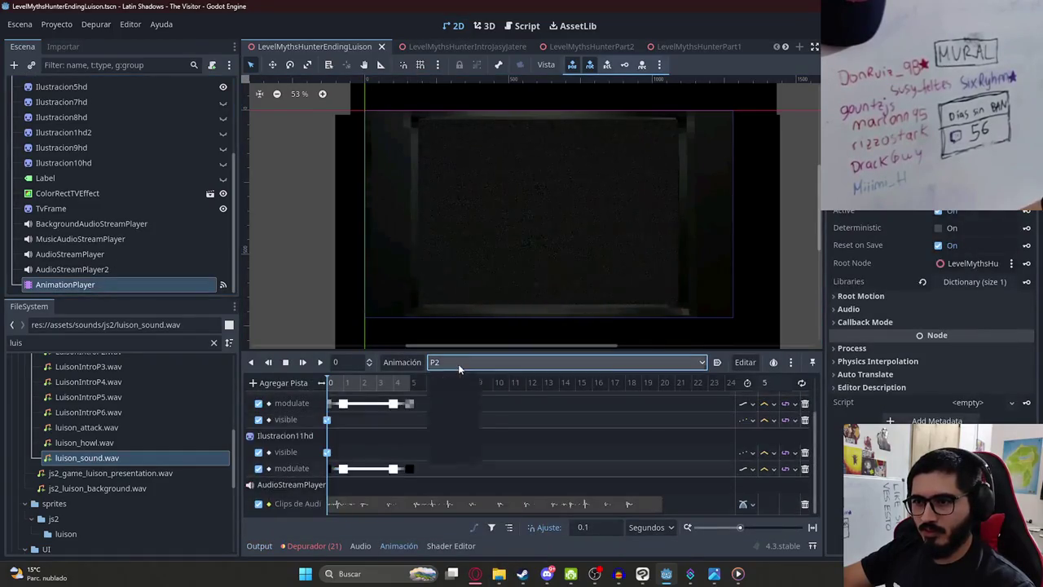
click(456, 412)
click(319, 362)
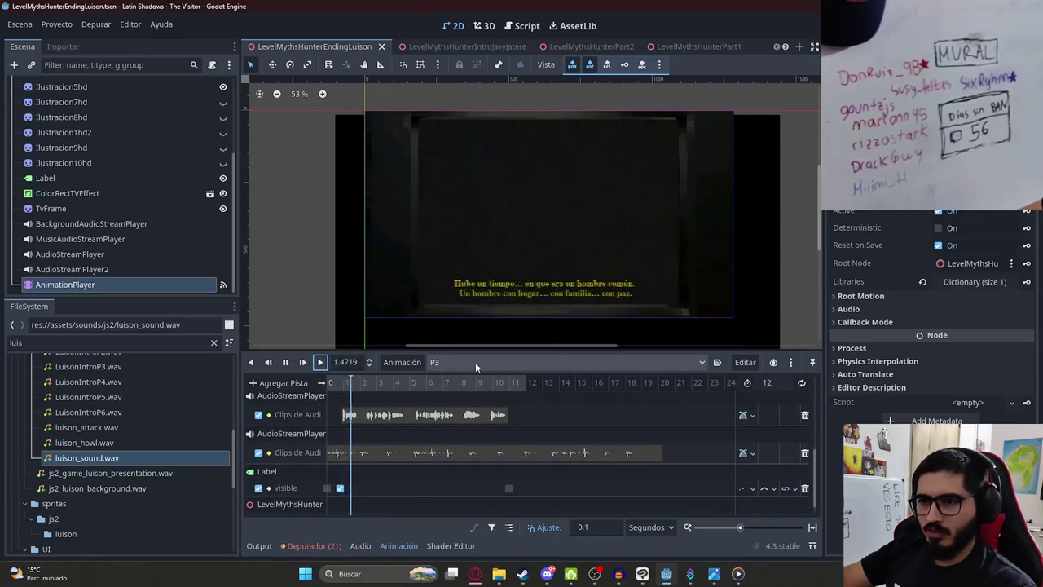
click(285, 362)
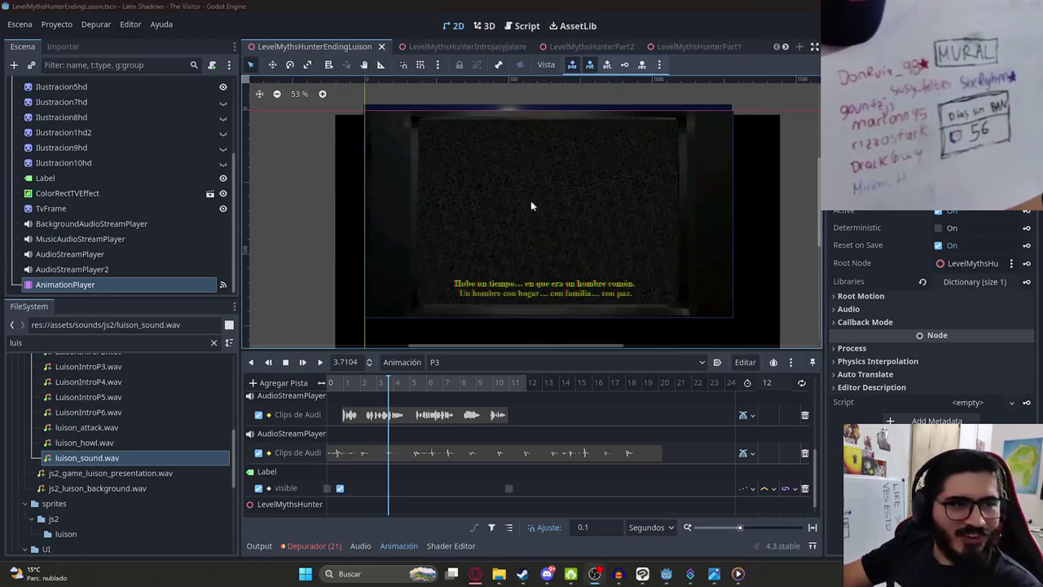
drag(346, 383, 337, 385)
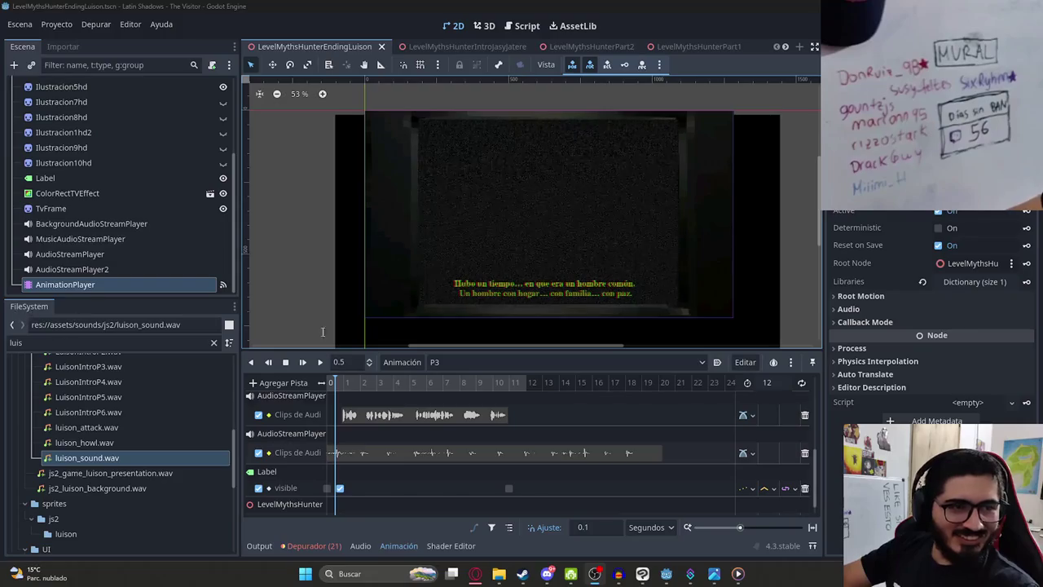
click(320, 362)
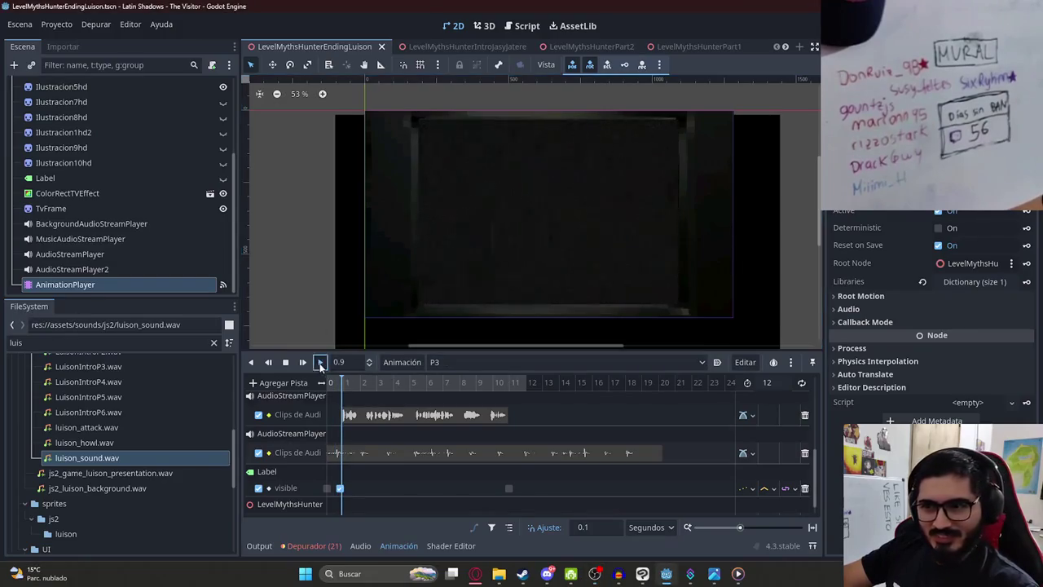
Look at P1 at 7 seconds, then return to P3 at about 1.4 seconds.
click(489, 362)
click(448, 381)
click(442, 383)
click(463, 363)
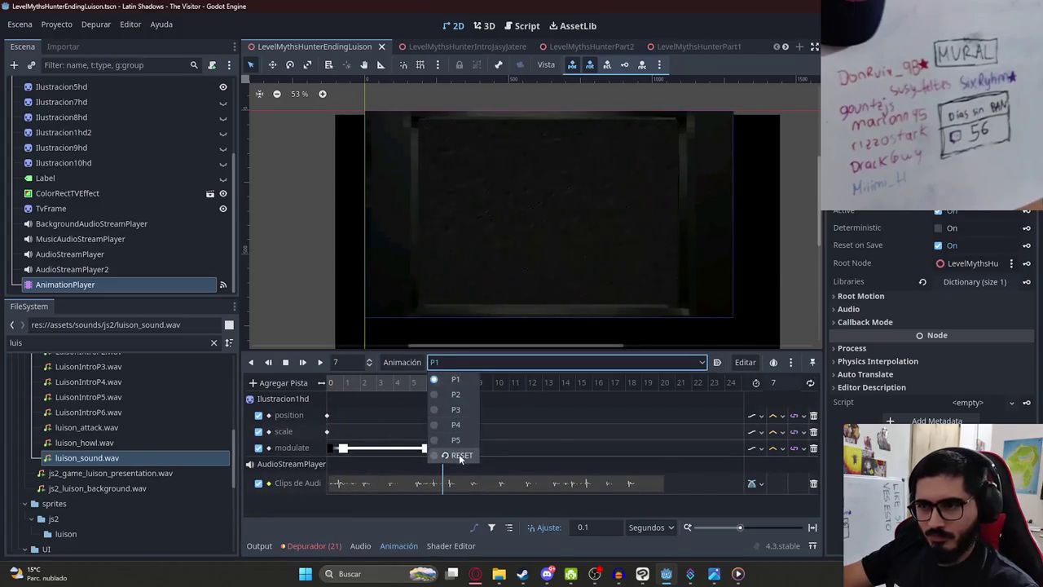
click(456, 409)
click(351, 385)
drag(351, 387, 344, 386)
scroll(443, 445, down, 2)
scroll(387, 482, down, 6)
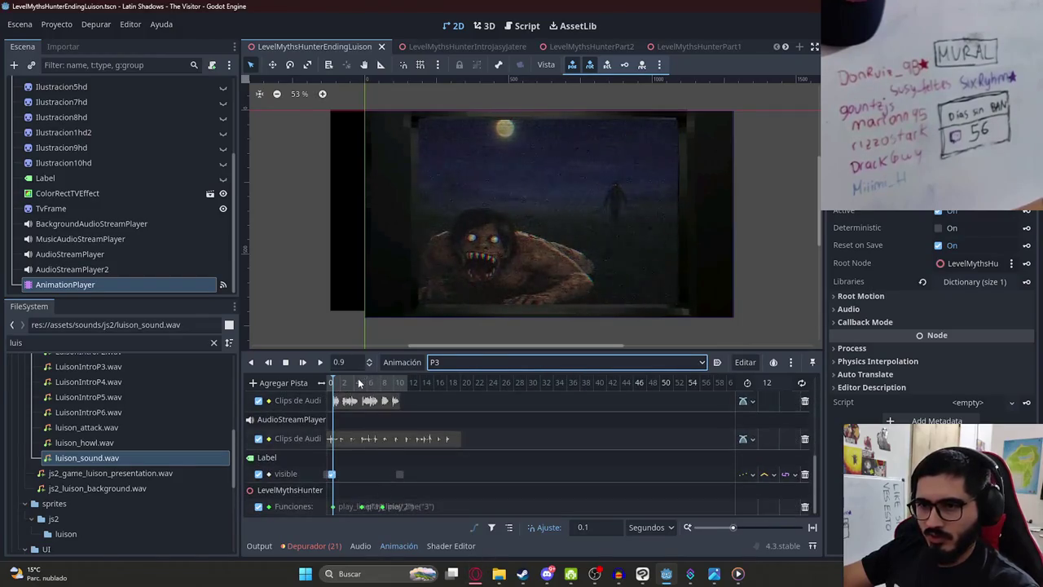
Load the P4 animation and play it from 0.9 seconds to preview its subtitle.
click(457, 362)
click(453, 425)
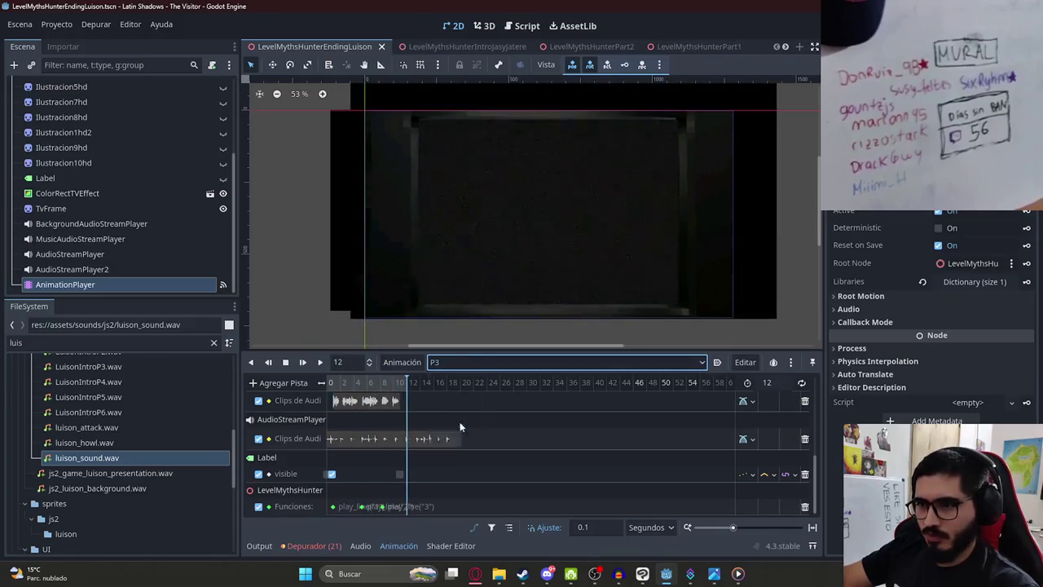
click(333, 384)
click(303, 362)
scroll(418, 489, down, 3)
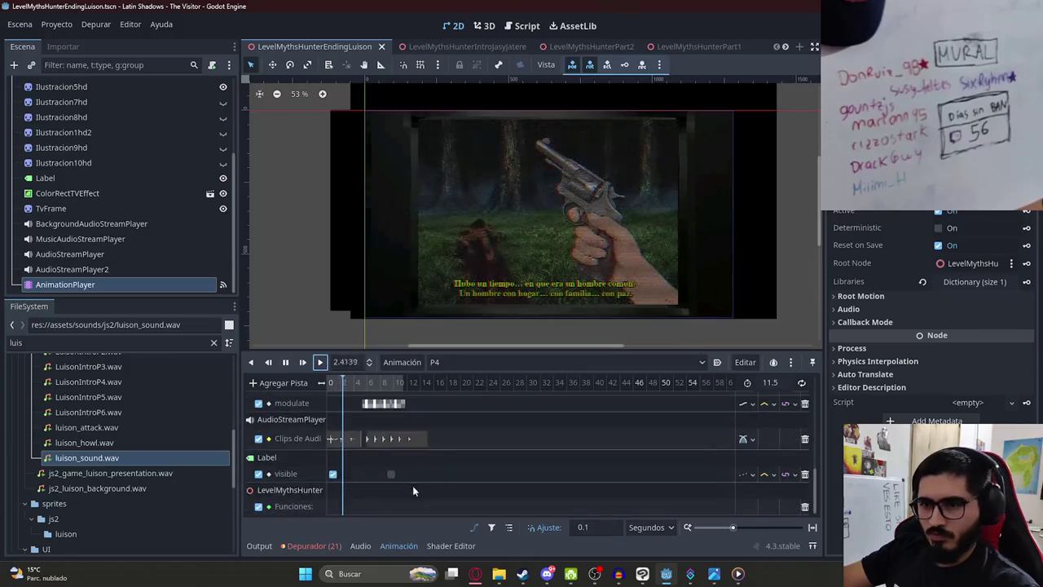
click(287, 363)
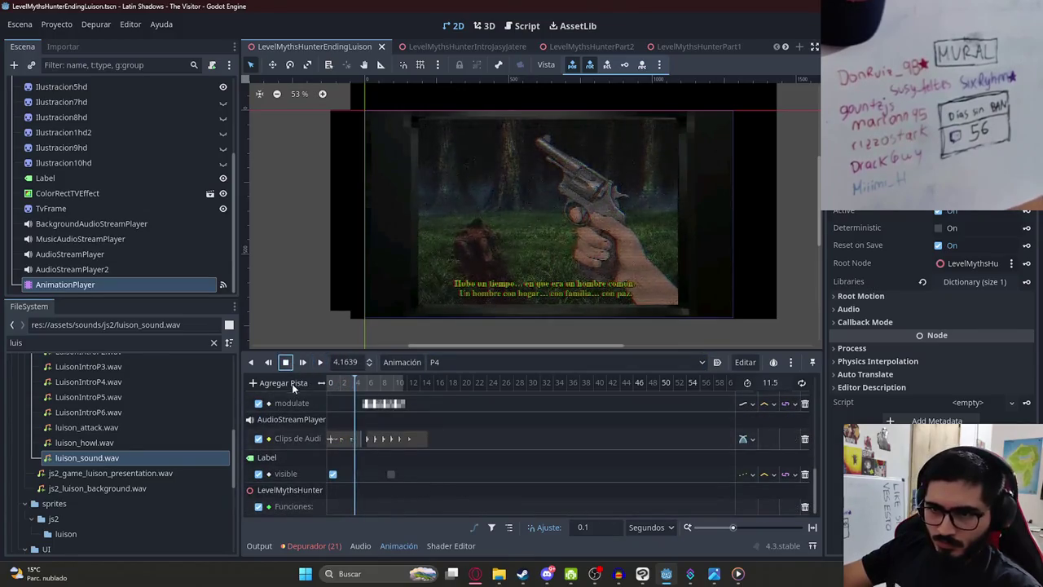
Add one Call Method track on the root node to P4, undoing the duplicate track.
click(292, 383)
click(312, 477)
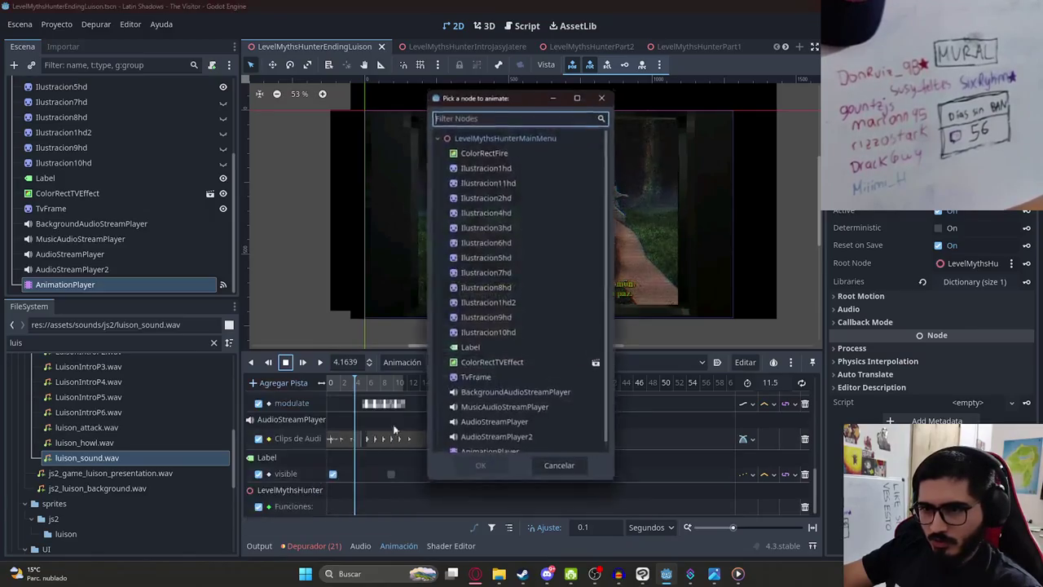
double_click(479, 136)
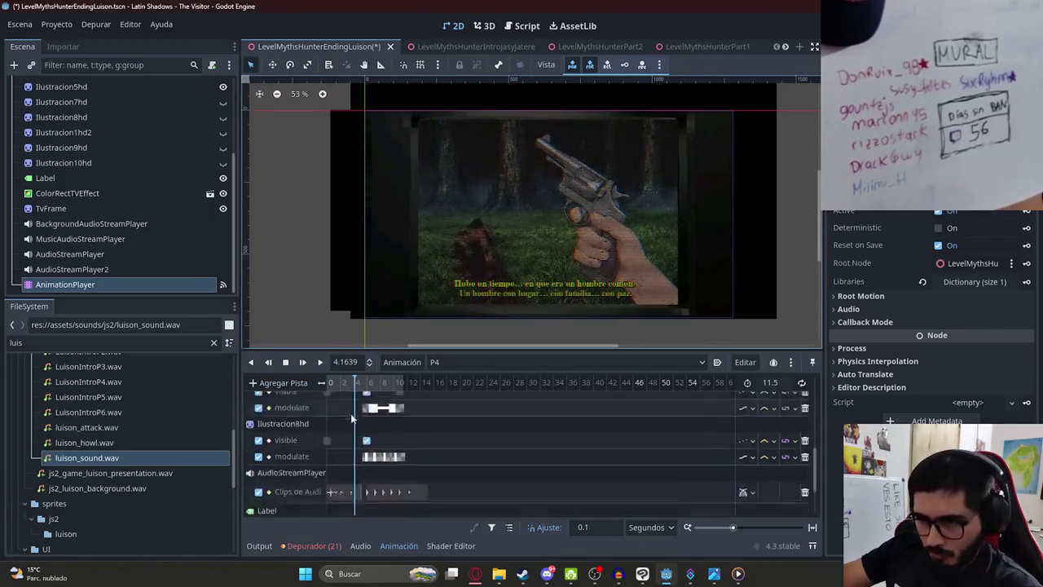
scroll(366, 475, up, 5)
click(335, 382)
scroll(357, 489, down, 3)
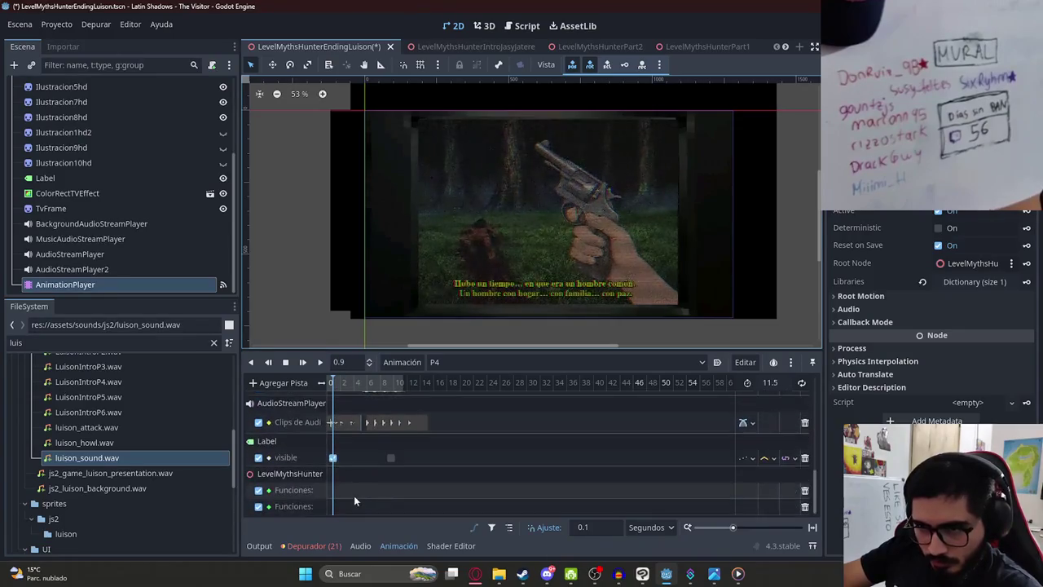
key(ctrl+z)
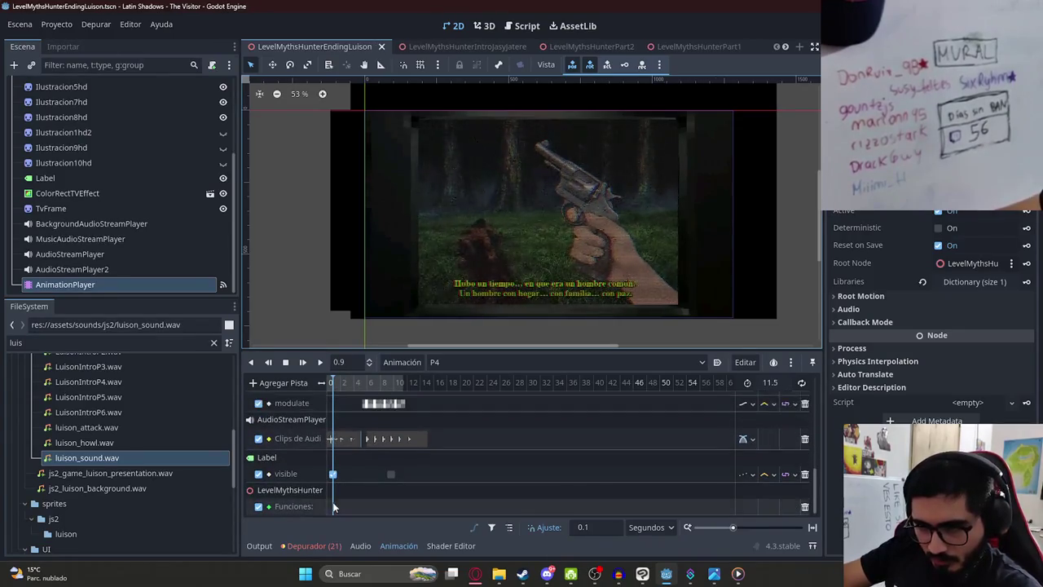
Insert a play_line key at 0.9 s on the function track with argument 4.
right_click(332, 508)
click(342, 520)
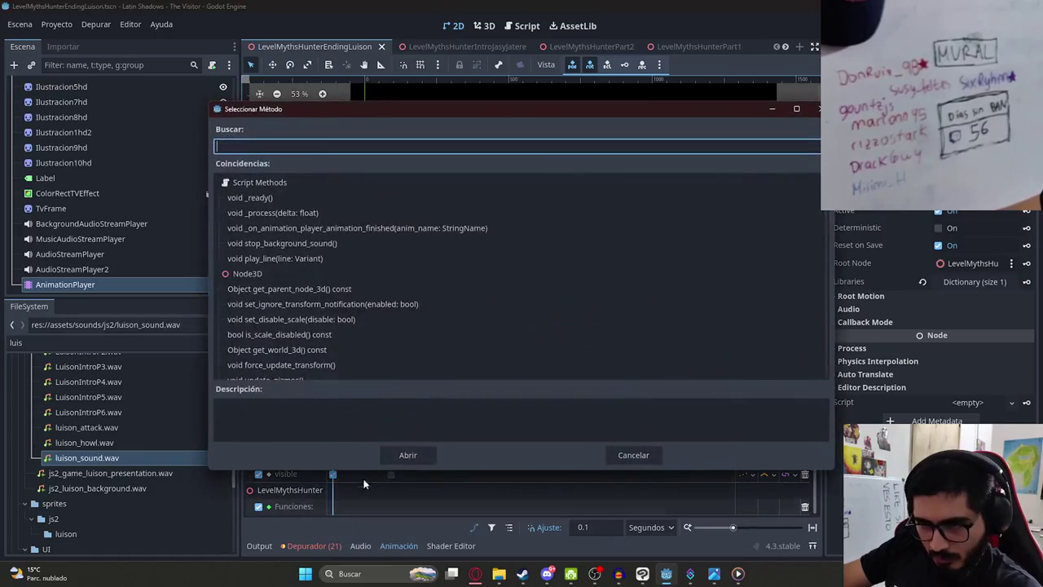
double_click(285, 259)
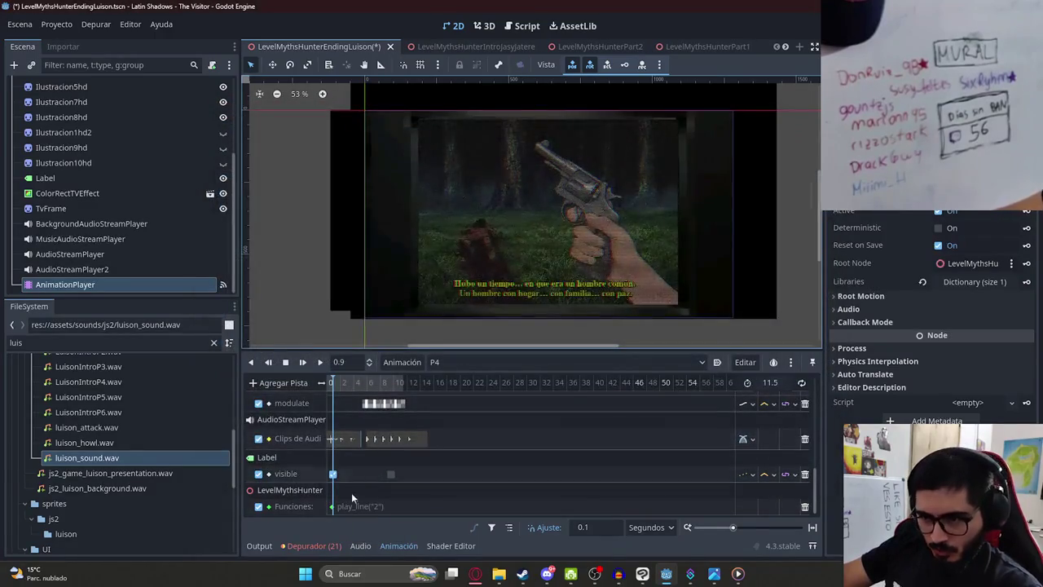
click(332, 509)
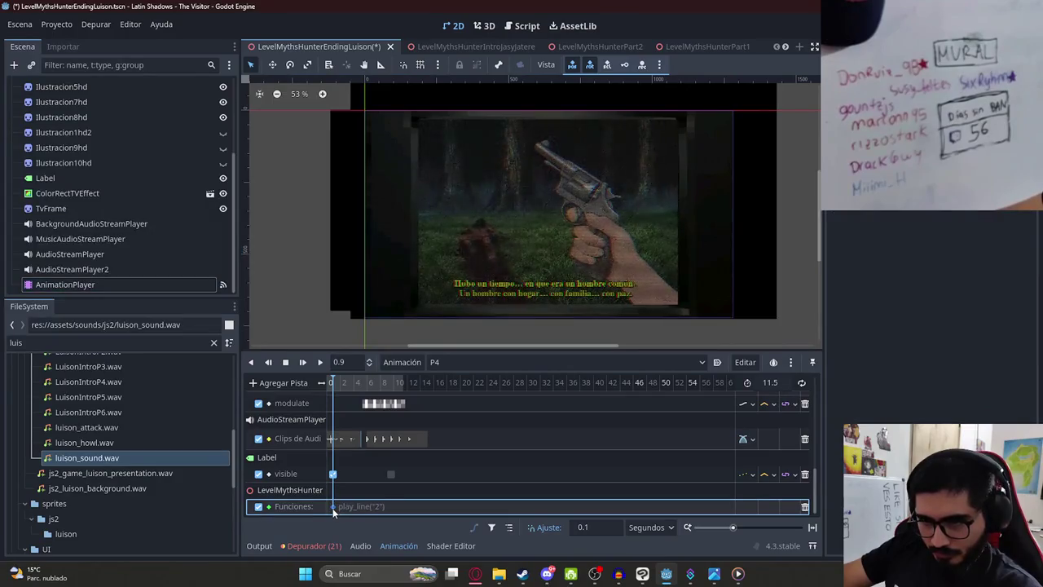
click(471, 574)
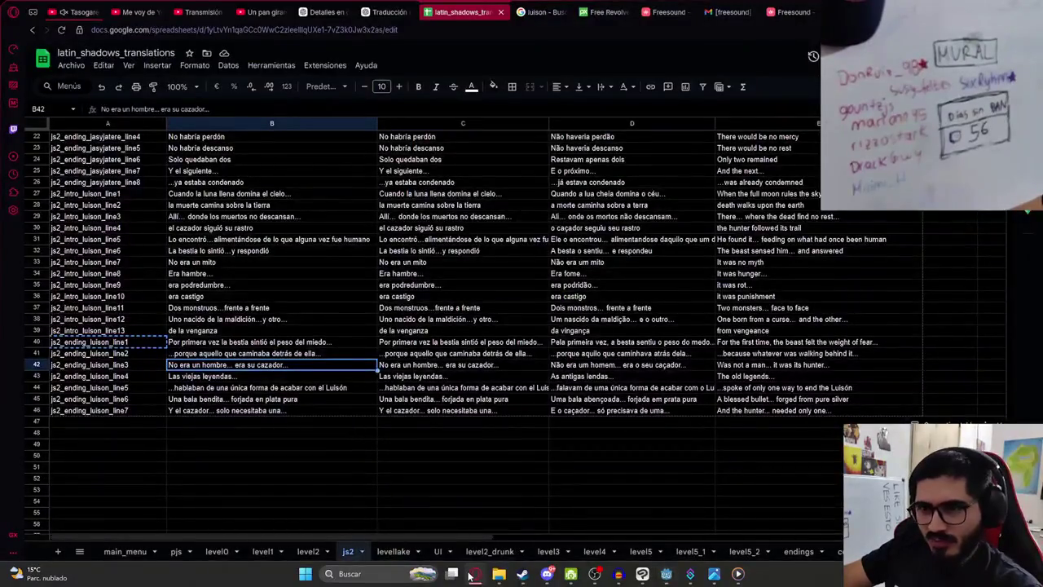
click(471, 574)
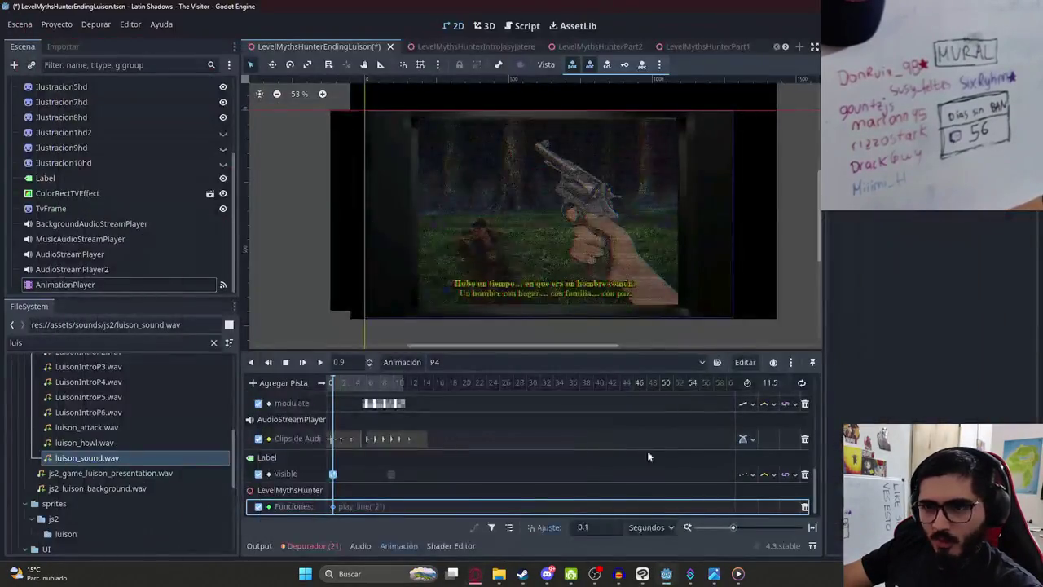
click(946, 227)
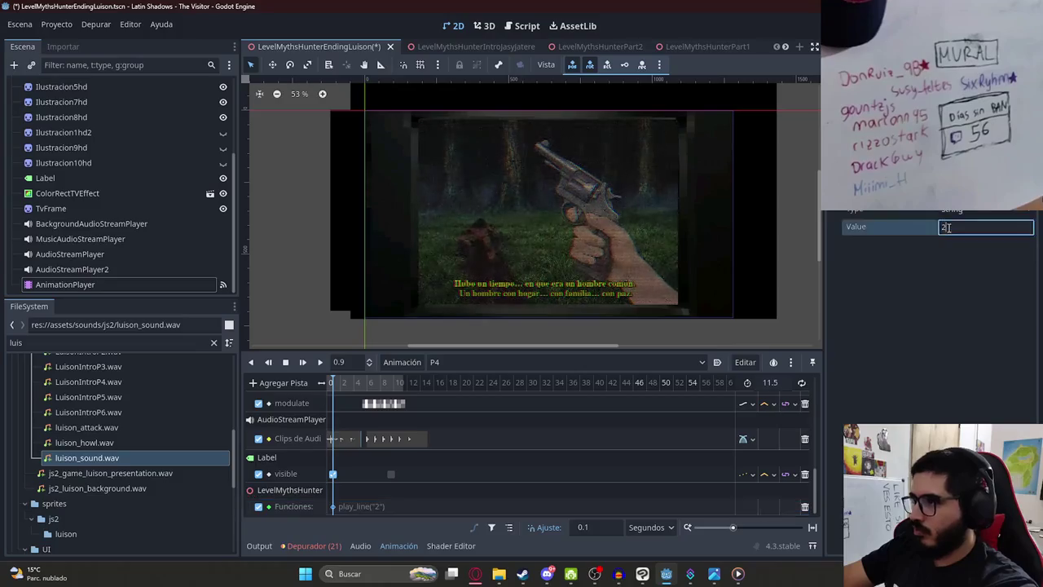
text(4)
key(Return)
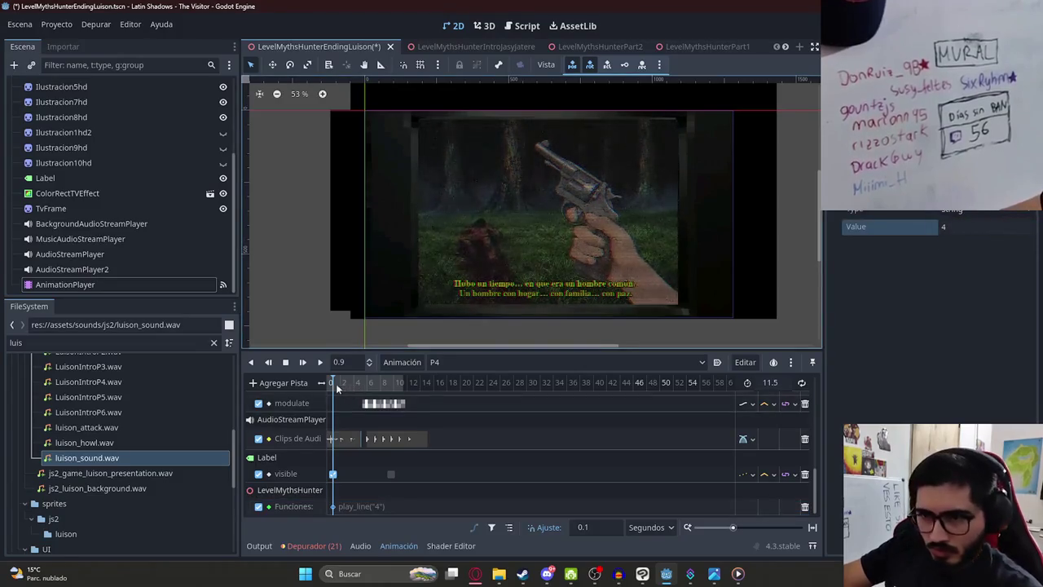
ctrl+scroll(372, 423, up, 3)
ctrl+scroll(446, 407, up, 2)
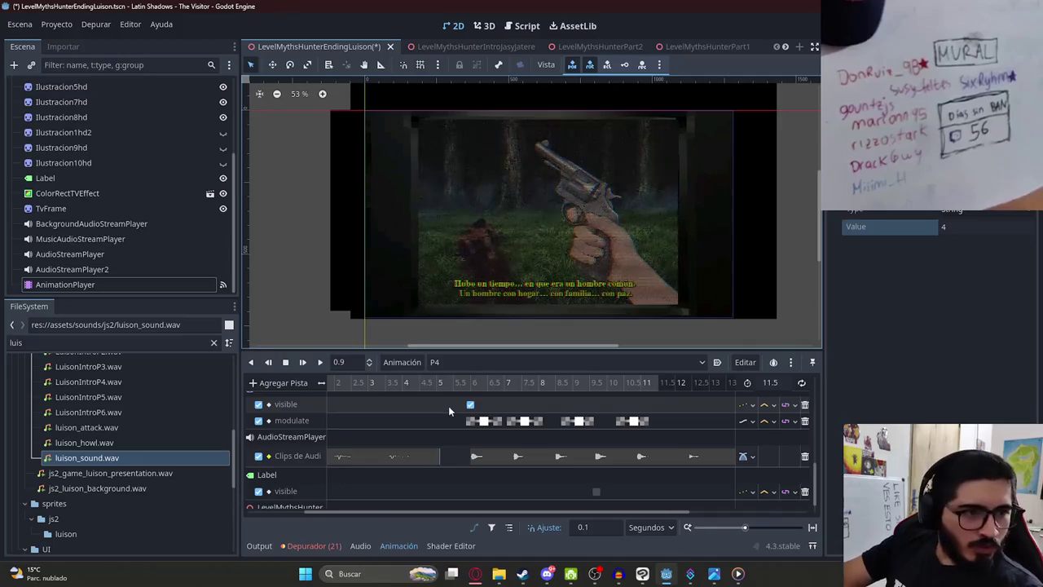
scroll(448, 407, down, 1)
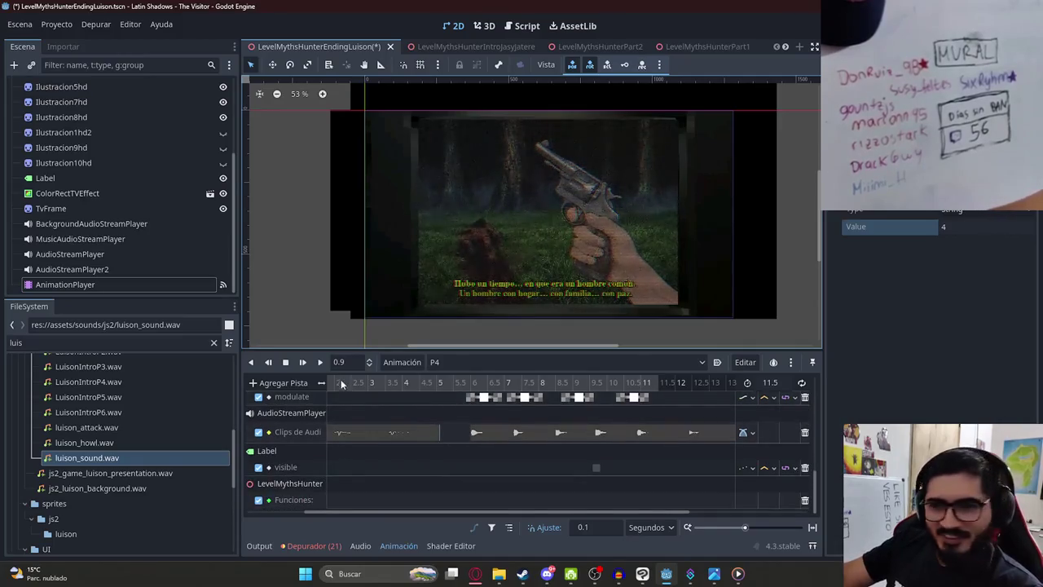
Scrub the P4 timeline between the start and 2.3 seconds to review the new key.
key(super)
key(super)
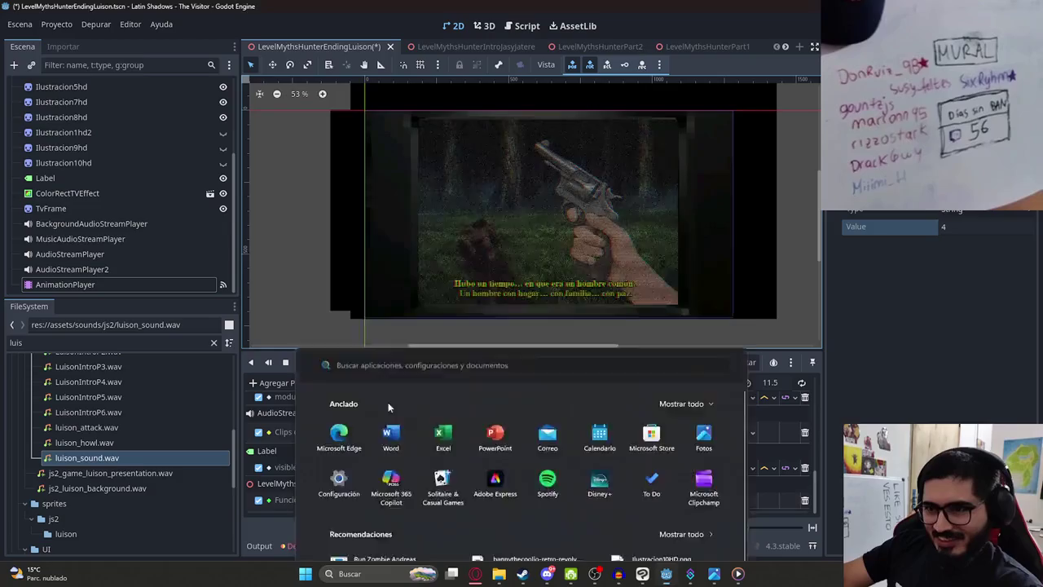
click(344, 382)
ctrl+scroll(362, 403, down, 4)
click(334, 382)
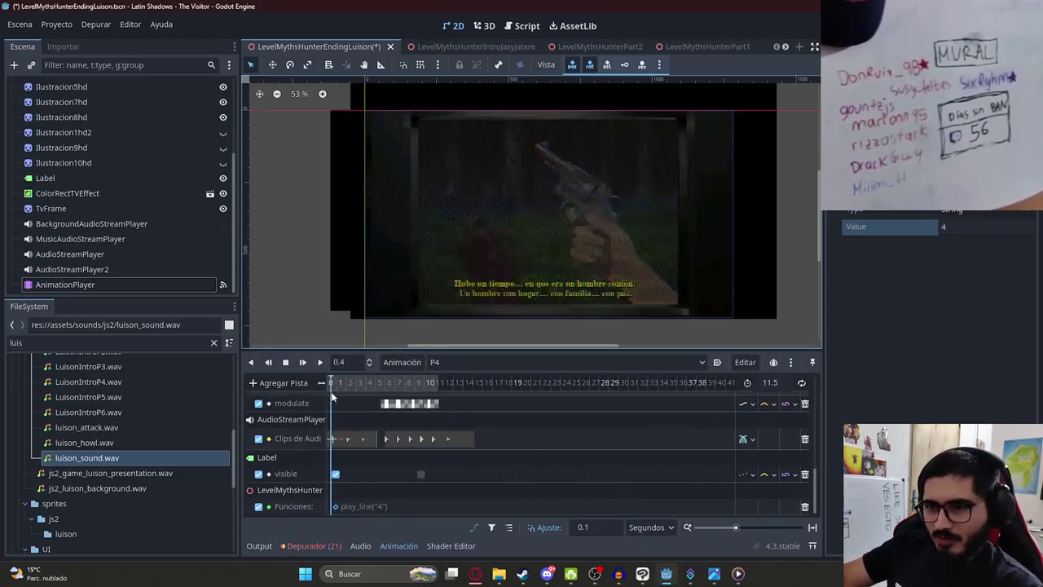
ctrl+scroll(358, 505, up, 3)
ctrl+scroll(363, 514, up, 5)
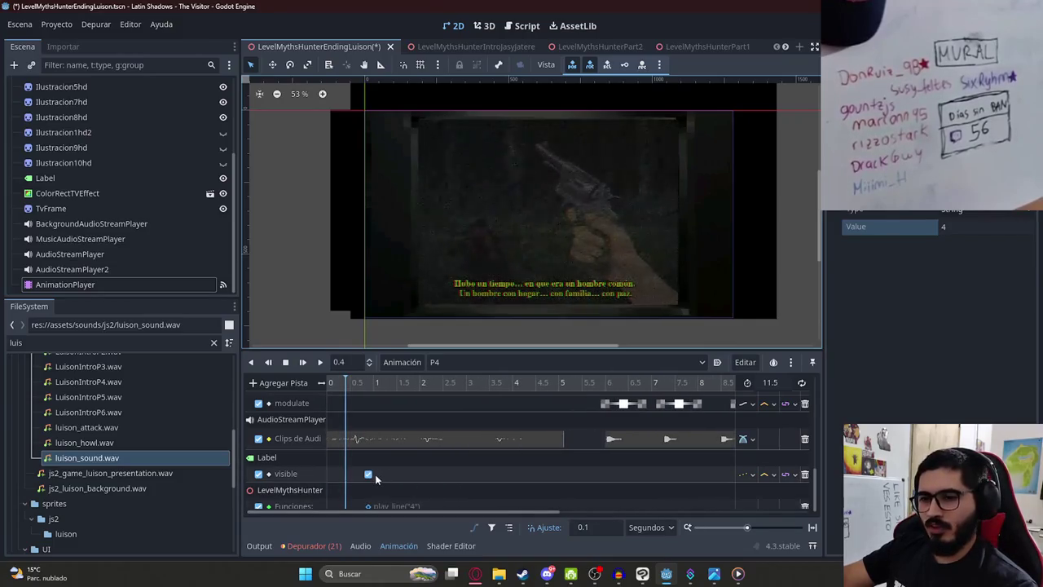
ctrl+scroll(374, 479, down, 2)
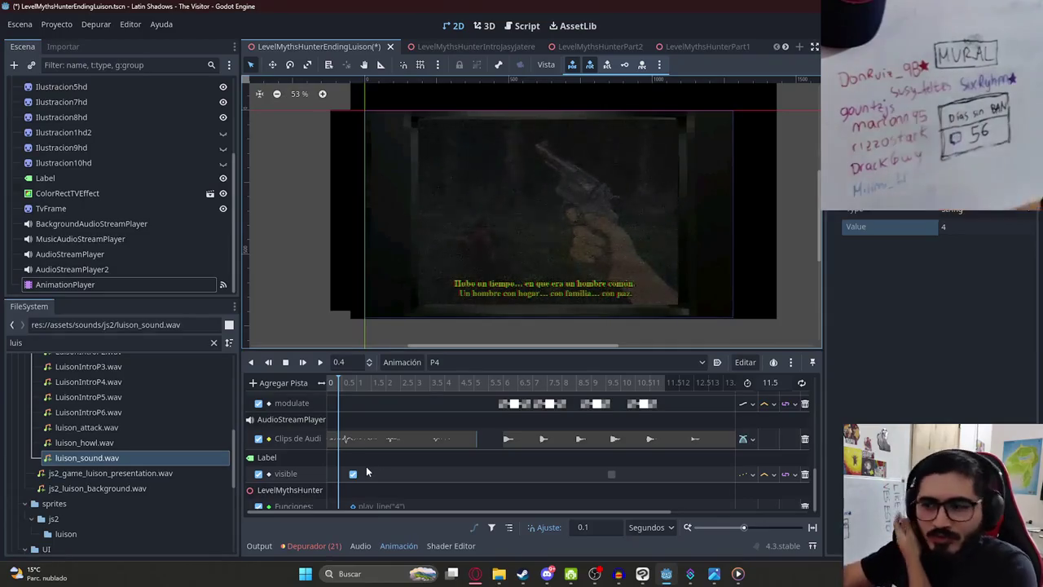
key(alt+Tab)
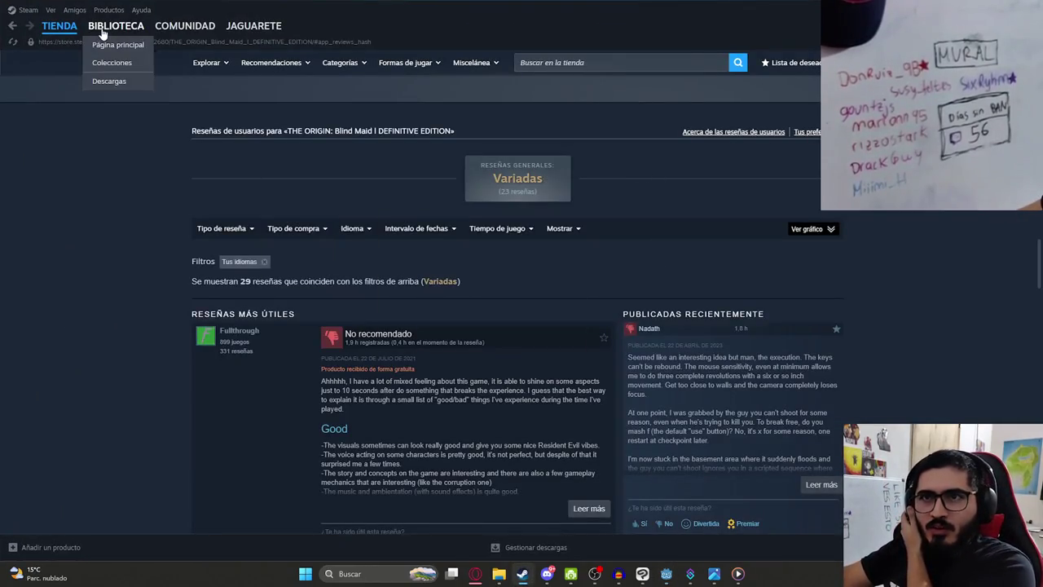
Open Latin Shadows – The Visitor's store page from the library and watch its trailer until 0:39.
click(110, 27)
click(308, 323)
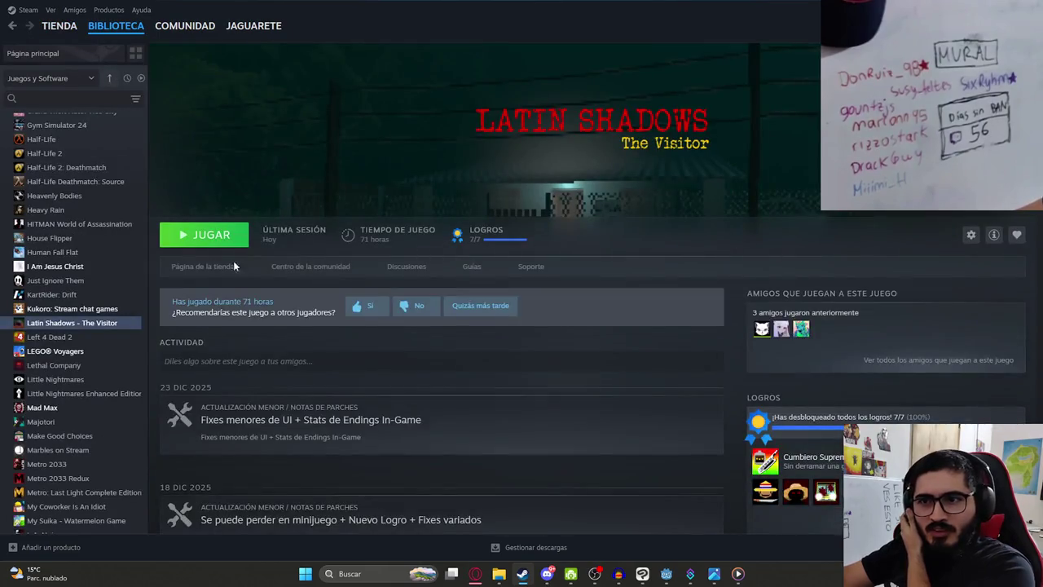
click(204, 267)
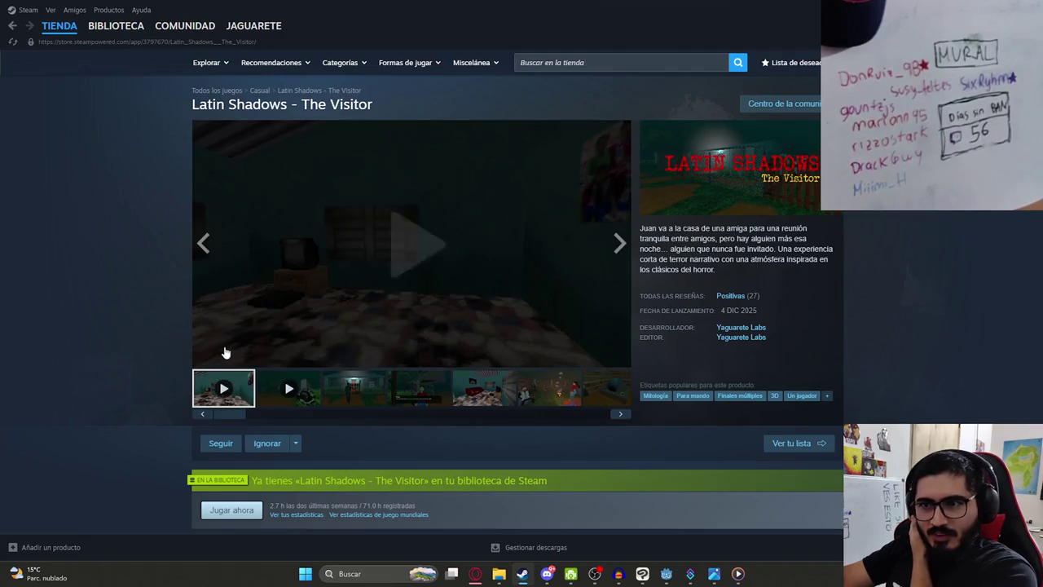
click(225, 352)
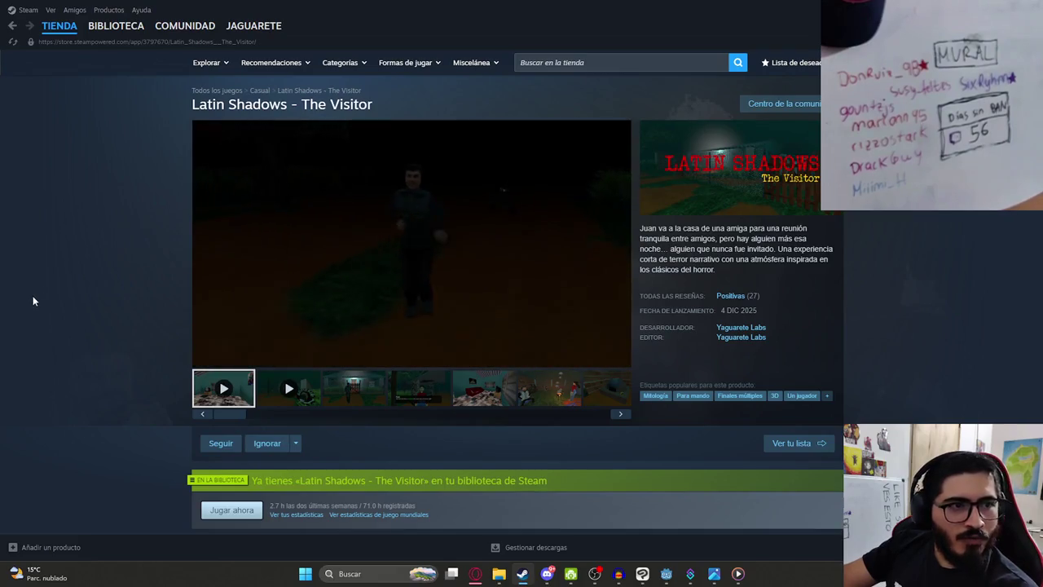
mouse_move(204, 359)
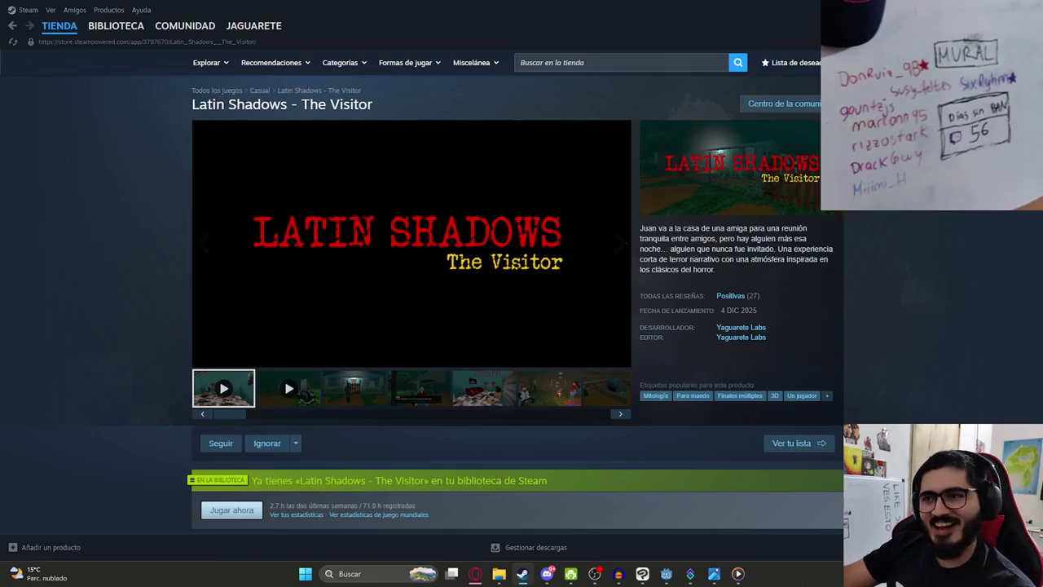
click(204, 359)
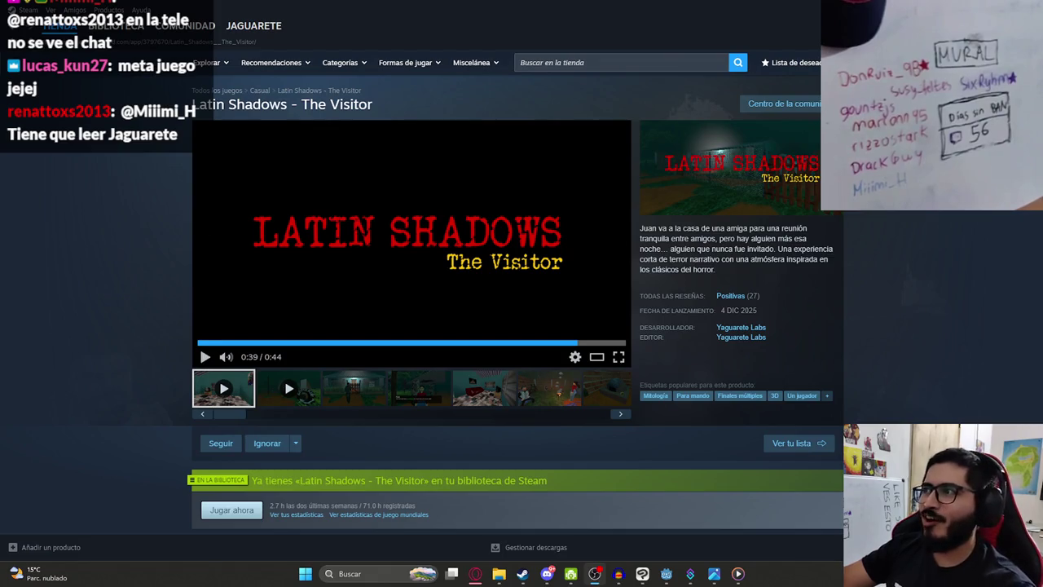
key(alt+Tab)
key(alt+Tab)
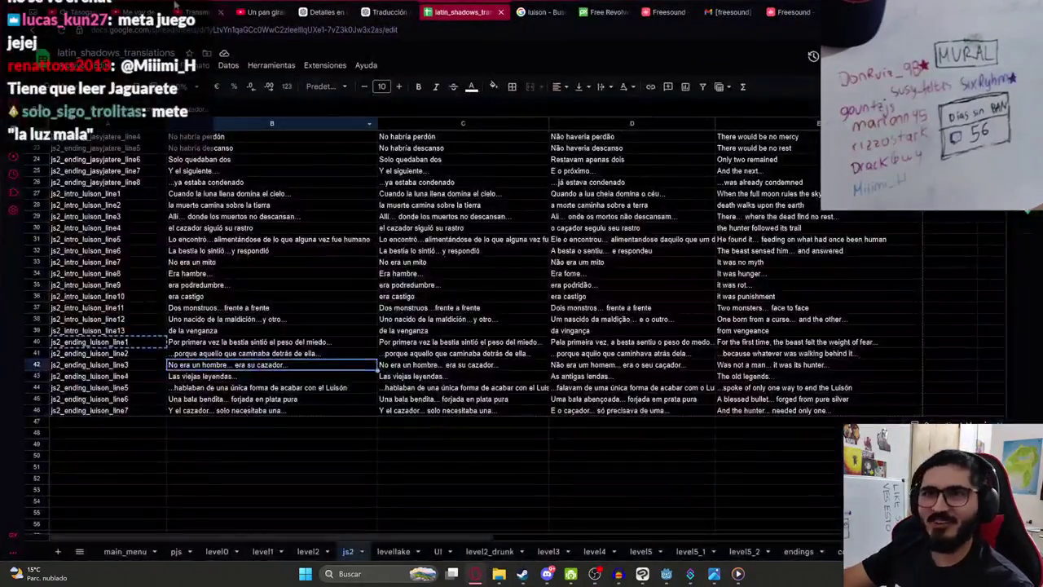
Return to Godot and play the P4 animation from 1 second.
click(74, 13)
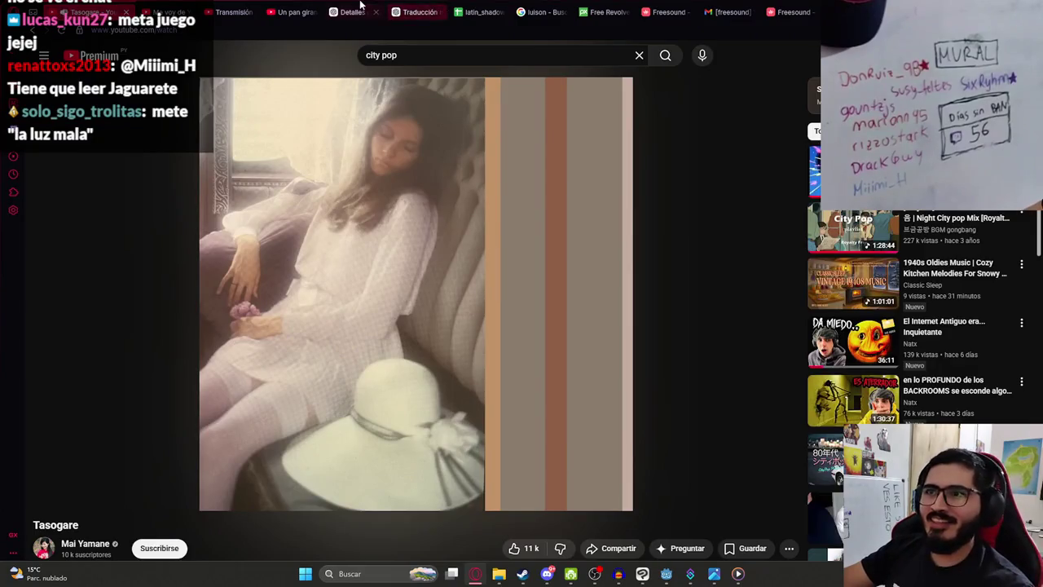
click(665, 574)
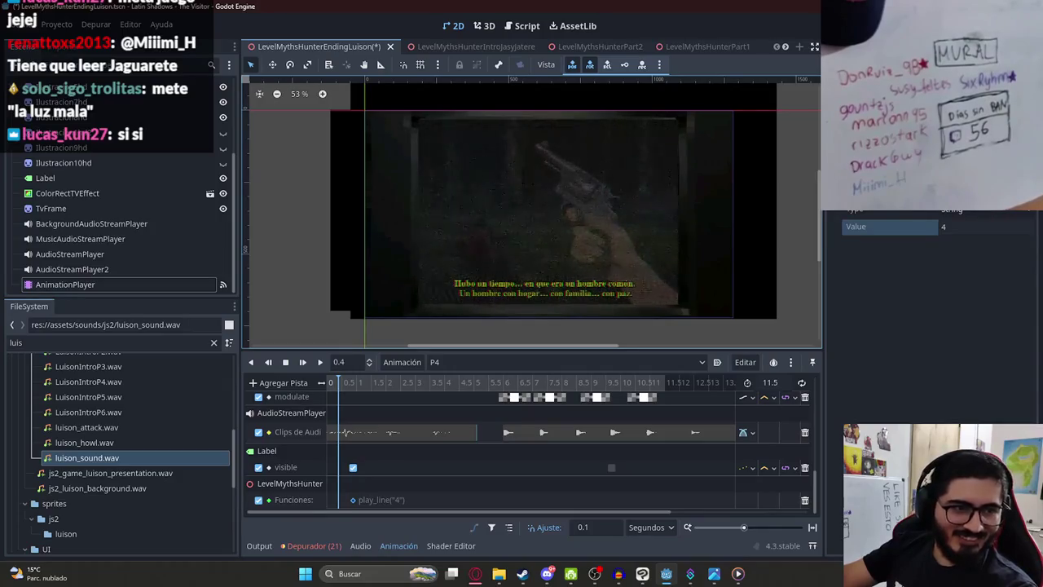
scroll(367, 444, up, 3)
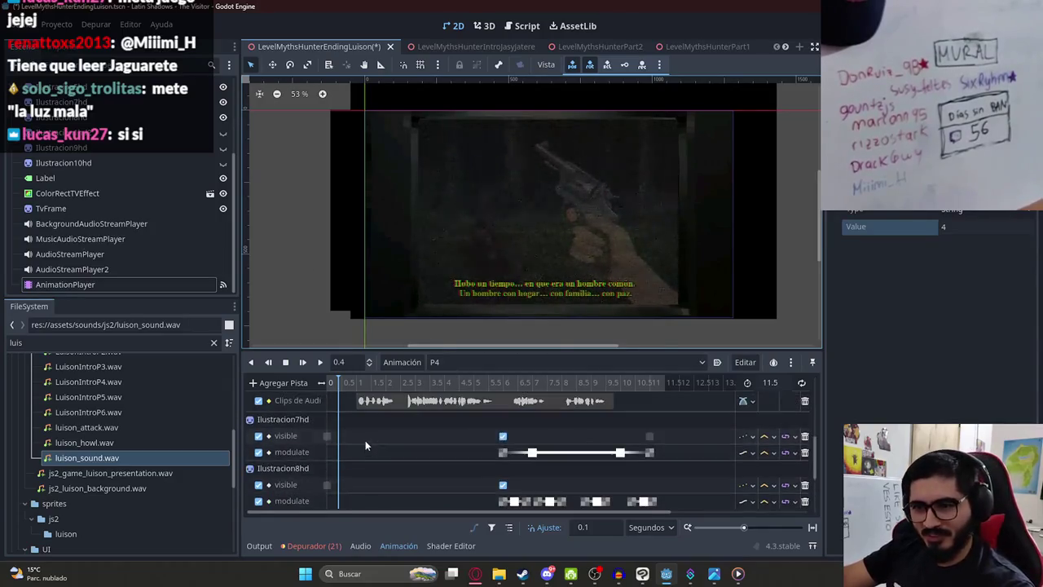
click(357, 383)
click(323, 364)
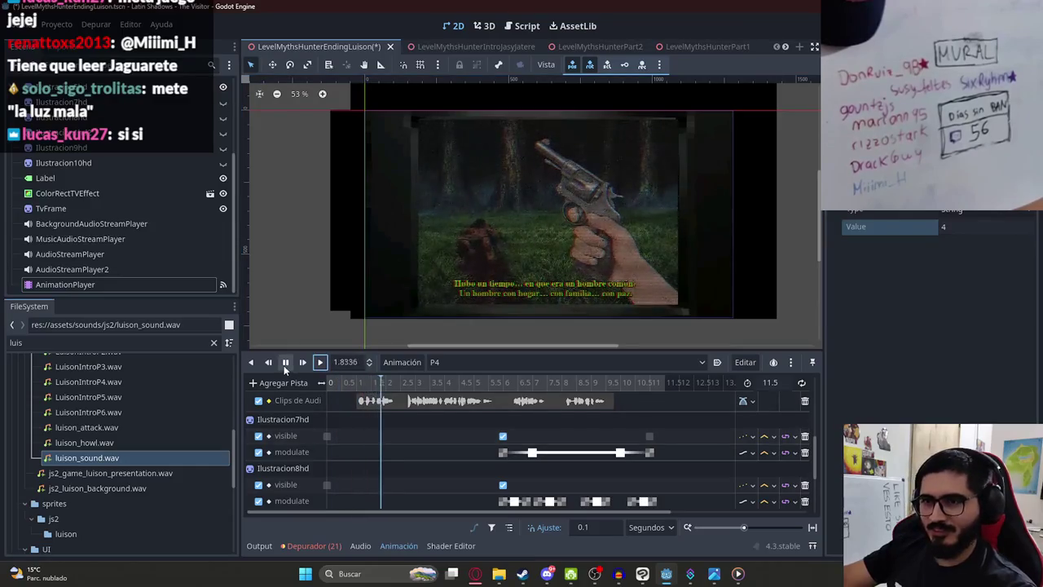
Look up the subtitle line in cell B45 of the translations spreadsheet.
click(472, 575)
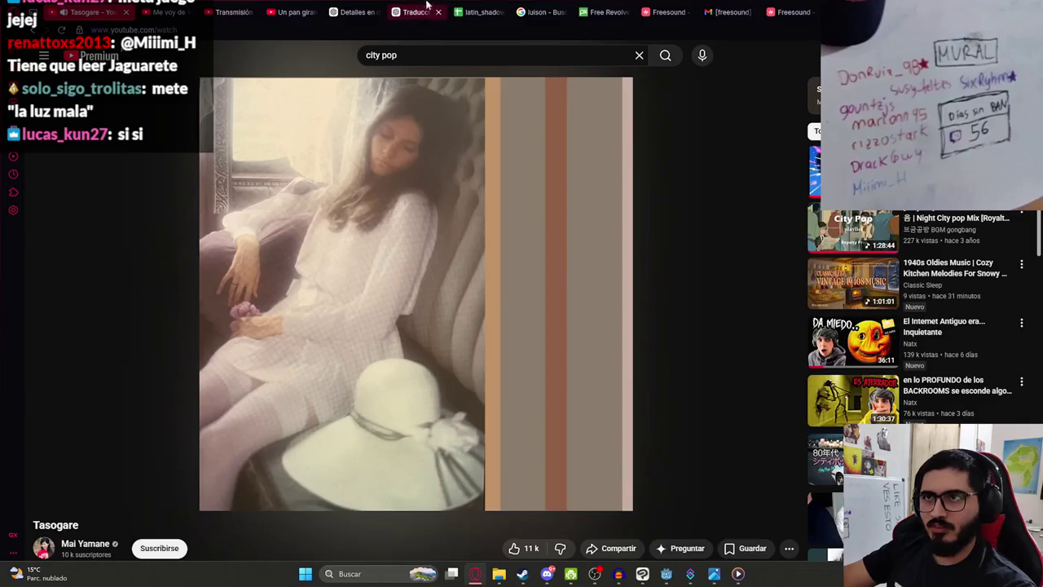
click(477, 12)
click(282, 402)
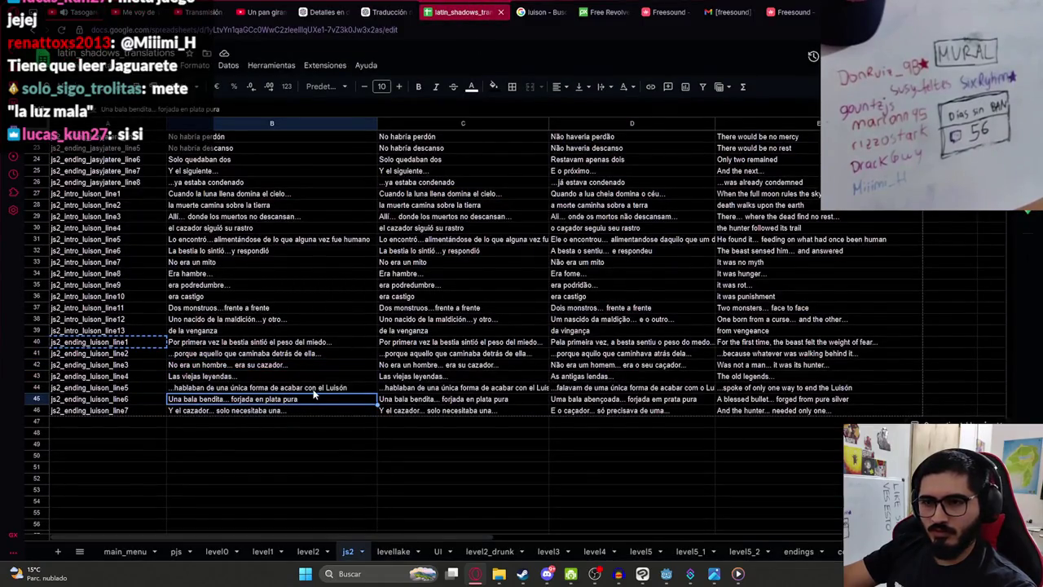
key(alt+Tab)
Set the playhead to 1.1 s and select the function-call track, cross-checking the spreadsheet.
click(359, 383)
drag(359, 384, 361, 389)
scroll(359, 440, down, 3)
click(357, 501)
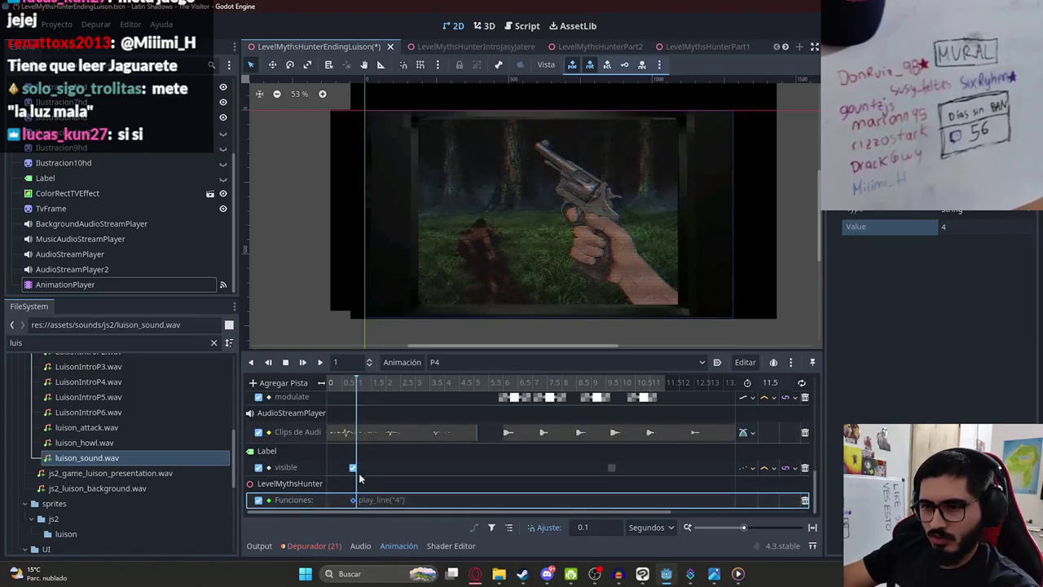
key(alt+Tab)
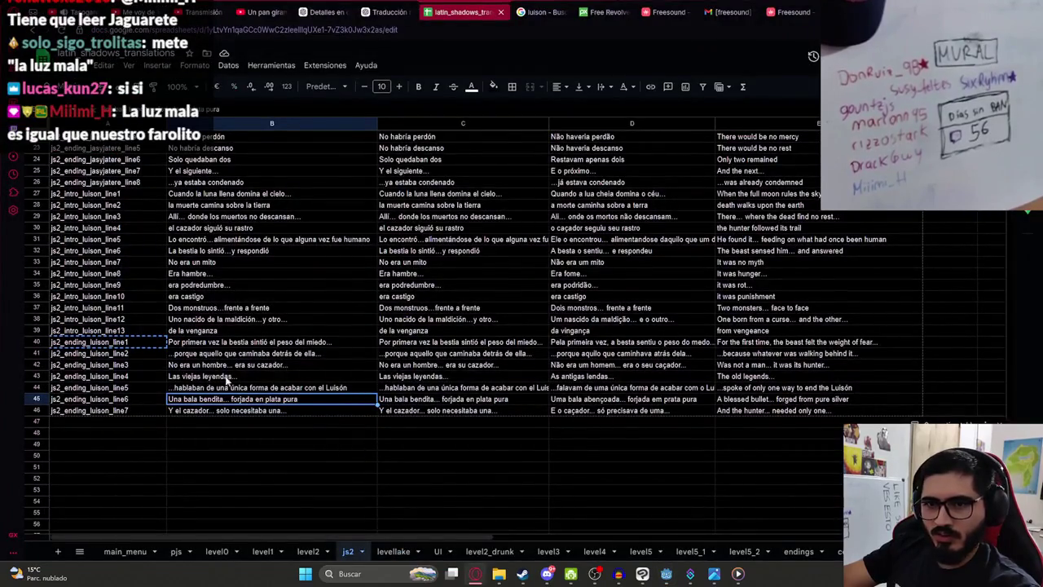
key(alt+Tab)
scroll(413, 440, up, 3)
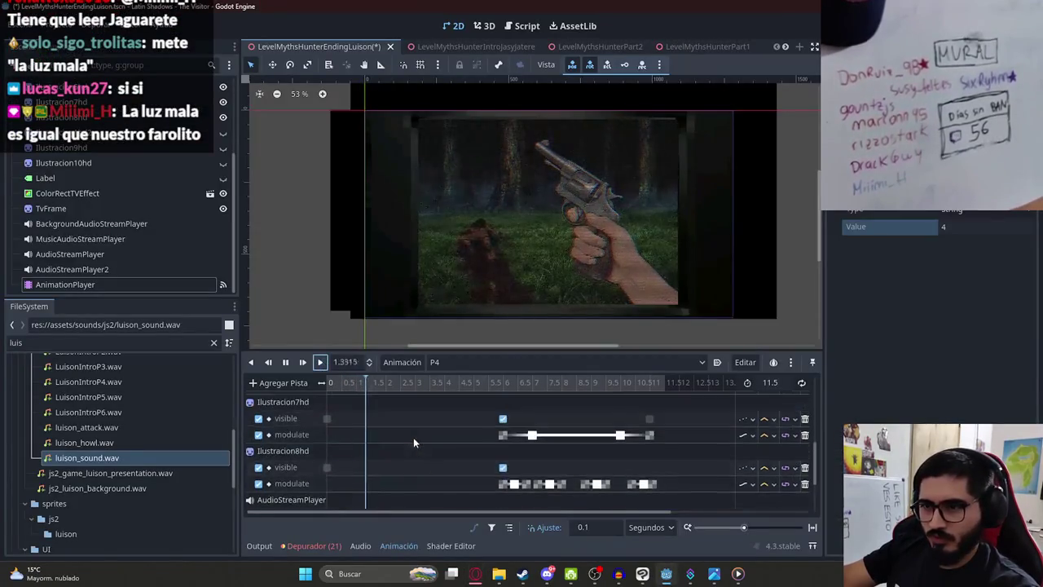
scroll(415, 440, down, 2)
scroll(426, 458, up, 1)
scroll(427, 457, down, 4)
Insert a play_line key on the function-call track with argument 5.
right_click(409, 499)
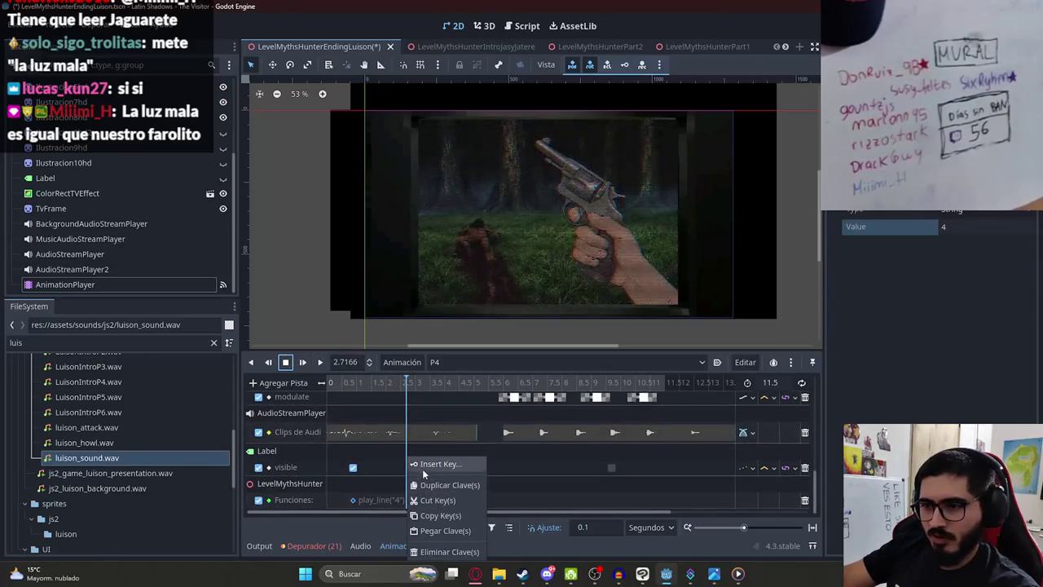
click(427, 464)
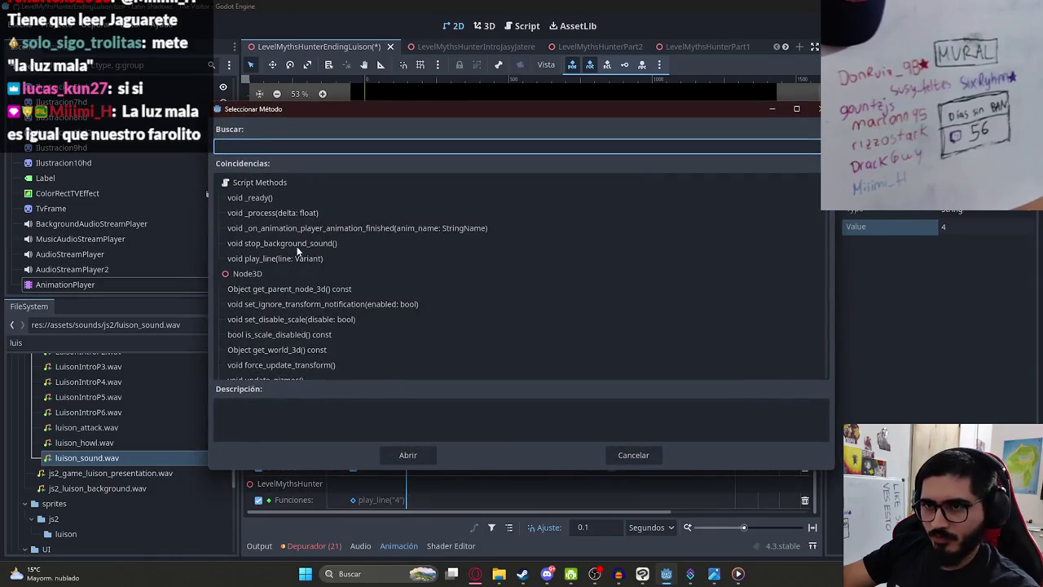
click(277, 257)
click(408, 455)
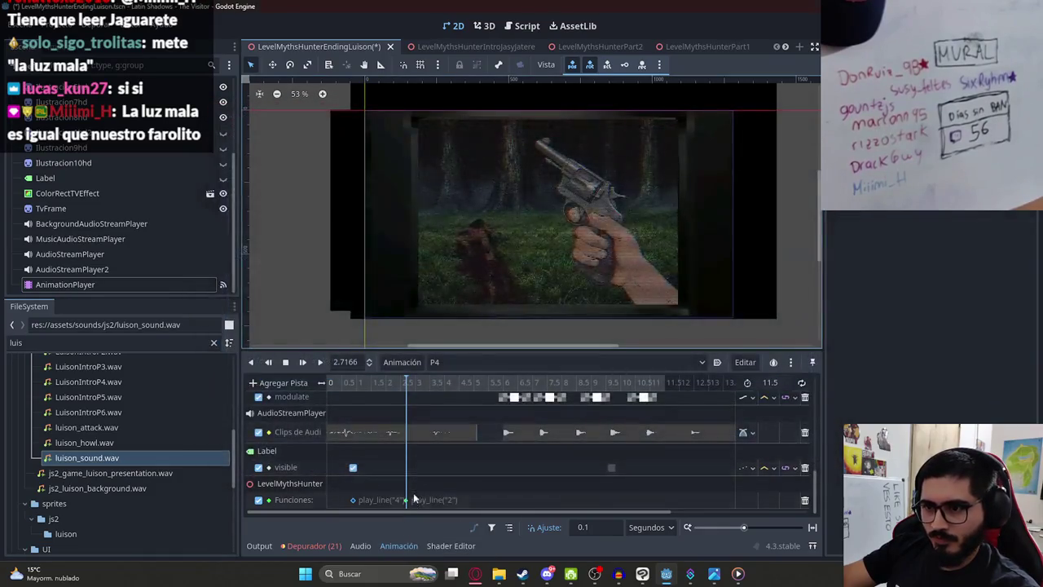
click(961, 226)
text(5)
key(Return)
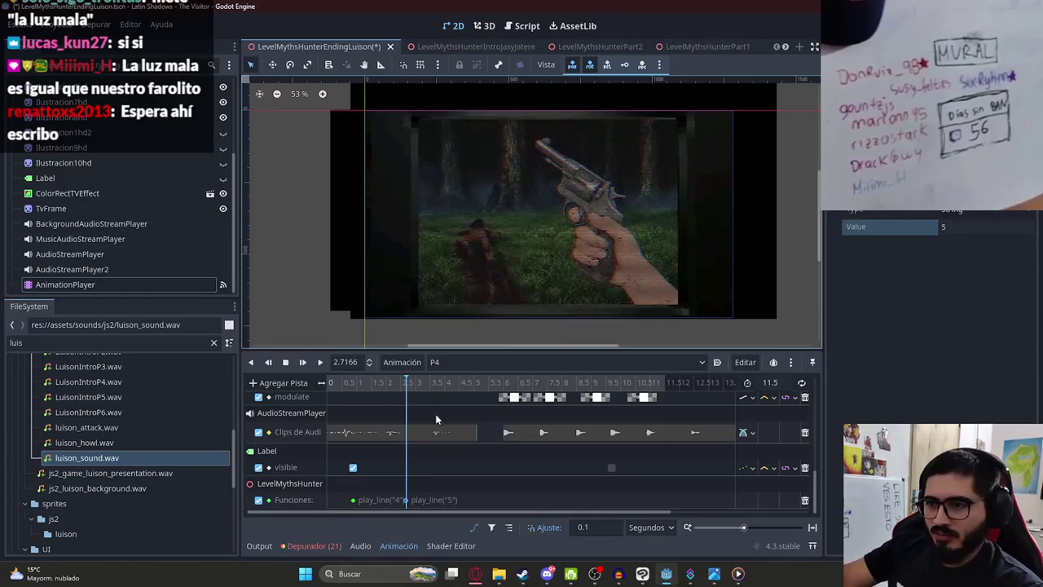
Preview the P4 animation and move the playhead to about 6.3 s.
scroll(435, 411, up, 5)
click(320, 362)
scroll(387, 417, down, 2)
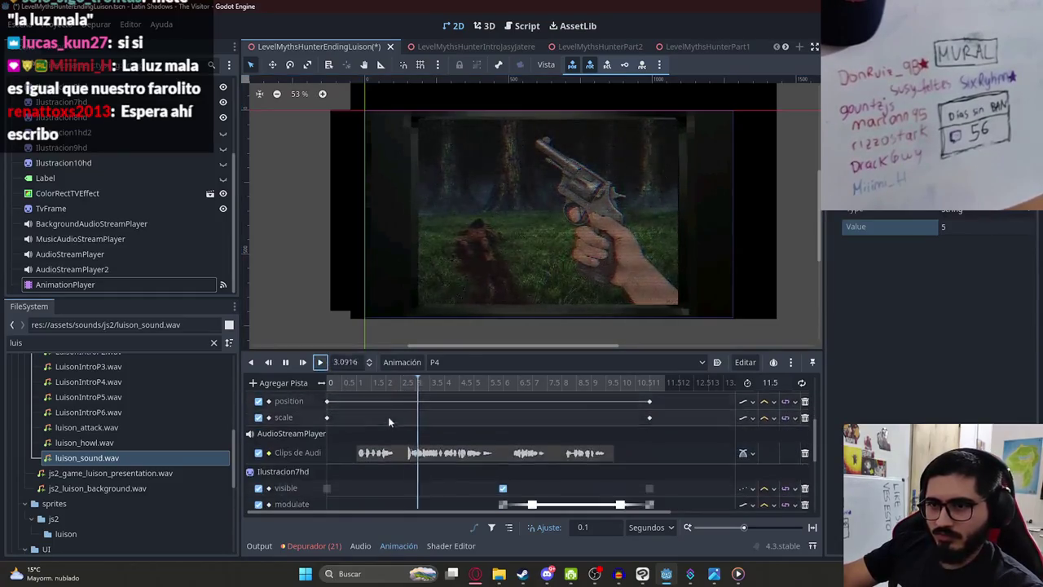
click(290, 362)
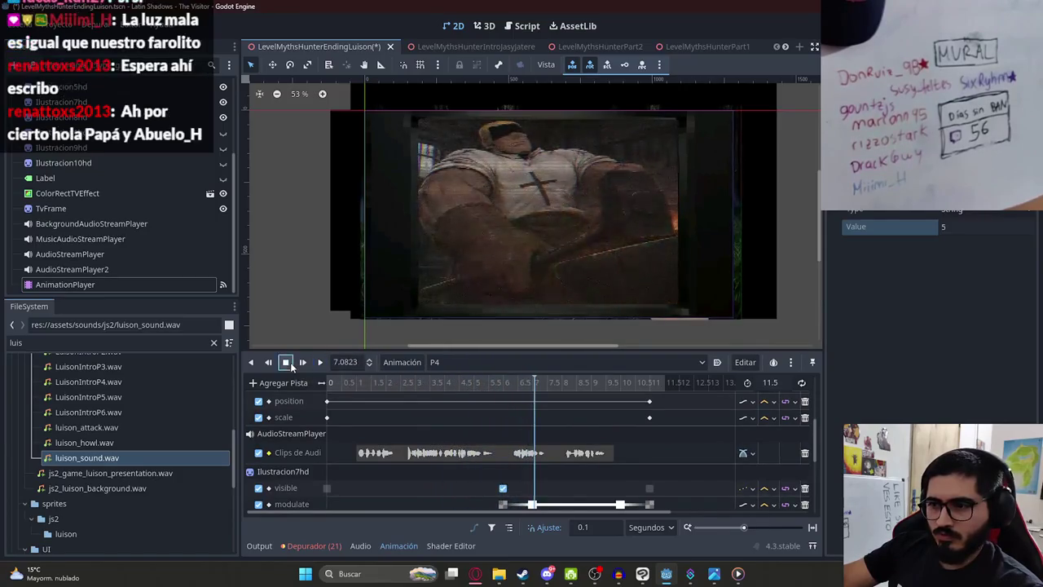
drag(519, 387, 510, 388)
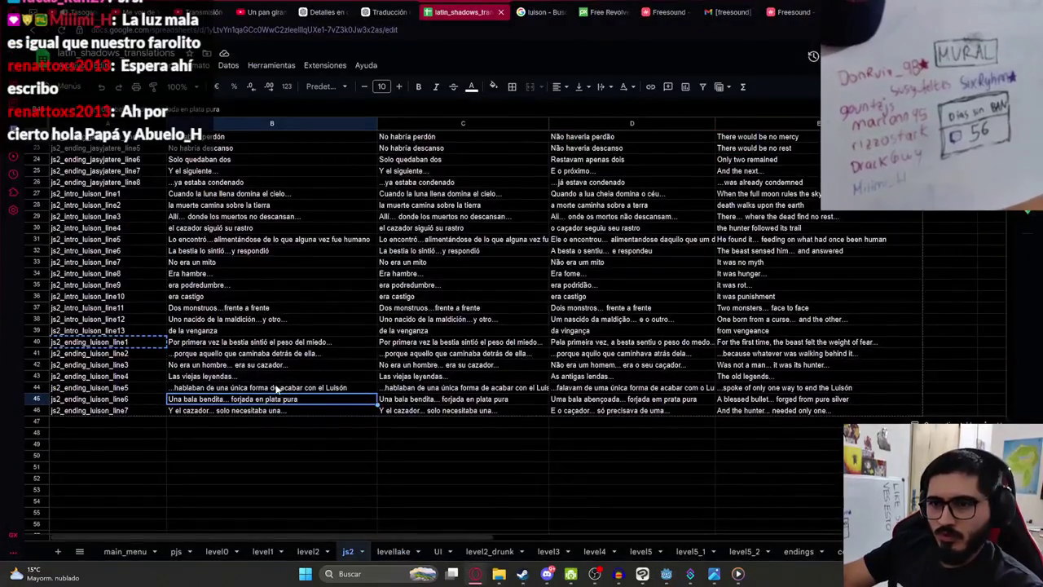
Check the ending subtitle rows in column B, including js2_ending_luison_line5.
click(201, 380)
click(272, 364)
click(294, 353)
click(313, 380)
click(309, 387)
key(alt+Tab)
scroll(510, 472, down, 1)
scroll(510, 473, up, 2)
scroll(509, 485, down, 2)
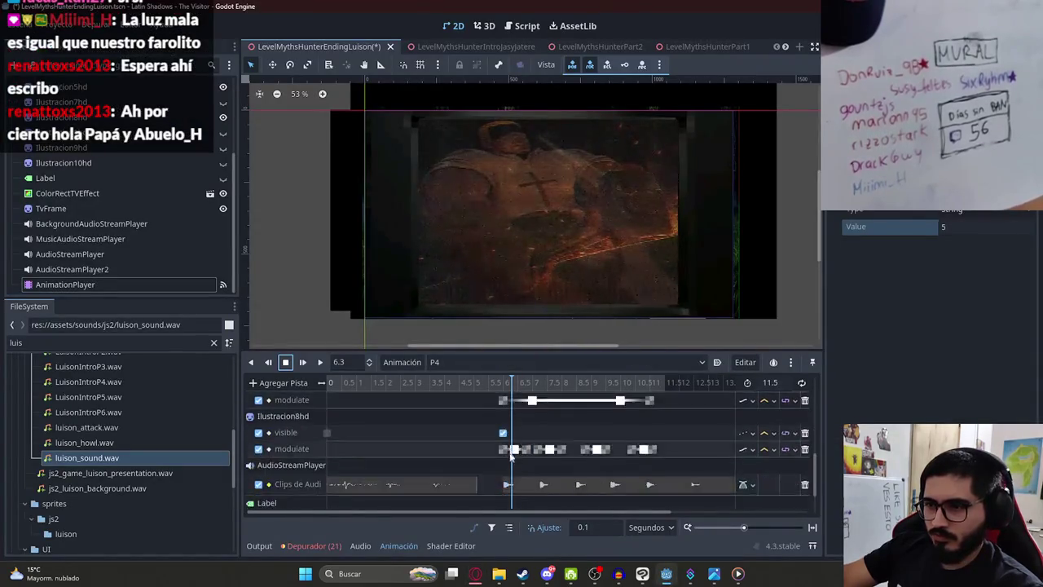
Place a play_line key at 6.3 s with argument 6 and preview from there.
right_click(512, 505)
click(522, 499)
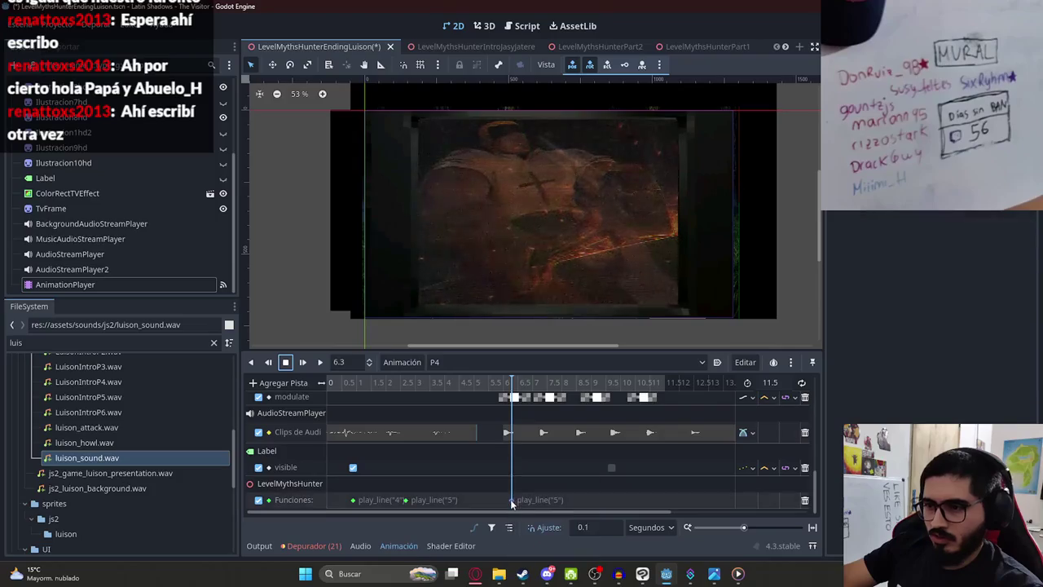
click(968, 227)
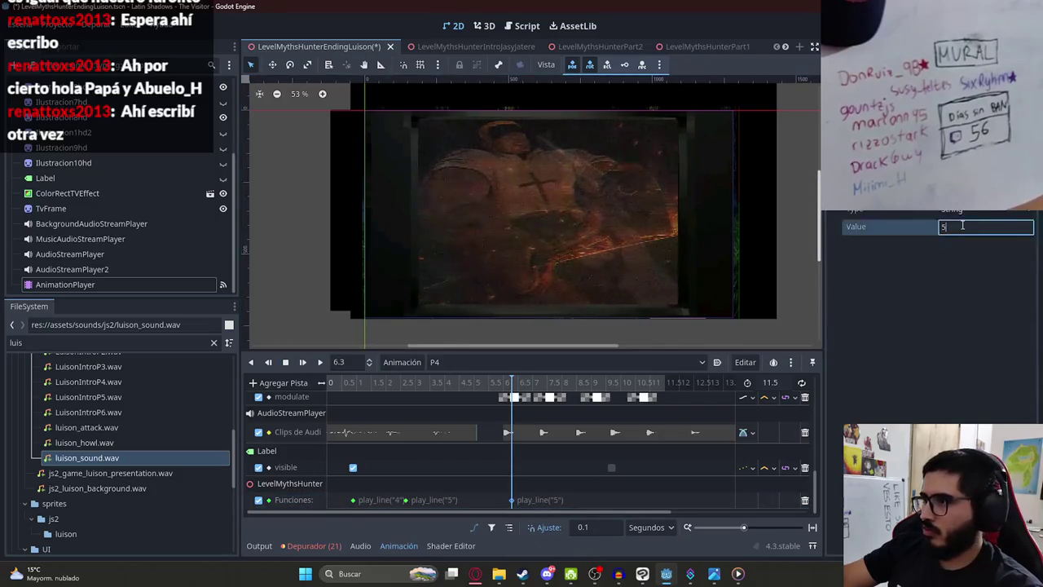
text(6)
scroll(457, 399, up, 5)
click(303, 361)
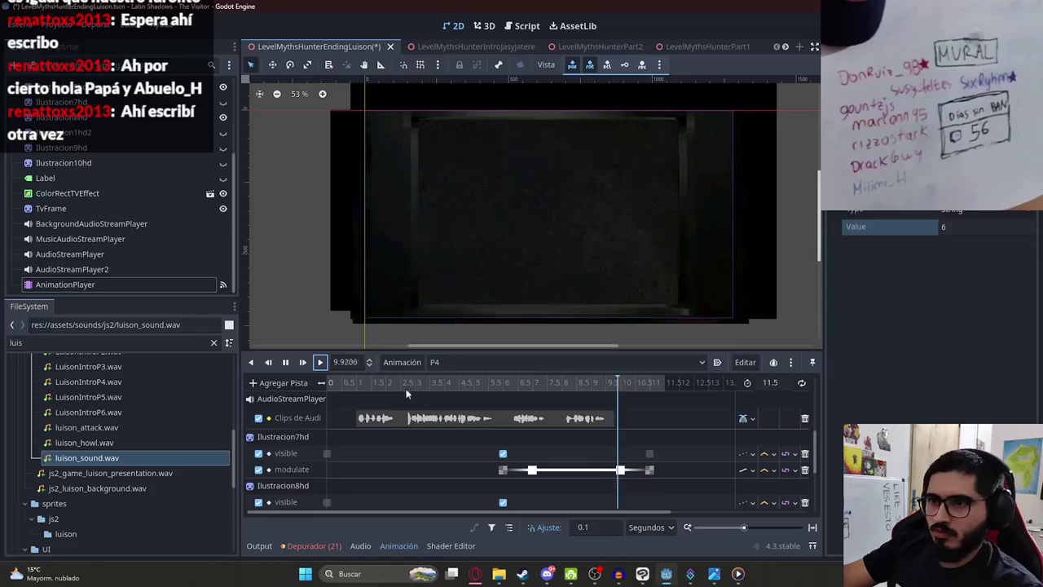
click(453, 360)
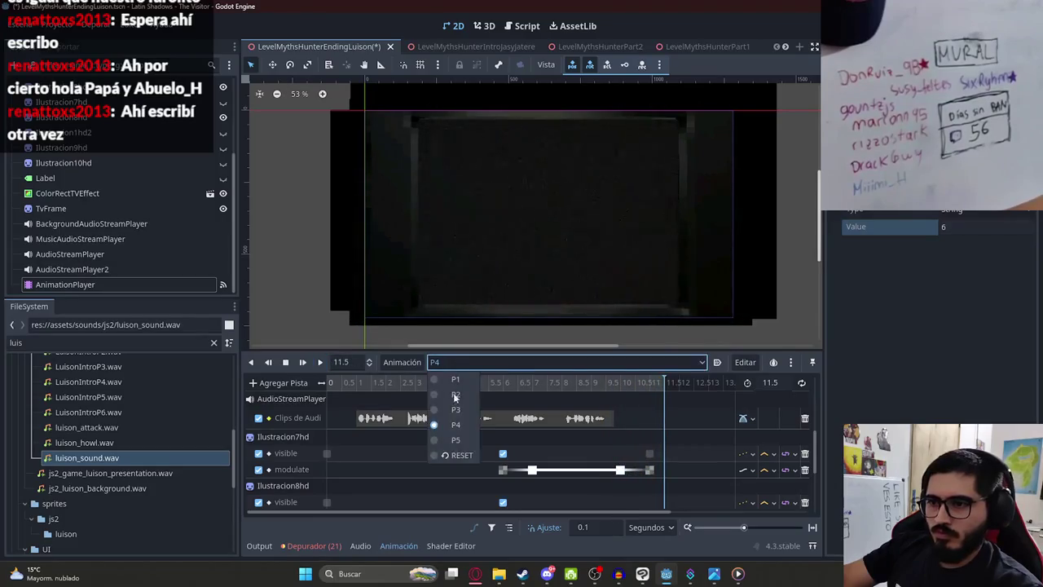
Load the P5 animation, save the scene with Ctrl+S, and scrub its timeline back to the start.
click(456, 435)
key(ctrl+s)
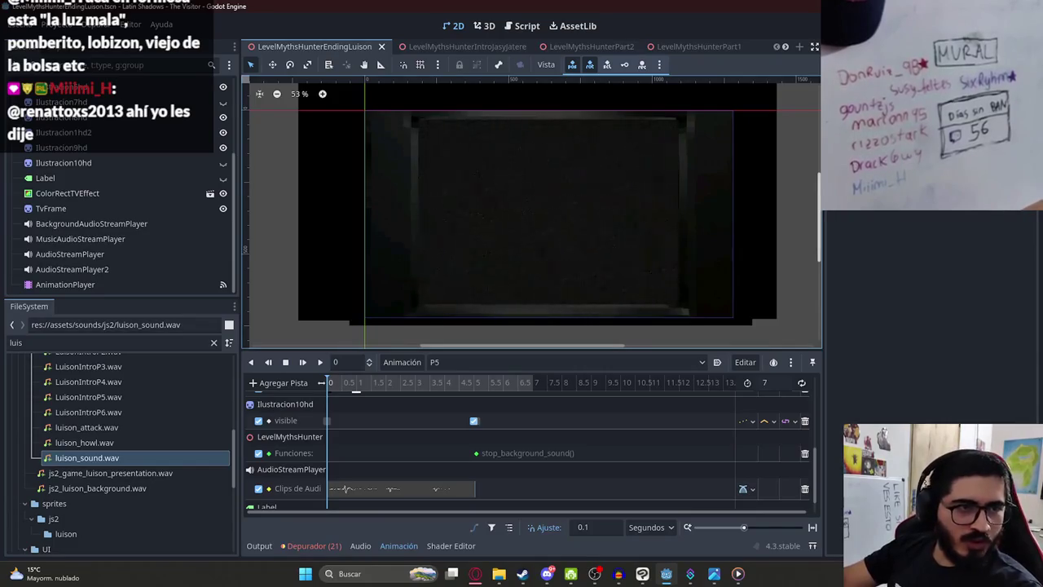
scroll(387, 430, up, 5)
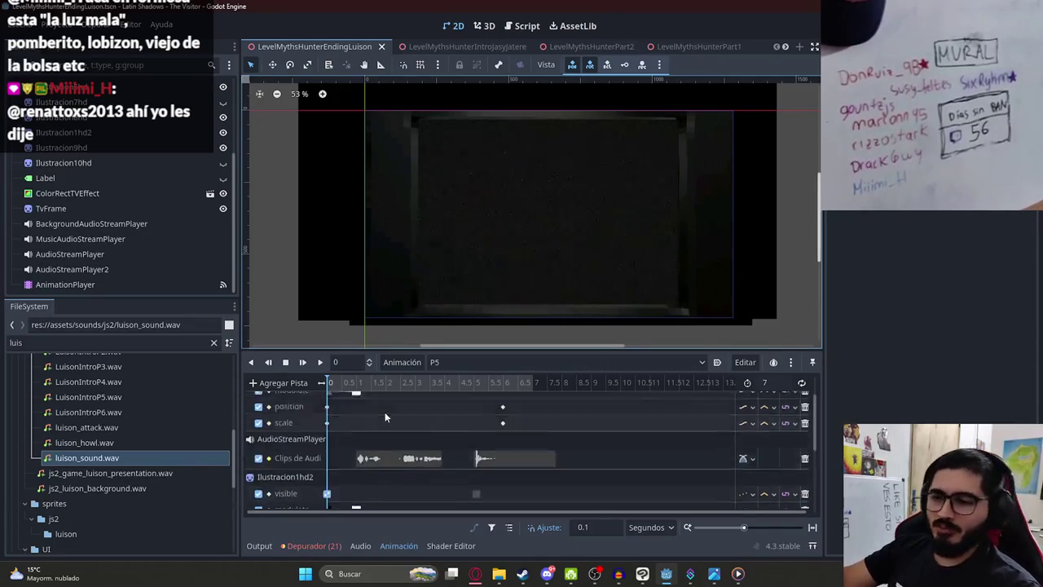
click(359, 382)
drag(360, 385, 330, 383)
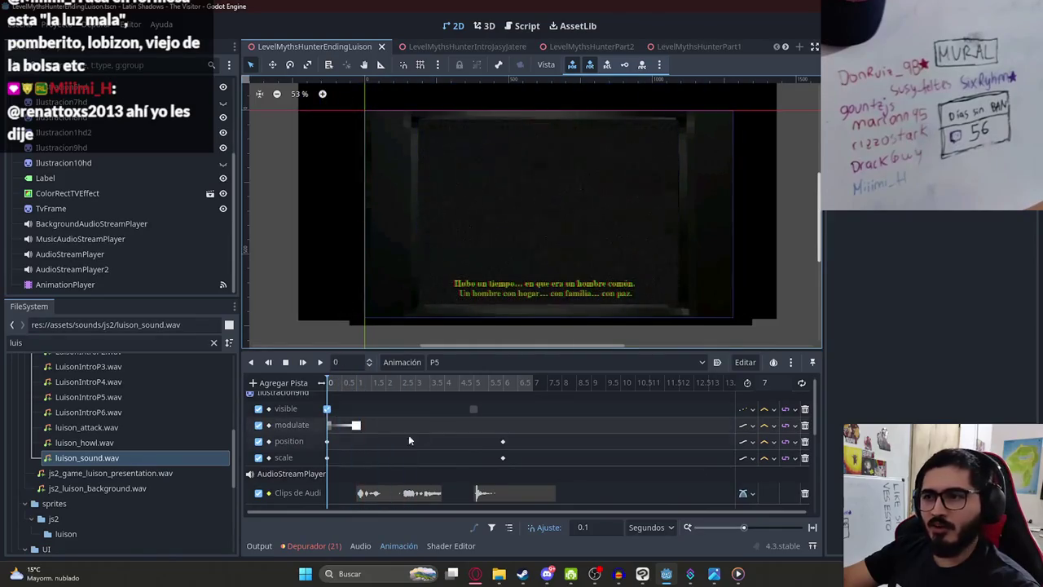
click(523, 573)
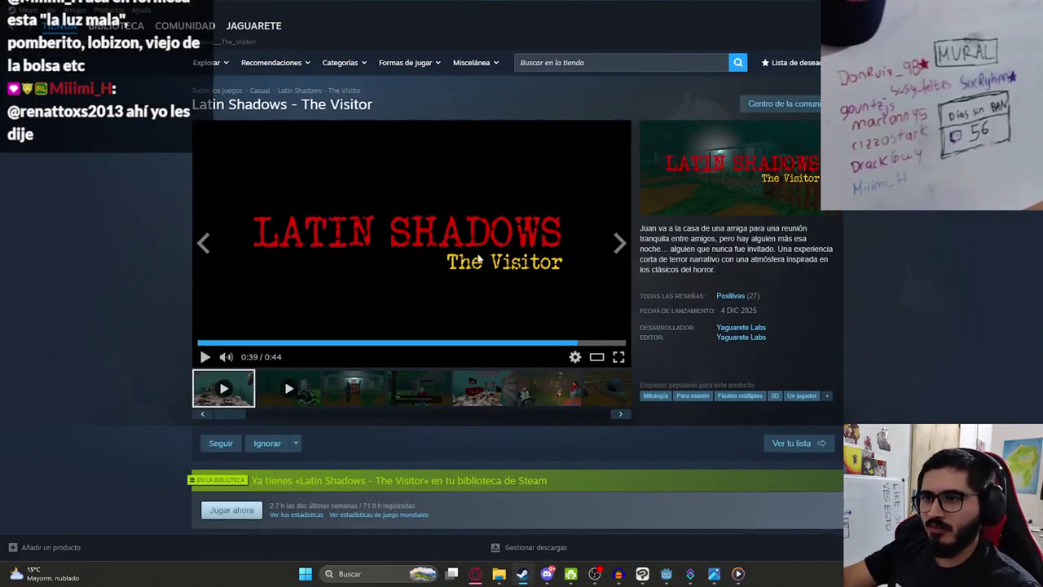
Rewind the Latin Shadows trailer to 0:11, watch it, then return to Godot.
click(304, 343)
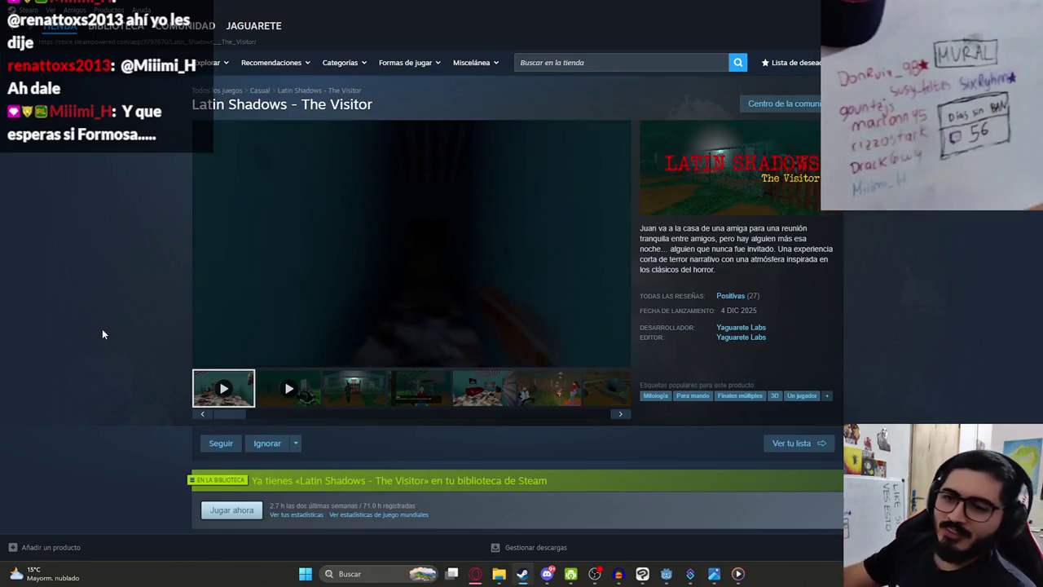
mouse_move(240, 364)
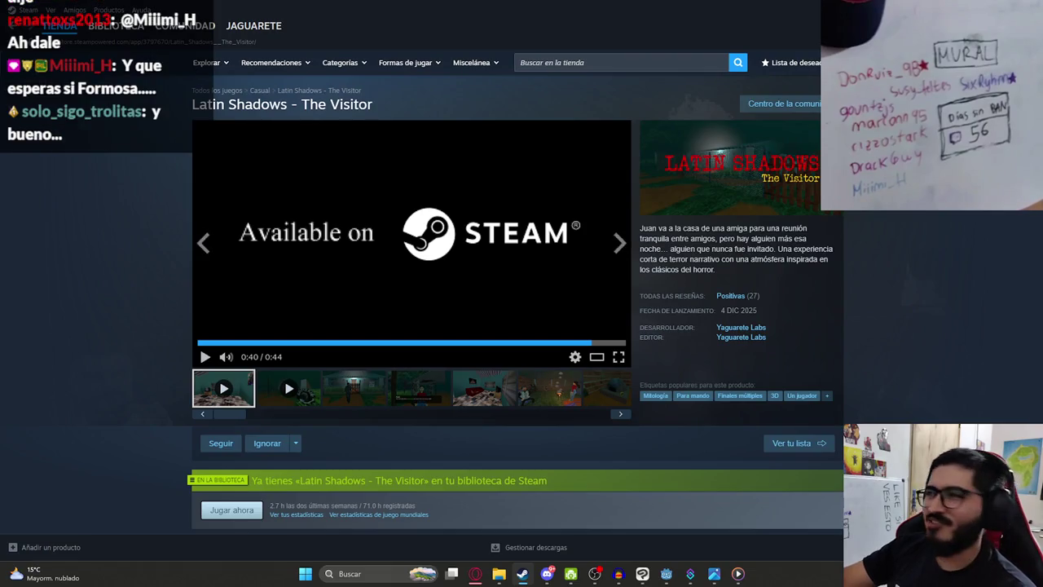
key(alt+Tab)
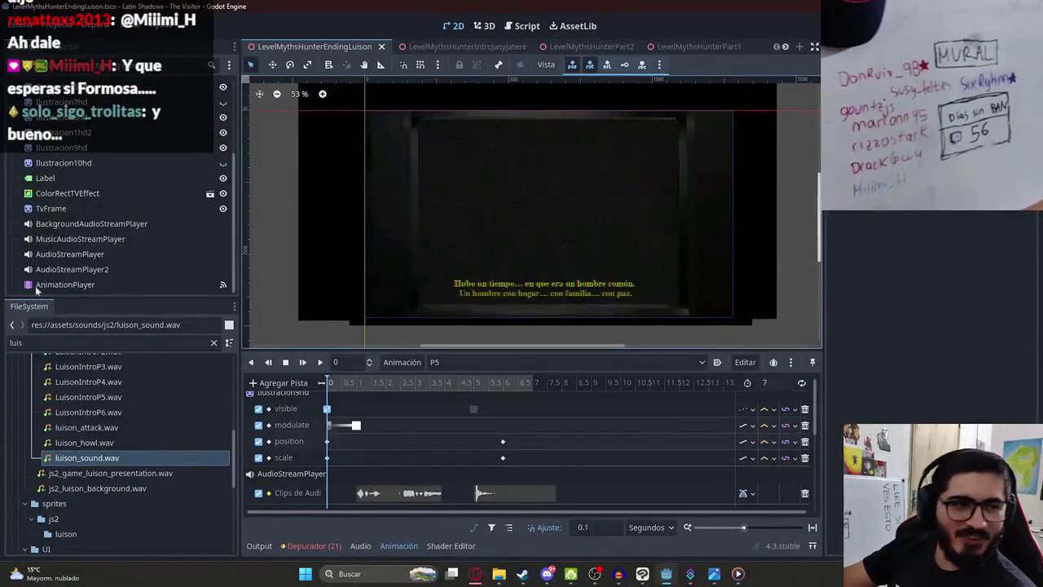